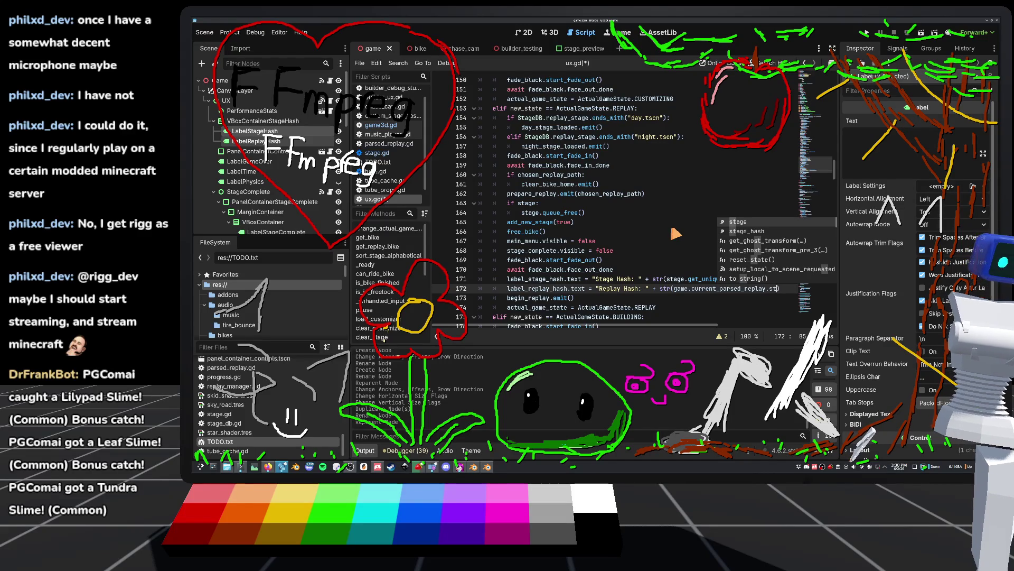
Complete line 172 with the current_parsed_replay.stage_hash suggestion and save ux.gd.
{"action": "key", "text": "Down"}
{"action": "key", "text": "Return"}
{"action": "left_click", "coordinate": [642, 242]}
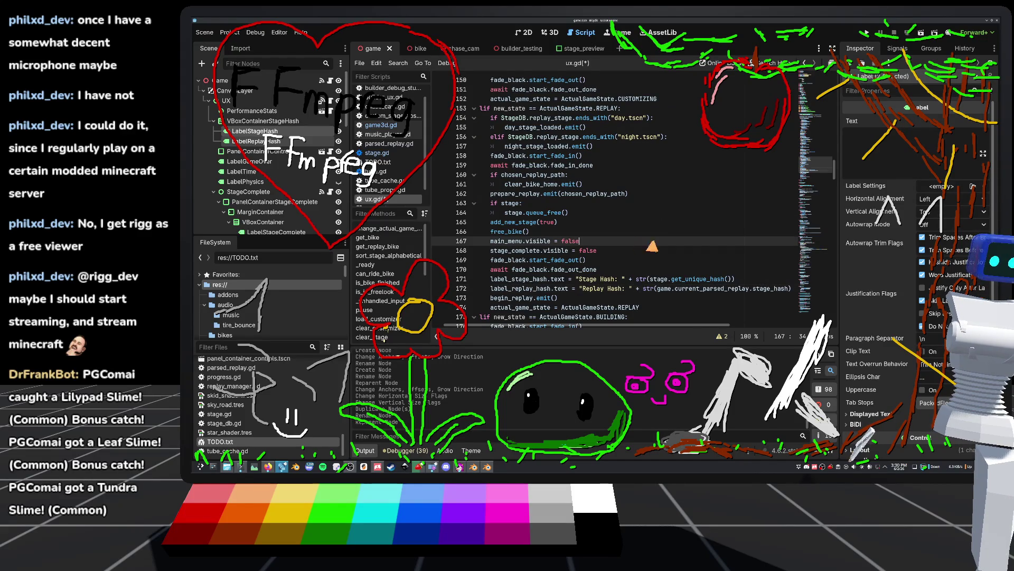
{"action": "key", "text": "ctrl+s"}
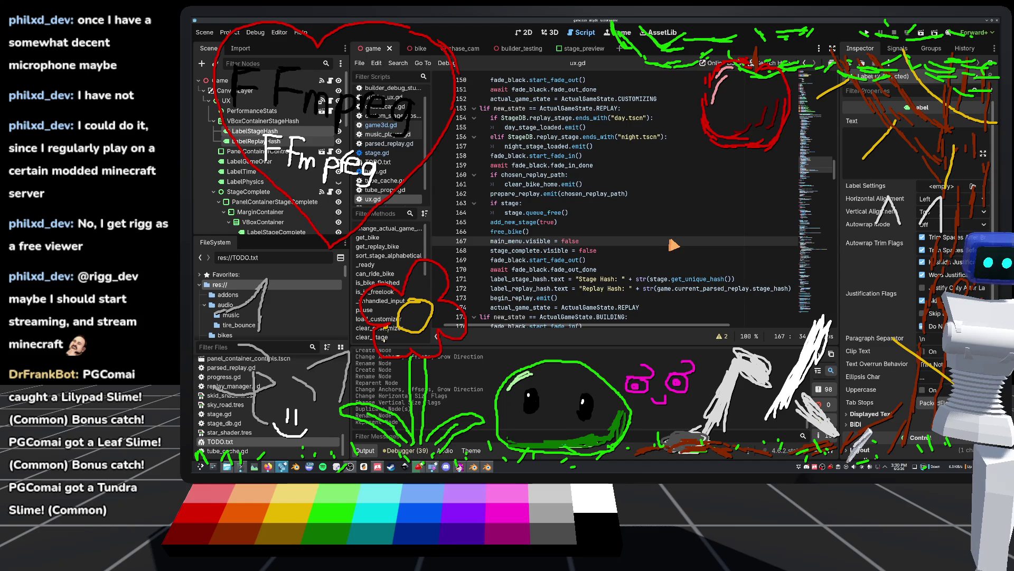
Right-align the stage and replay hash labels in the 2D view, then run the project.
{"action": "left_click", "coordinate": [527, 32]}
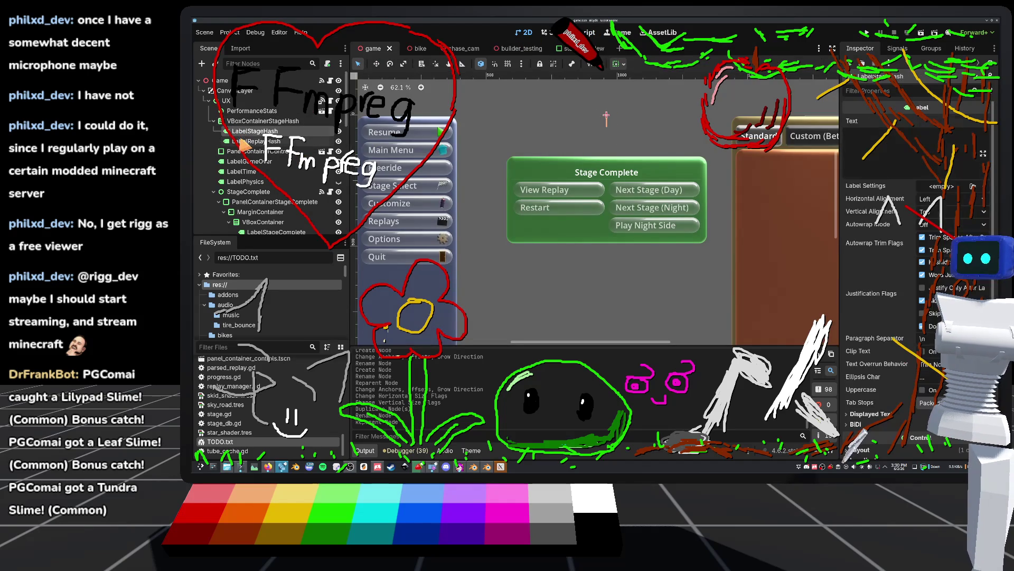
{"action": "left_click", "coordinate": [935, 199]}
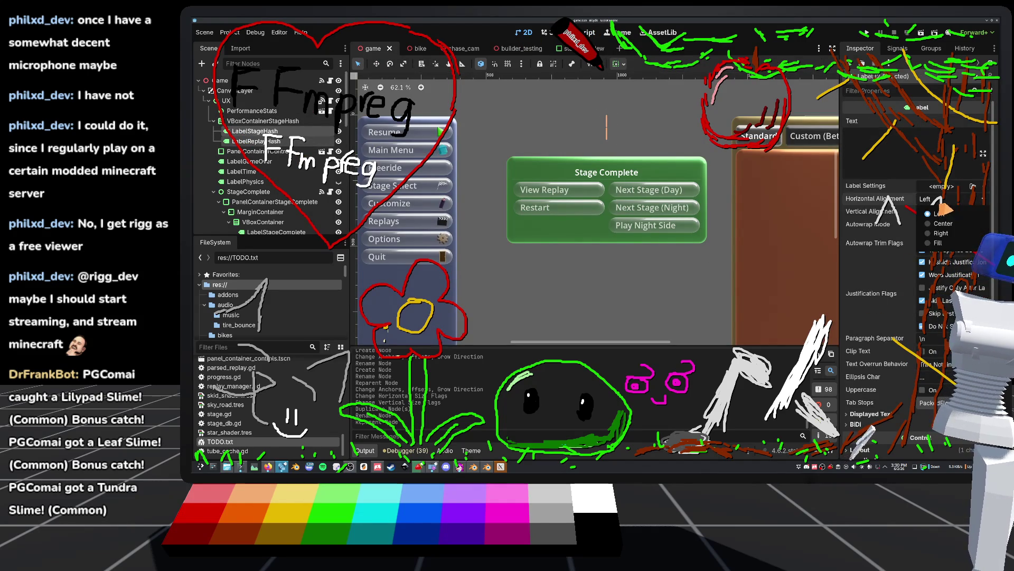
{"action": "left_click", "coordinate": [946, 234]}
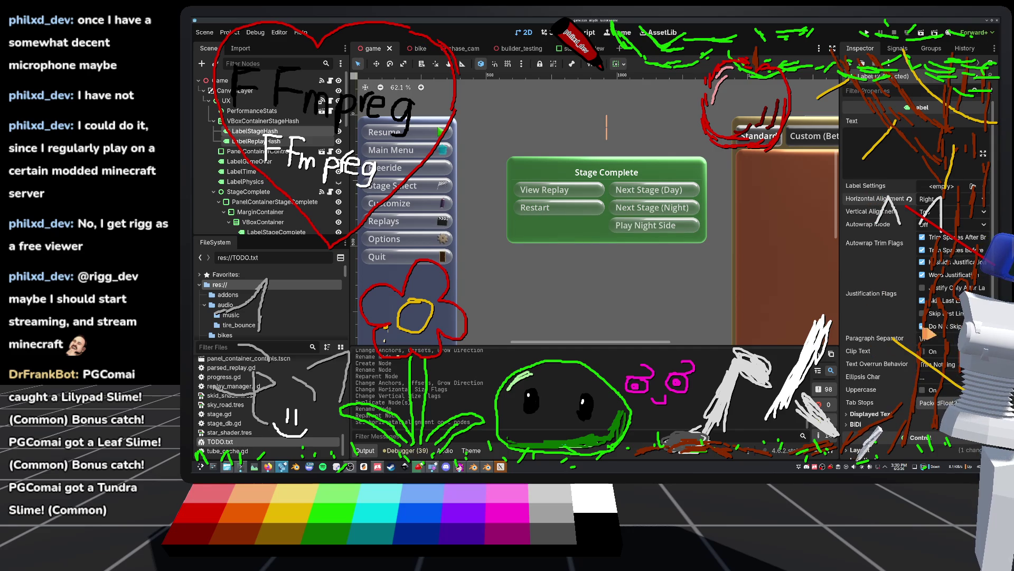
{"action": "left_click", "coordinate": [868, 33]}
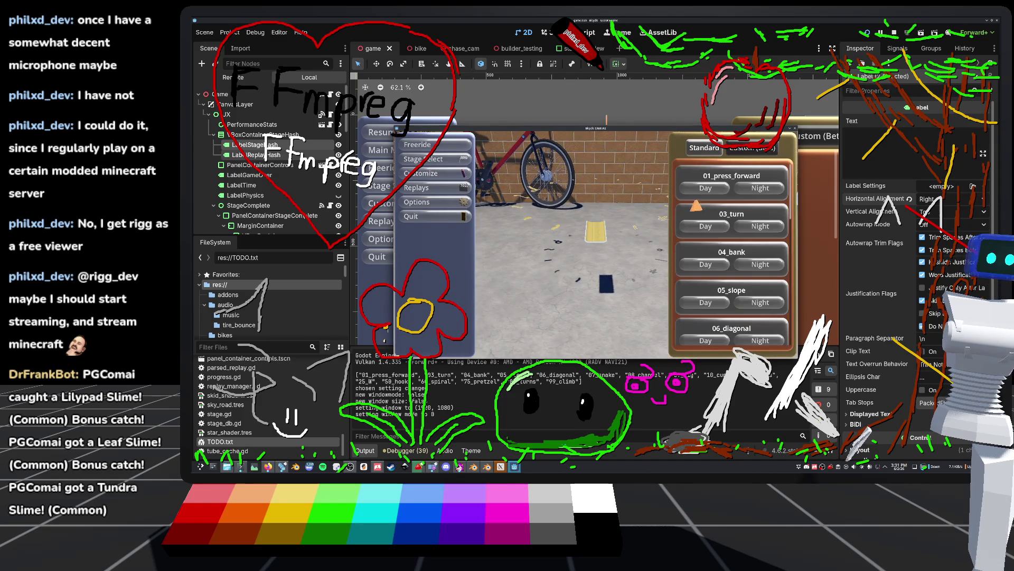
Play the first custom stage, restart it, ride to the finish and start the replay.
{"action": "left_click", "coordinate": [696, 205]}
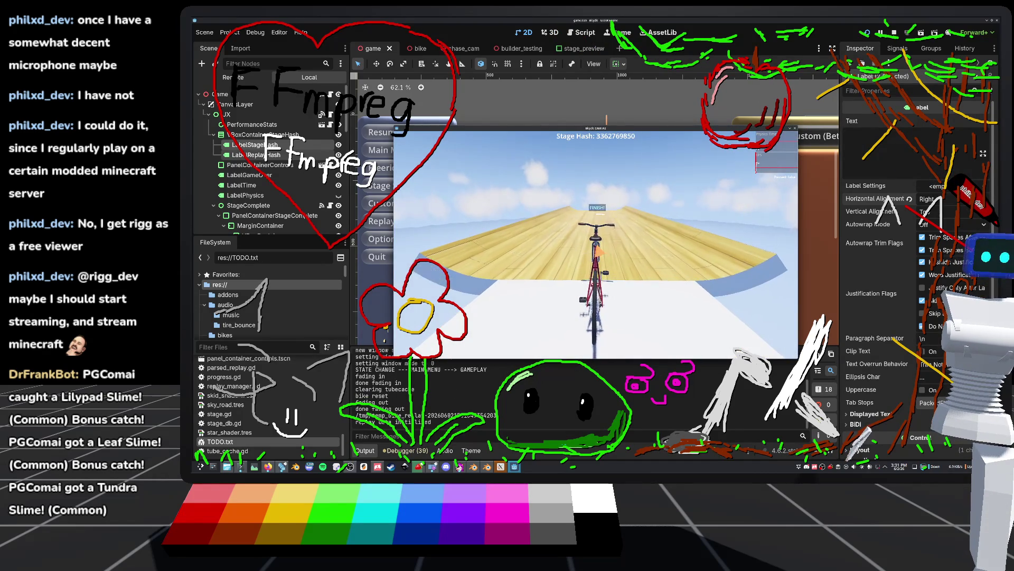
{"action": "key", "text": "r"}
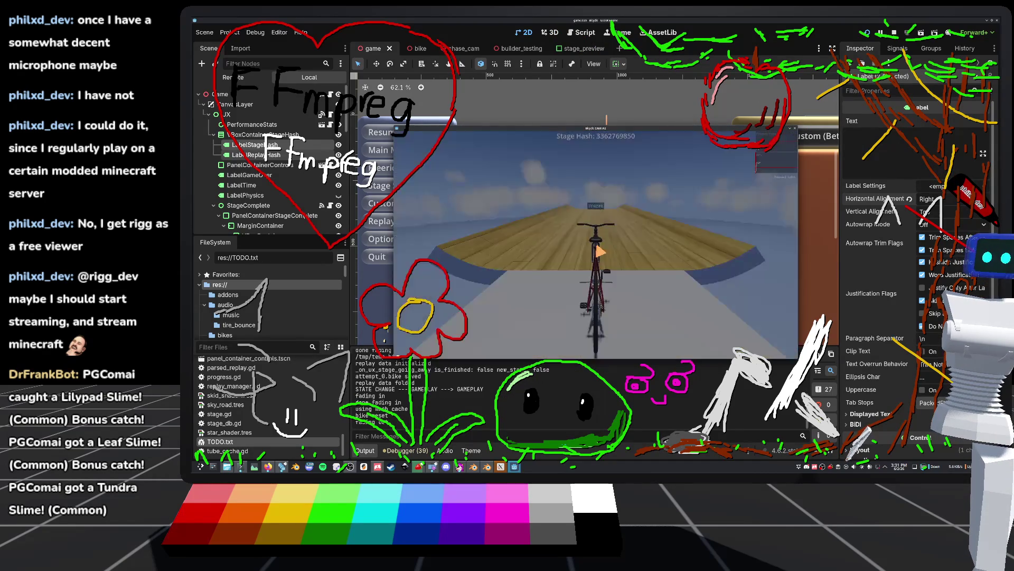
{"action": "key", "text": "w"}
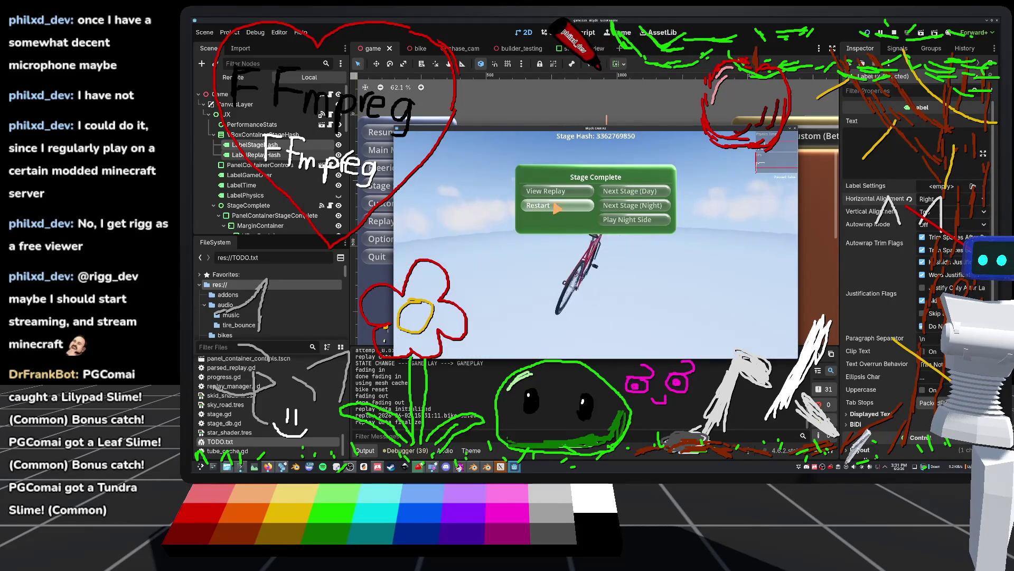
{"action": "key", "text": "Return"}
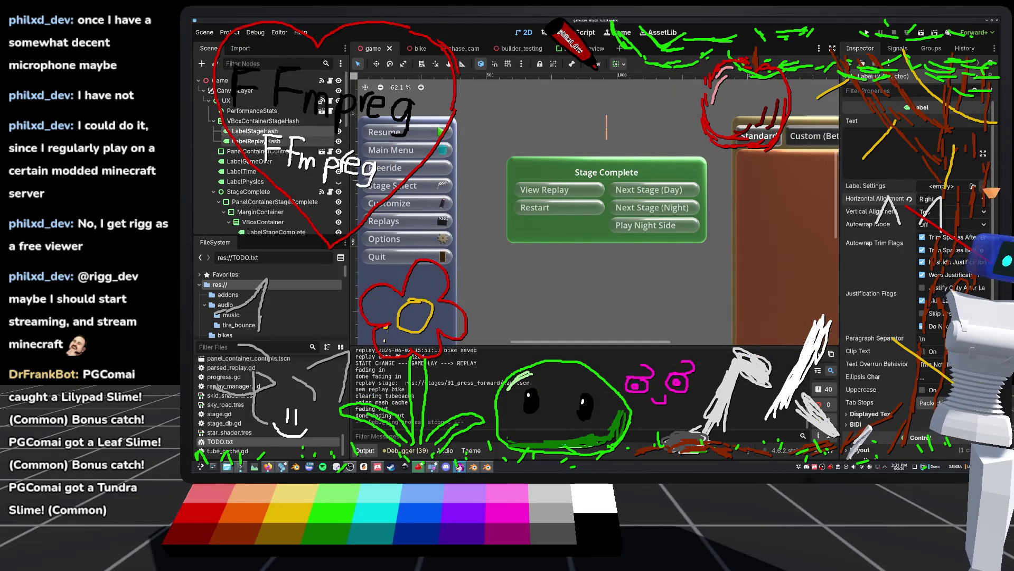
Check LabelStageHash's alignment presets, select VBoxContainerStageHash and relaunch the game with F5.
{"action": "left_click", "coordinate": [275, 133]}
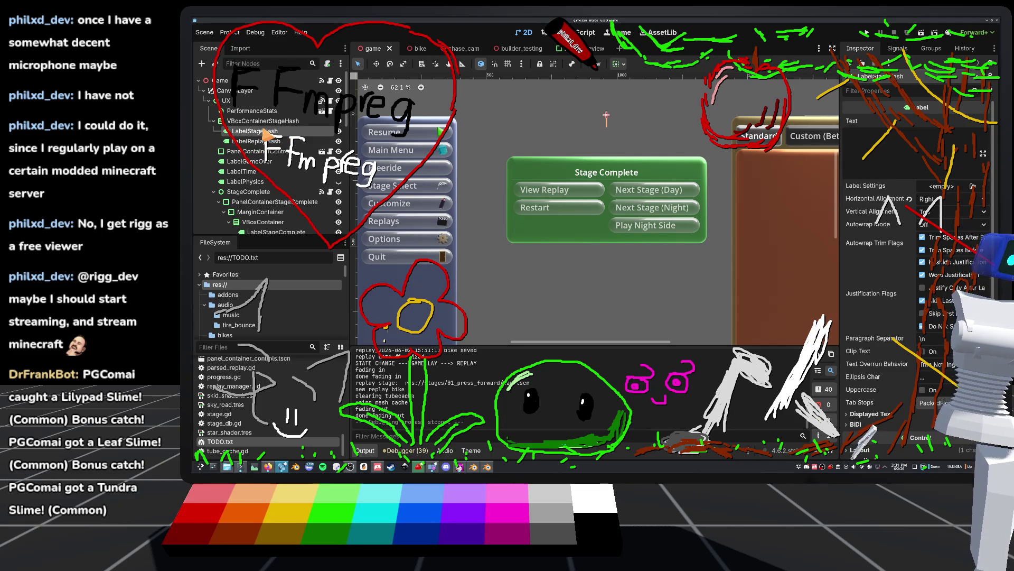
{"action": "left_click", "coordinate": [624, 64]}
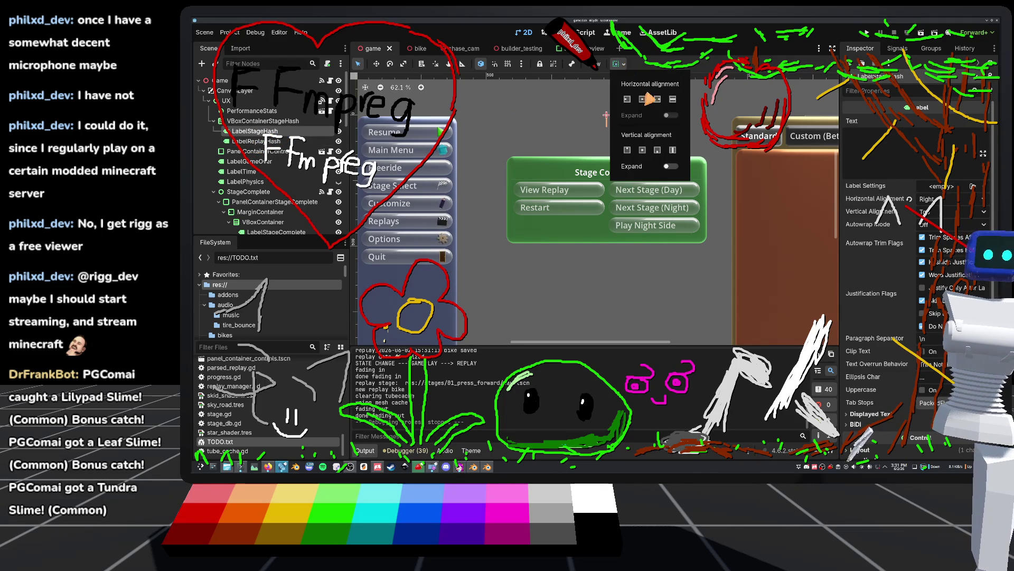
{"action": "left_click", "coordinate": [278, 122]}
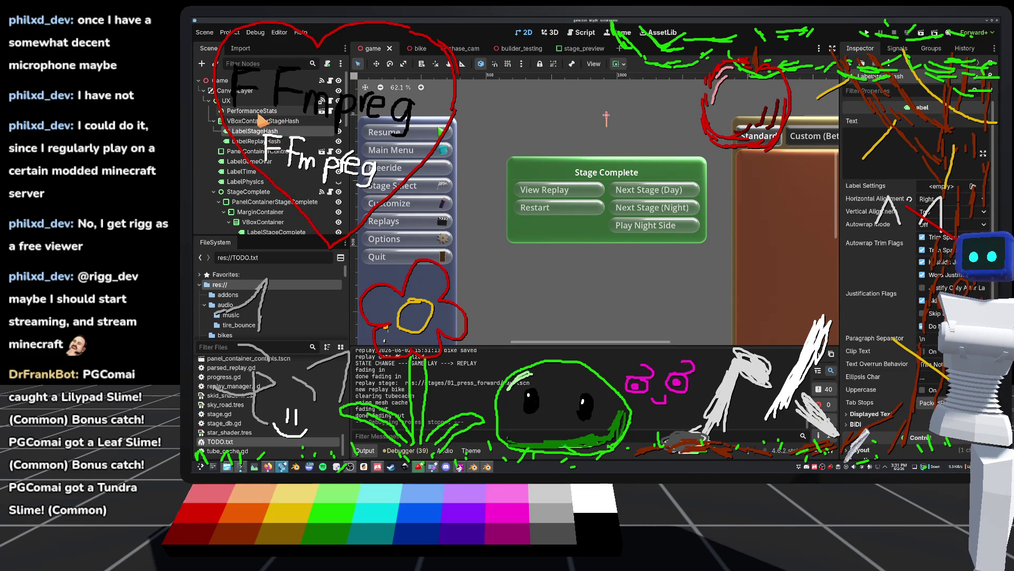
{"action": "left_click", "coordinate": [278, 121]}
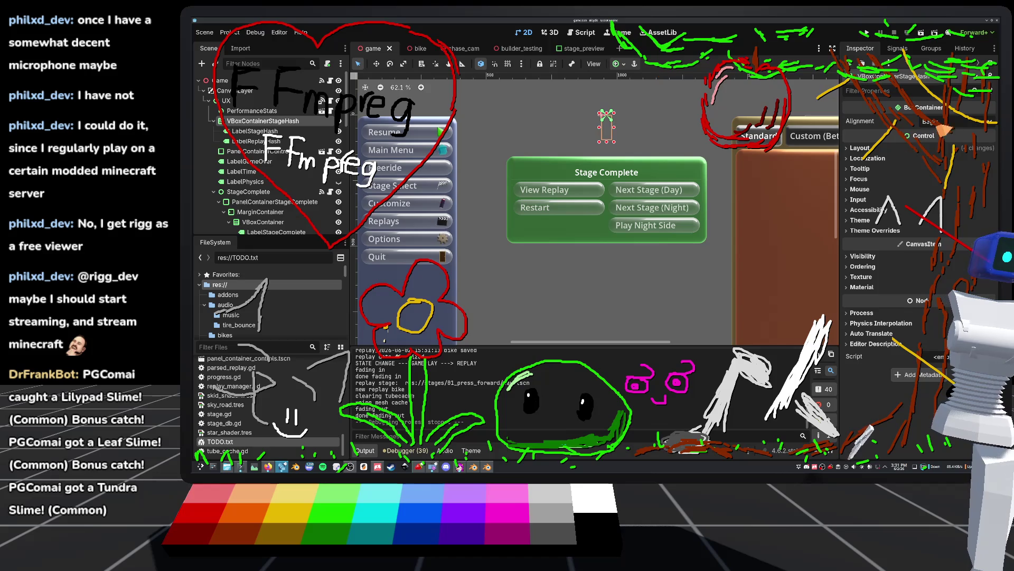
{"action": "key", "text": "F5"}
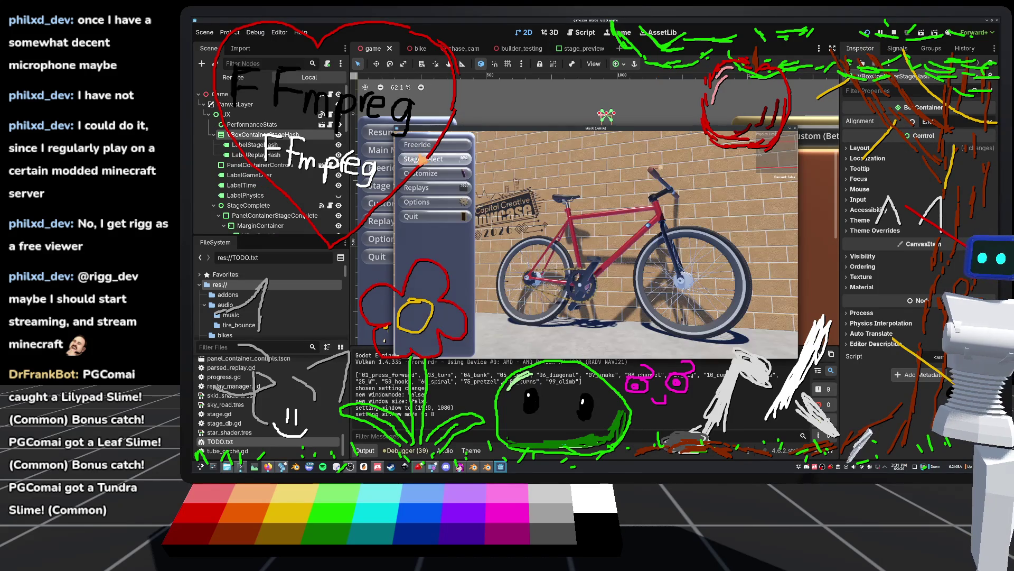
{"action": "left_click", "coordinate": [423, 159]}
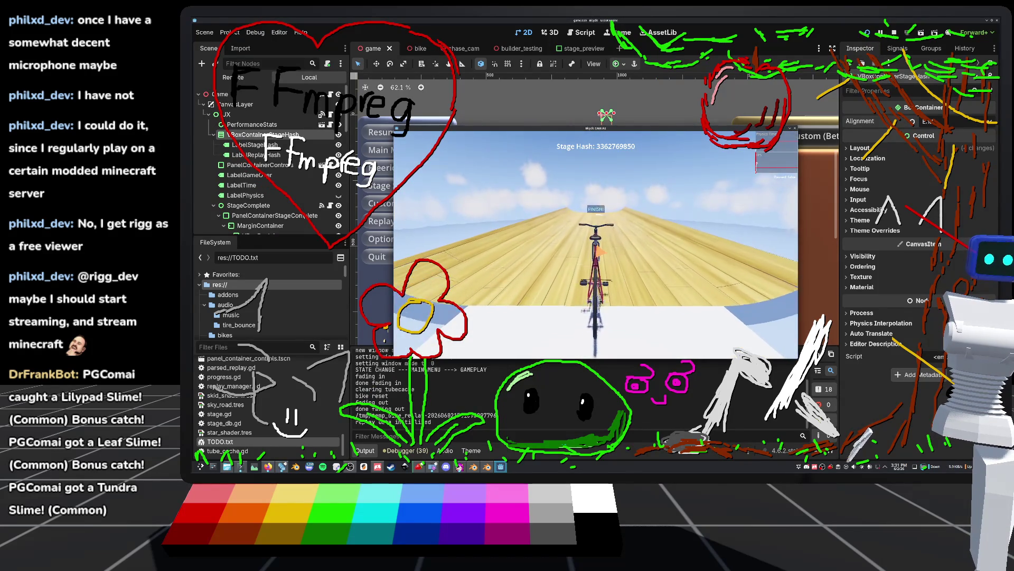
{"action": "key", "text": "w"}
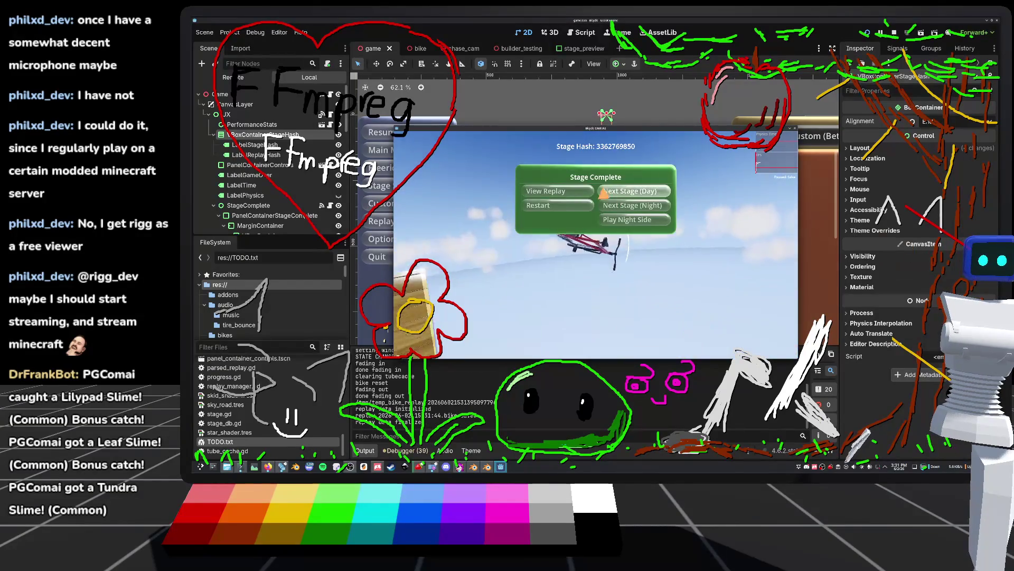
{"action": "left_click", "coordinate": [584, 192]}
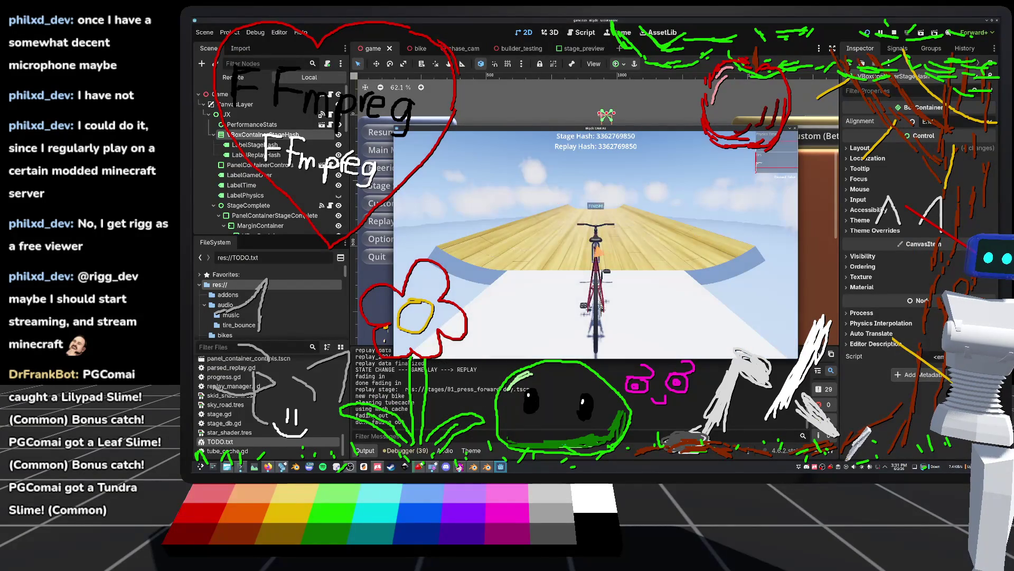
{"action": "key", "text": "Escape"}
{"action": "left_click", "coordinate": [446, 196]}
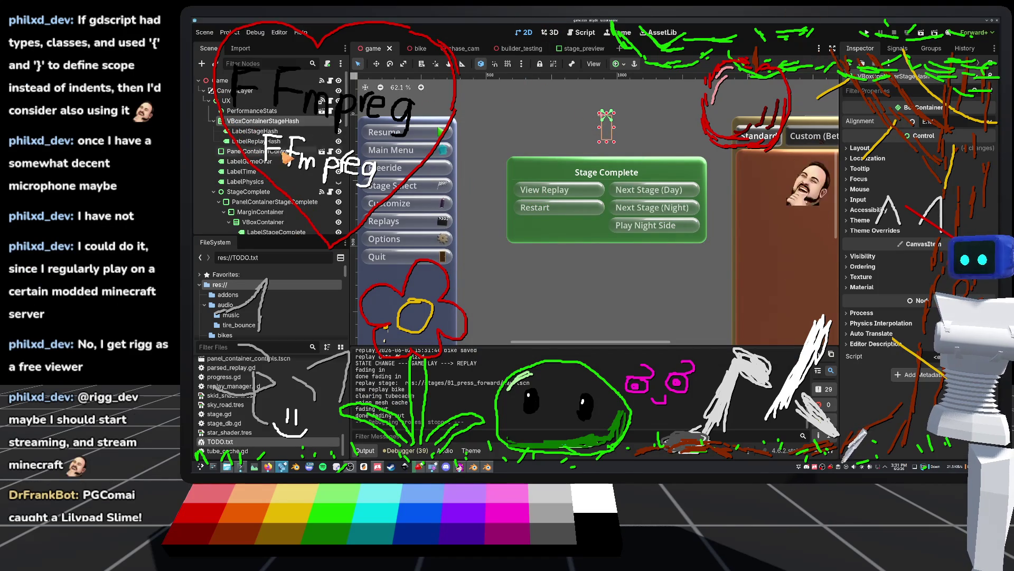
Select LabelStageHash and zoom the 2D canvas in and out to inspect it.
{"action": "left_click", "coordinate": [264, 132]}
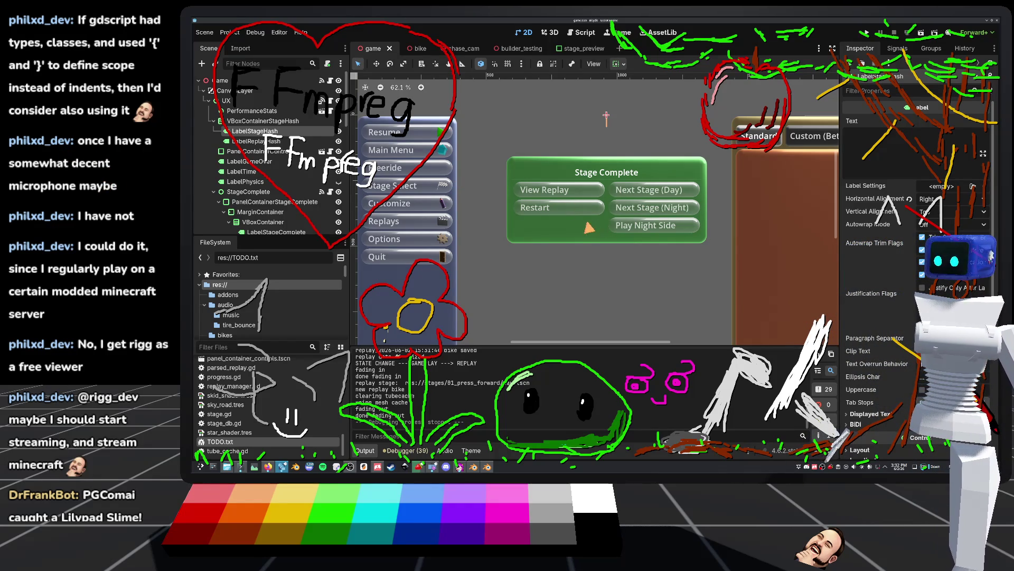
{"action": "scroll", "coordinate": [602, 222], "scroll_direction": "down", "scroll_amount": 3}
{"action": "scroll", "coordinate": [608, 222], "scroll_direction": "up", "scroll_amount": 4}
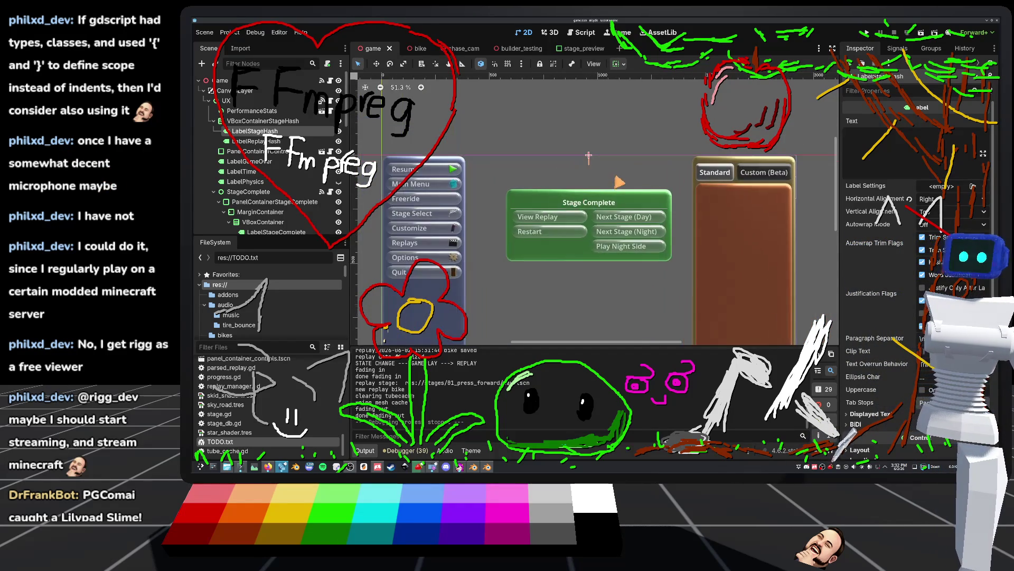
{"action": "scroll", "coordinate": [634, 225], "scroll_direction": "down", "scroll_amount": 2}
{"action": "scroll", "coordinate": [657, 226], "scroll_direction": "up", "scroll_amount": 2}
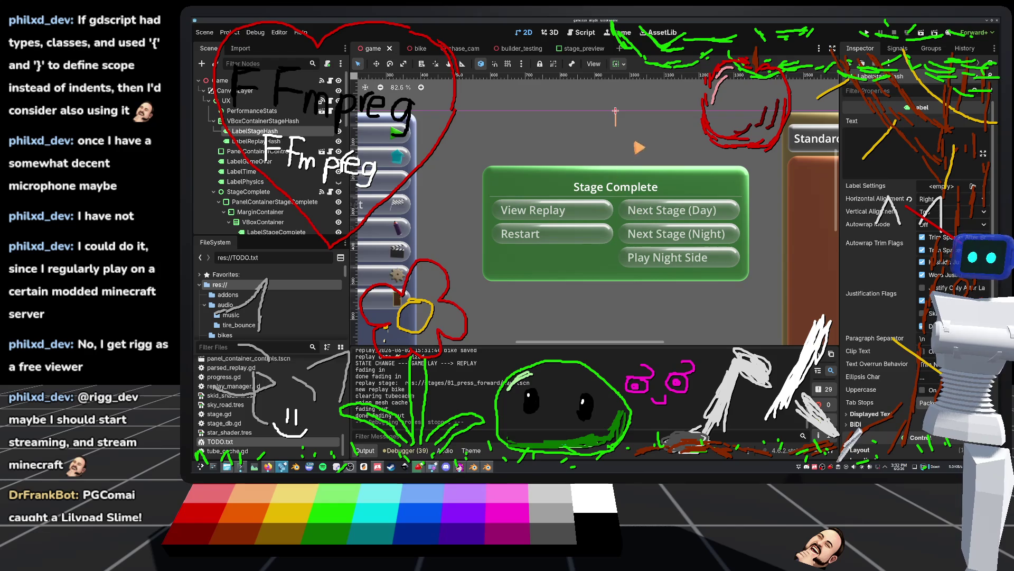
{"action": "scroll", "coordinate": [578, 243], "scroll_direction": "down", "scroll_amount": 1}
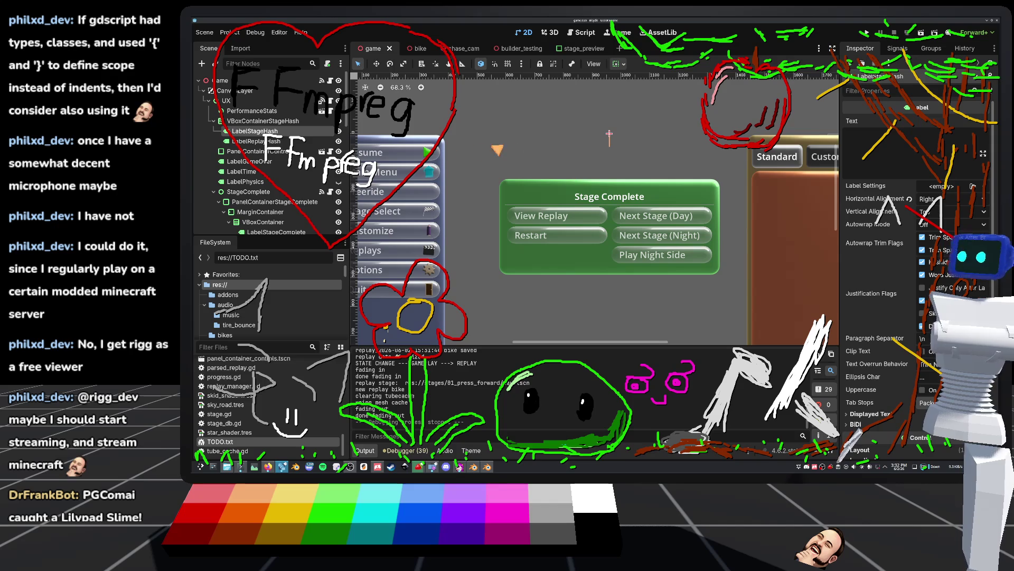
{"action": "left_click", "coordinate": [322, 101]}
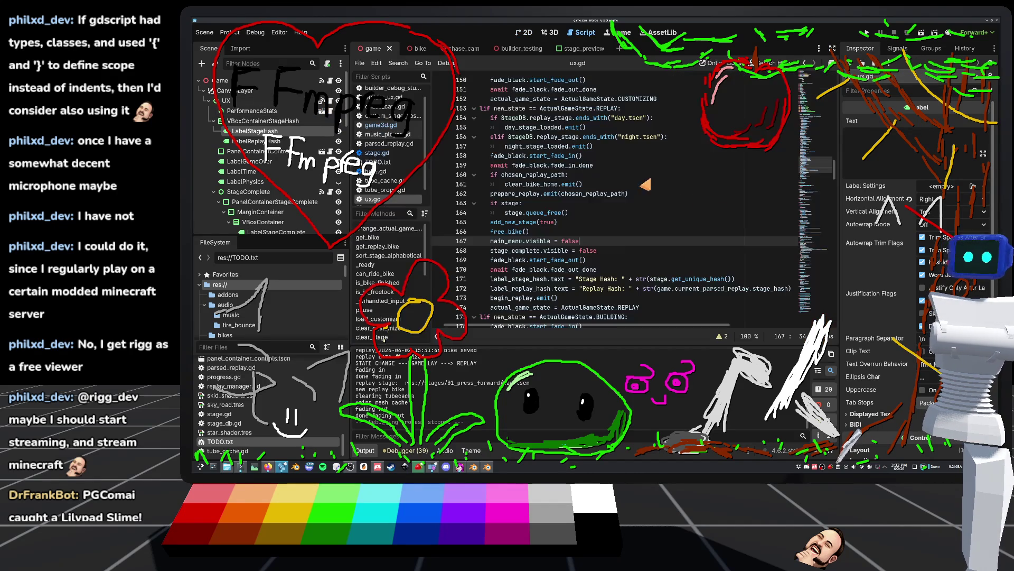
{"action": "left_click", "coordinate": [459, 231]}
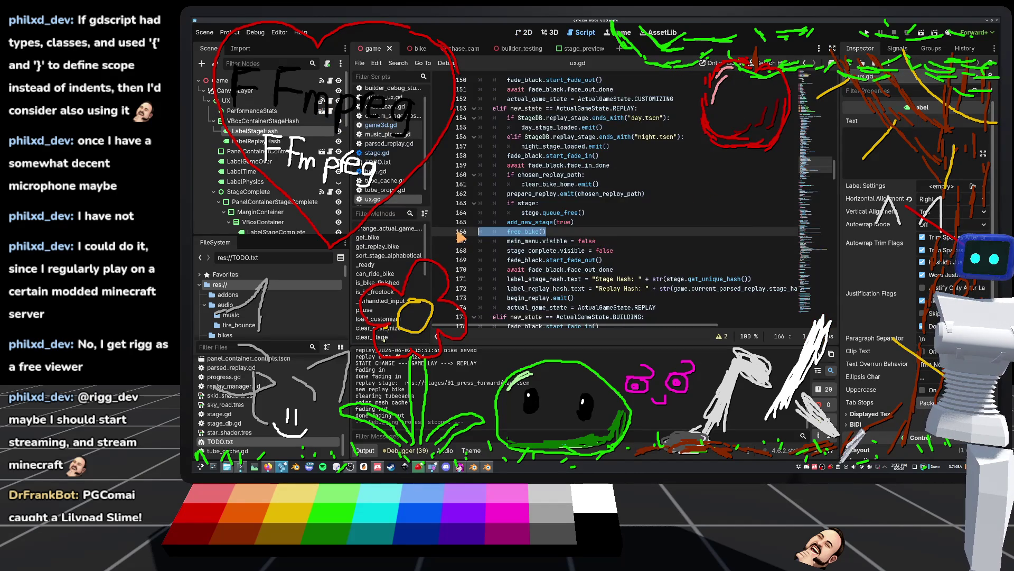
{"action": "left_click", "coordinate": [576, 234]}
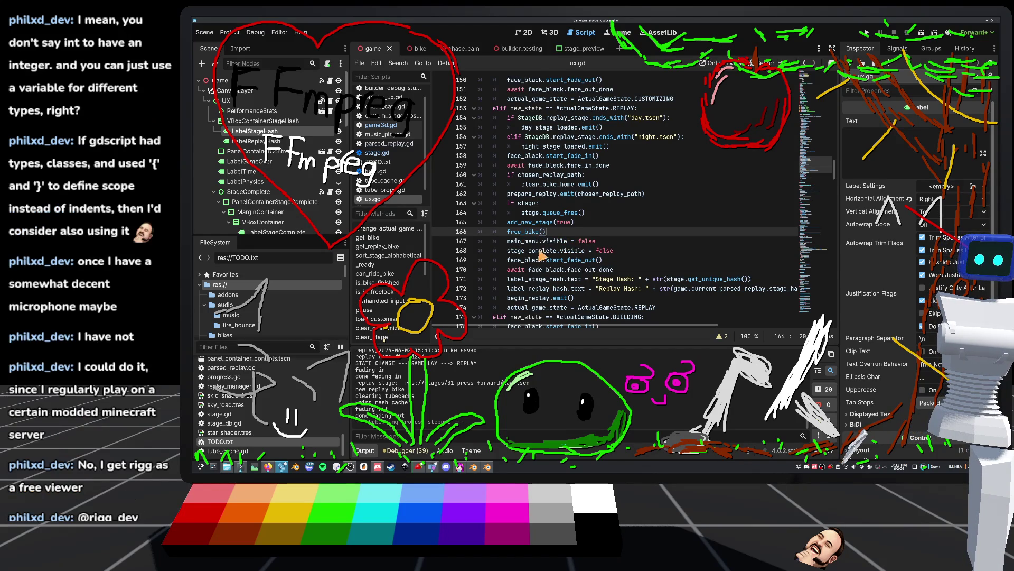
{"action": "left_click", "coordinate": [528, 33]}
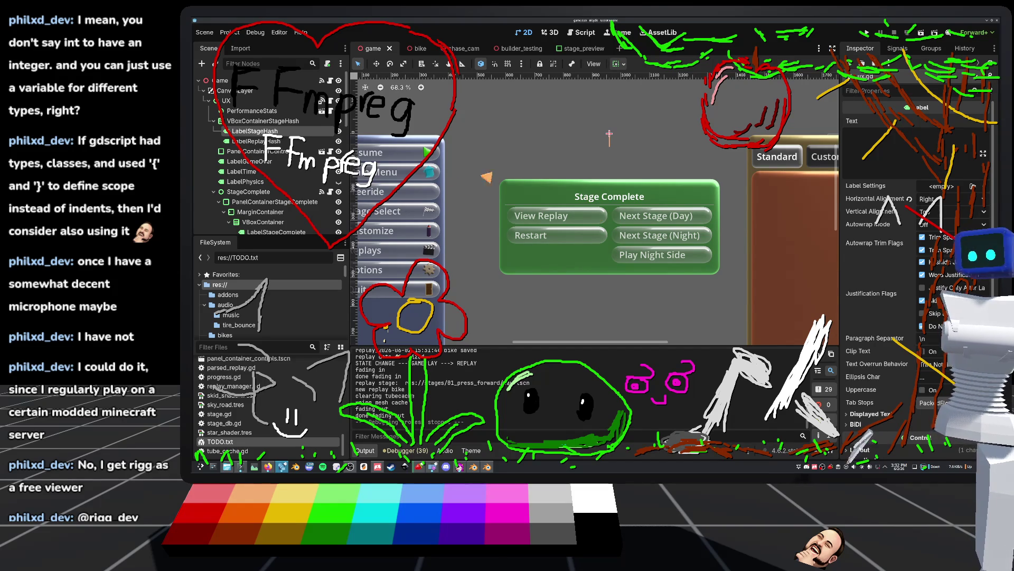
{"action": "left_click", "coordinate": [323, 101]}
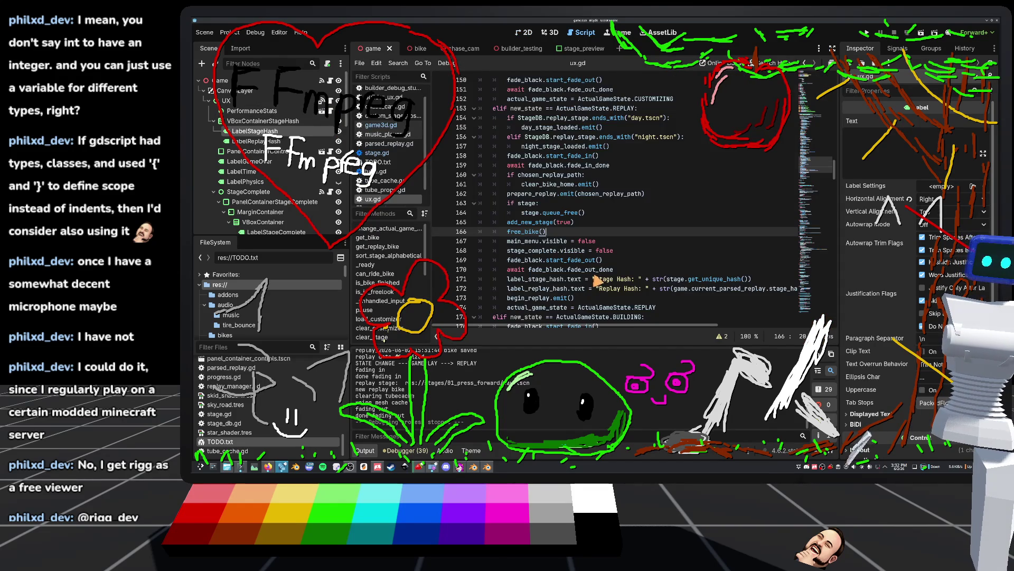
{"action": "scroll", "coordinate": [597, 280], "scroll_direction": "down", "scroll_amount": 15}
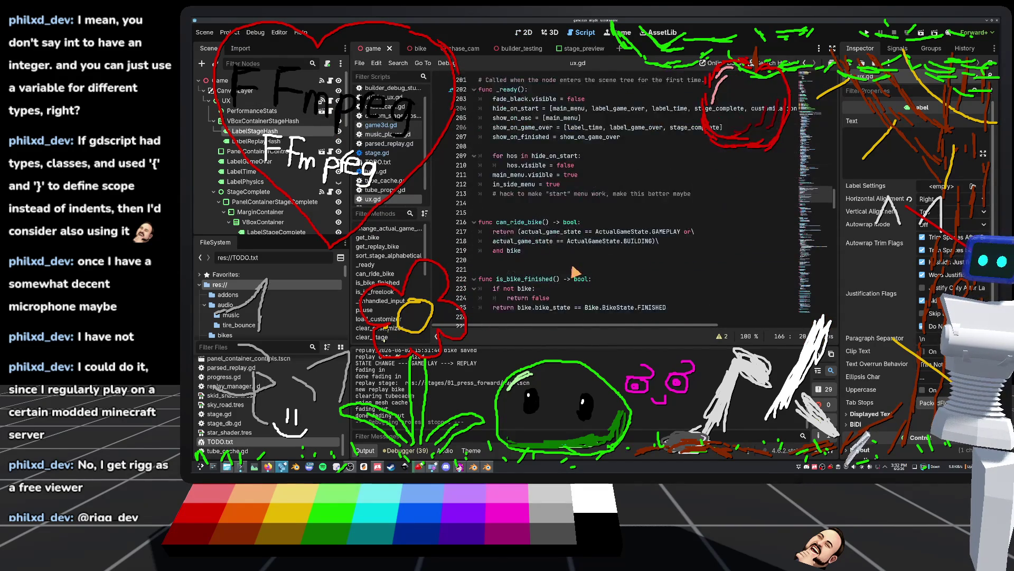
{"action": "scroll", "coordinate": [568, 272], "scroll_direction": "down", "scroll_amount": 10}
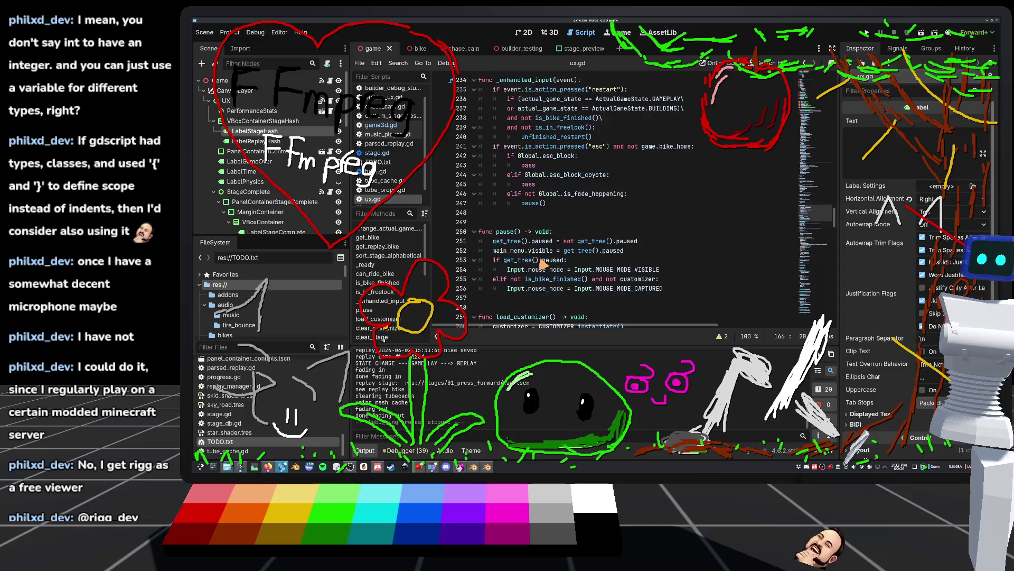
{"action": "scroll", "coordinate": [544, 265], "scroll_direction": "down", "scroll_amount": 4}
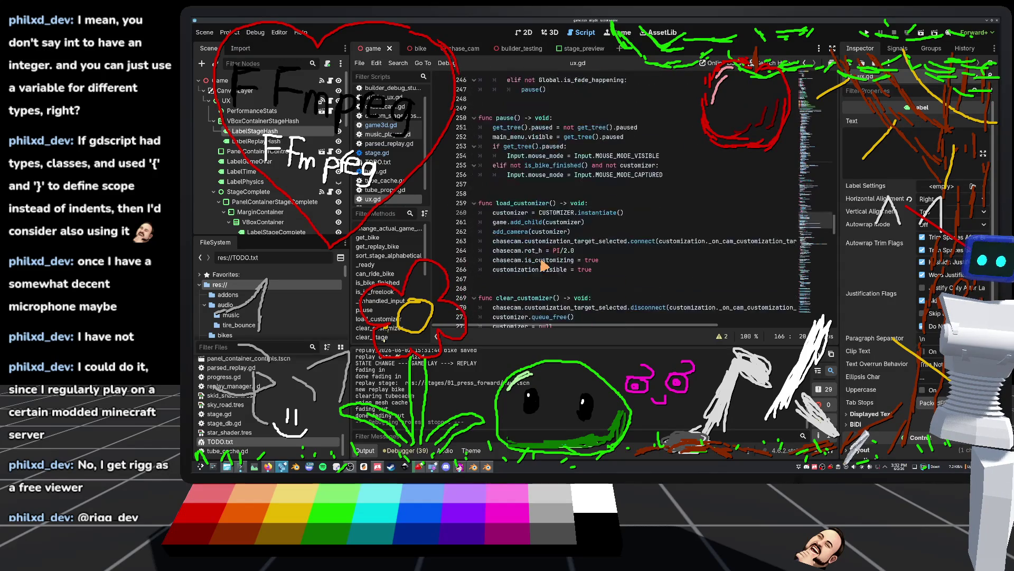
{"action": "scroll", "coordinate": [550, 275], "scroll_direction": "down", "scroll_amount": 5}
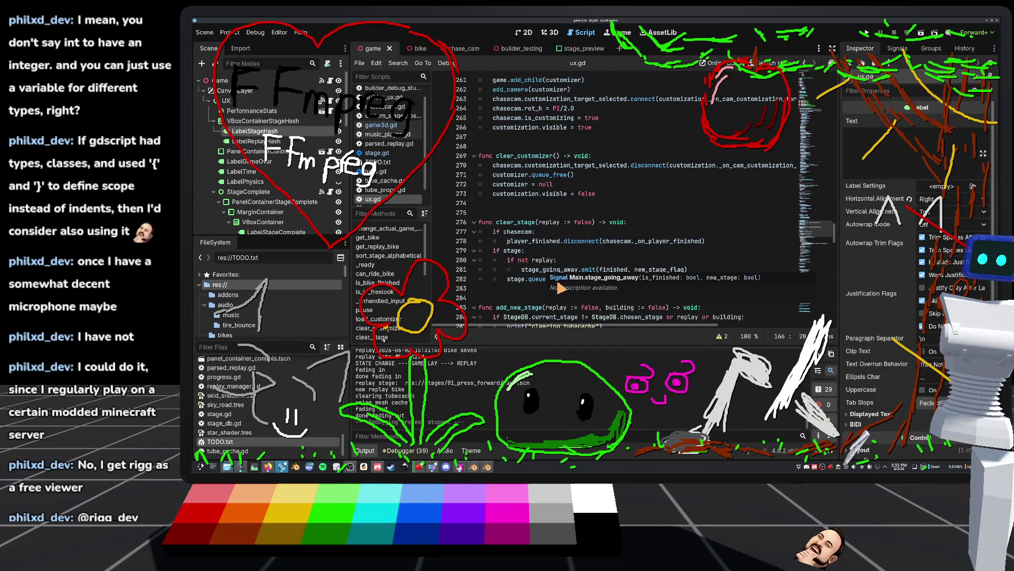
{"action": "scroll", "coordinate": [519, 284], "scroll_direction": "up", "scroll_amount": 20}
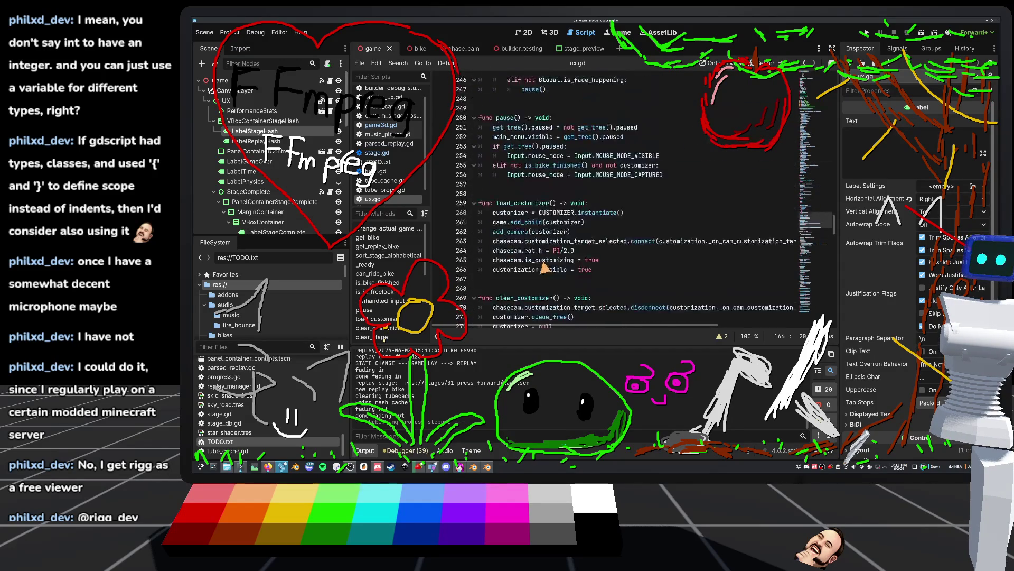
{"action": "scroll", "coordinate": [540, 264], "scroll_direction": "up", "scroll_amount": 7}
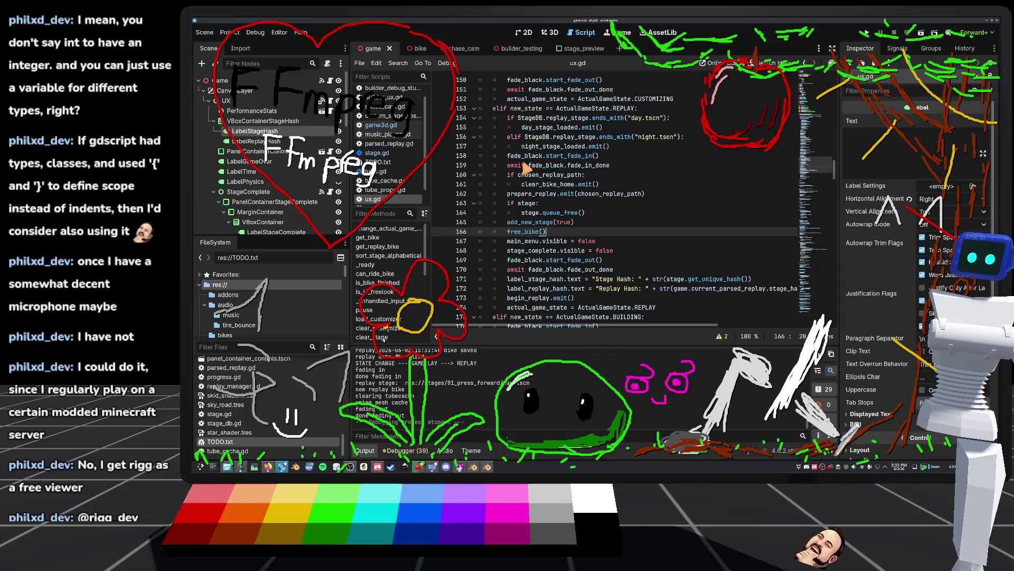
Look at the if stage: line 163 in ux.gd, then return to the 2D game scene.
{"action": "left_click", "coordinate": [593, 204]}
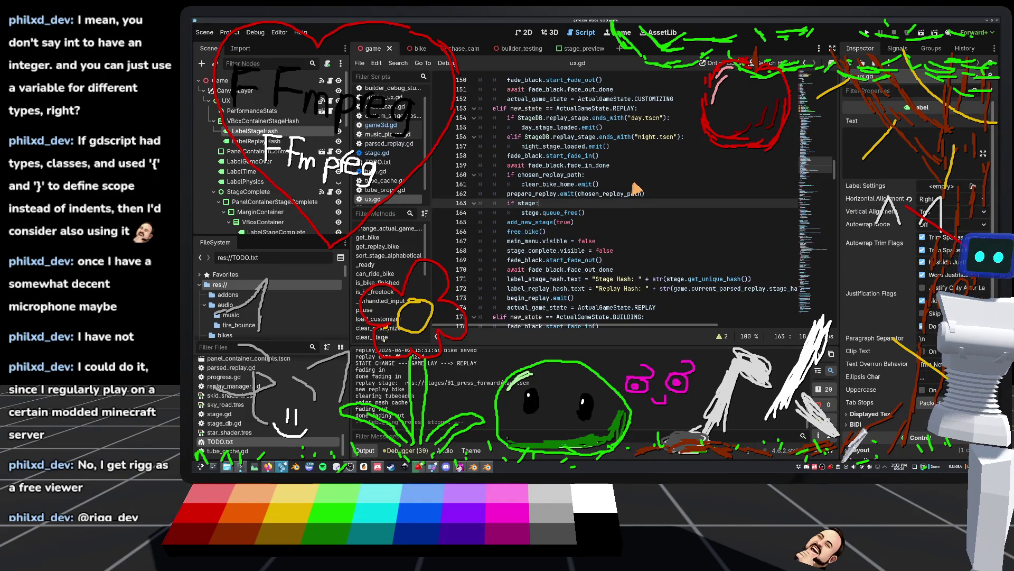
{"action": "scroll", "coordinate": [563, 125], "scroll_direction": "up", "scroll_amount": 3}
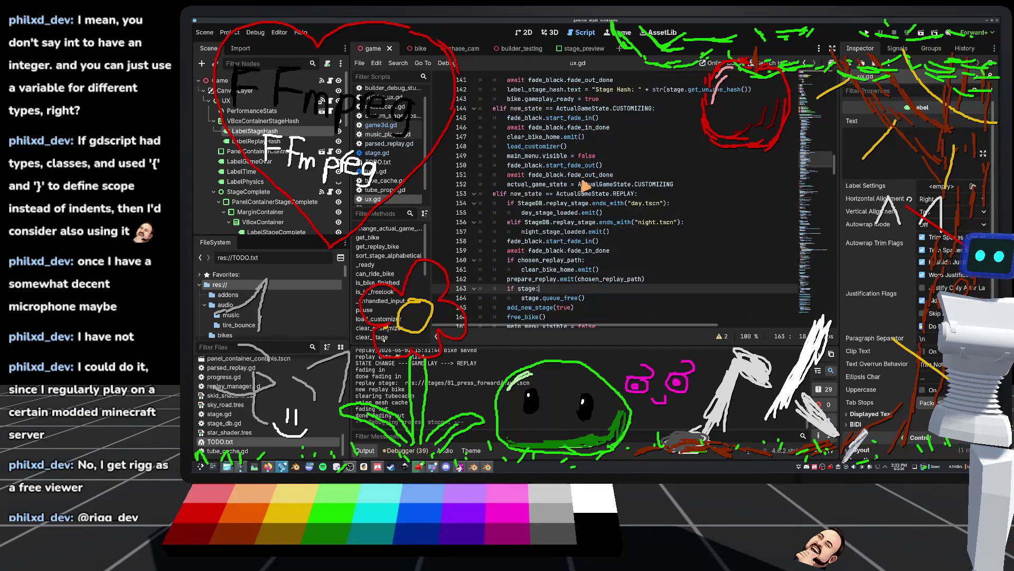
{"action": "scroll", "coordinate": [637, 164], "scroll_direction": "up", "scroll_amount": 2}
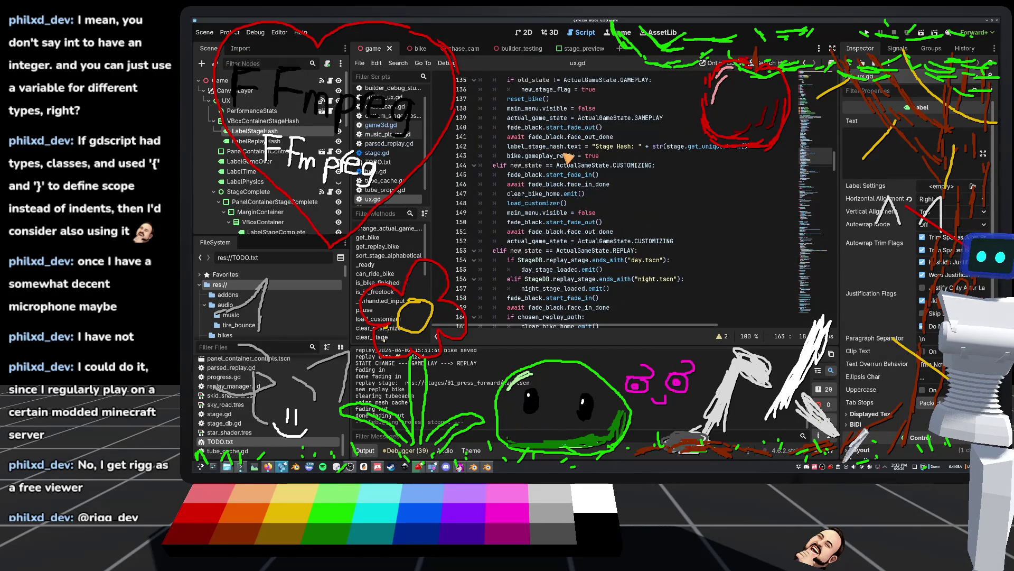
{"action": "left_click", "coordinate": [524, 32]}
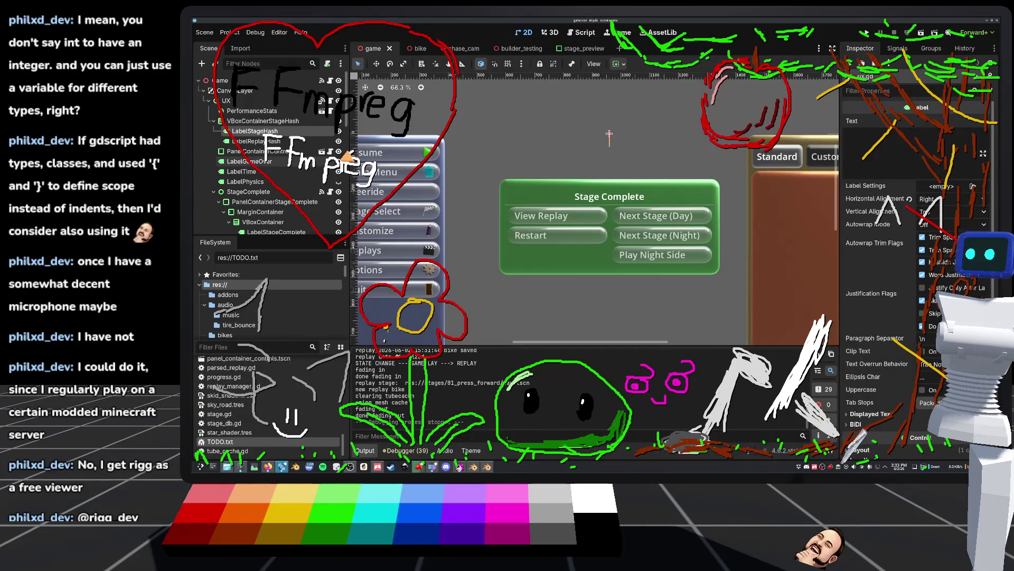
Set LabelStageHash's text to "Stage Hash: 0".
{"action": "type", "text": "St"}
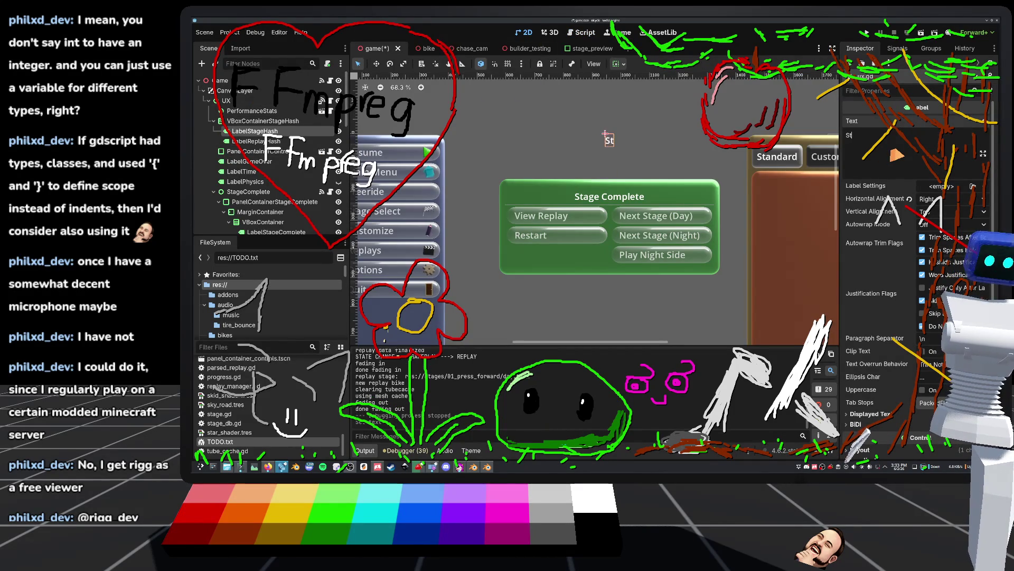
{"action": "type", "text": "age HashL:"}
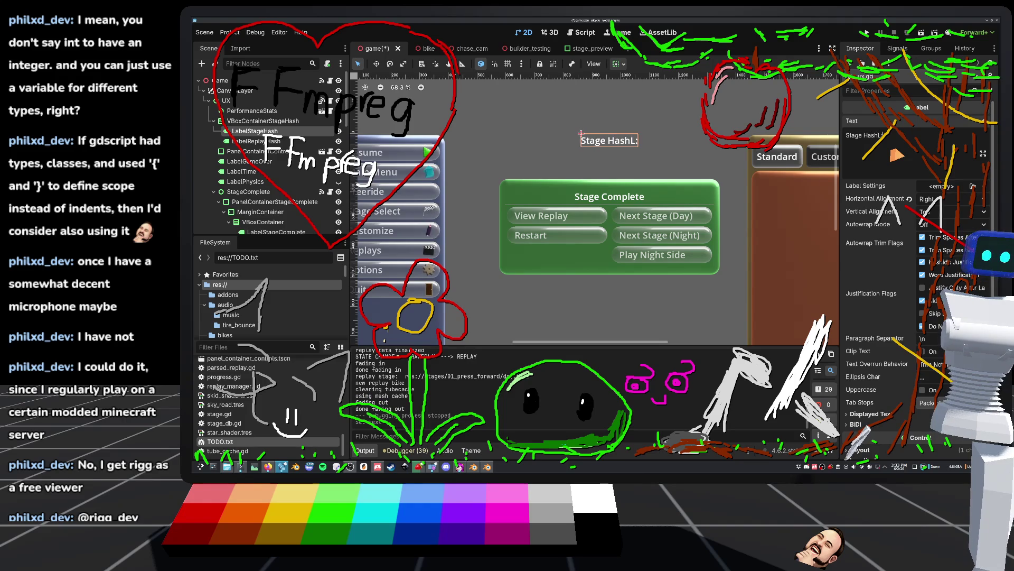
{"action": "key", "text": "BackSpace"}
{"action": "key", "text": "BackSpace"}
{"action": "type", "text": ":"}
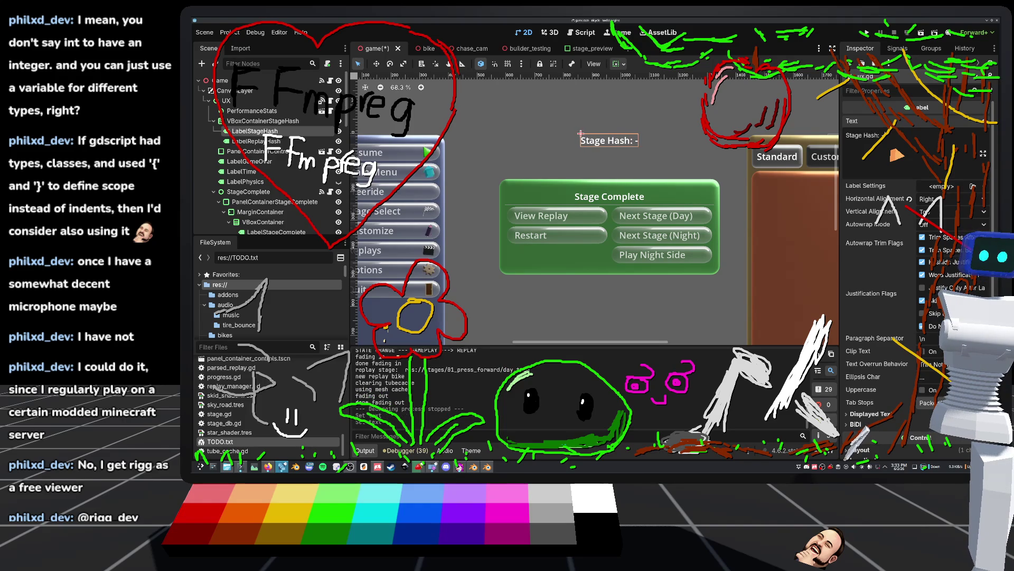
{"action": "key", "text": "BackSpace"}
{"action": "type", "text": "0"}
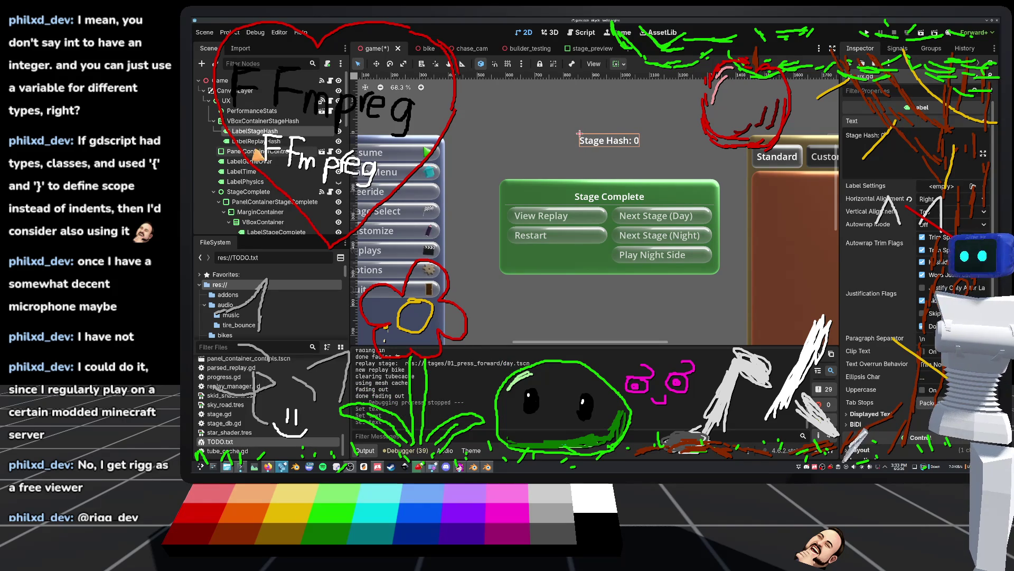
Set LabelReplayHash's text to "Replay Hash: 0" and save the scene.
{"action": "left_click", "coordinate": [609, 152]}
{"action": "left_click", "coordinate": [886, 161]}
{"action": "type", "text": "Replay JH"}
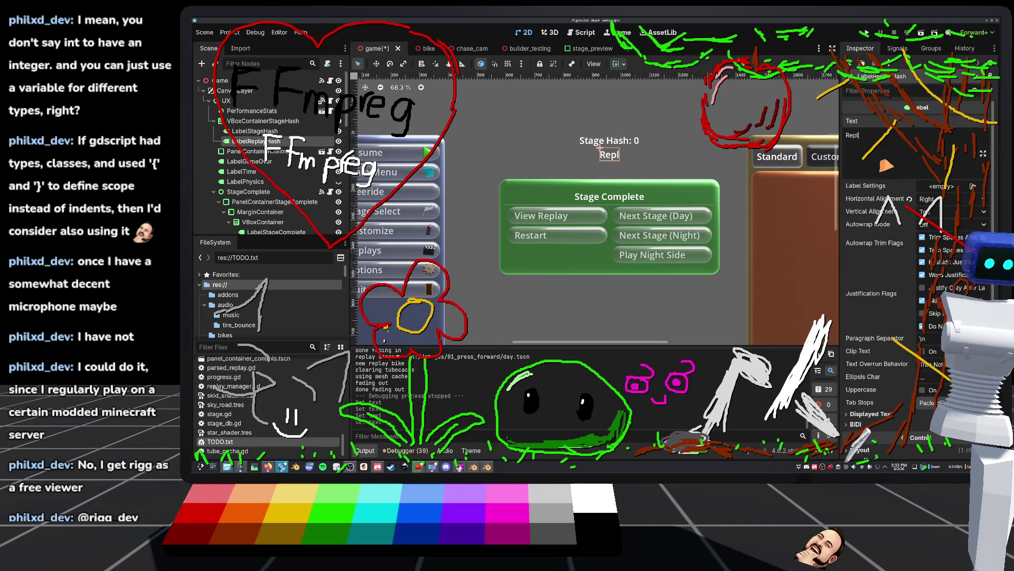
{"action": "key", "text": "BackSpace"}
{"action": "key", "text": "BackSpace"}
{"action": "type", "text": "Hash: -"}
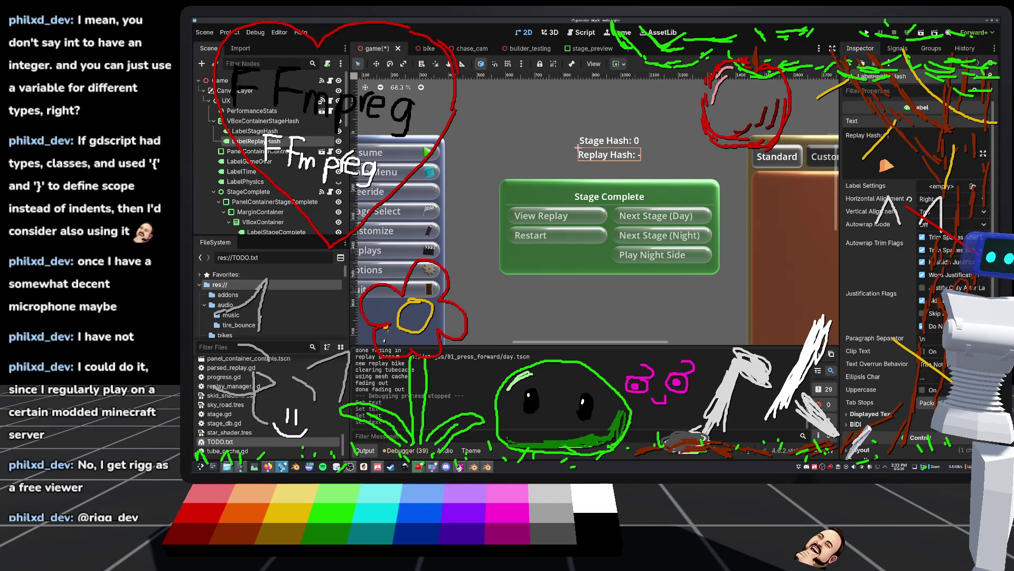
{"action": "key", "text": "BackSpace"}
{"action": "type", "text": "0"}
{"action": "key", "text": "ctrl+s"}
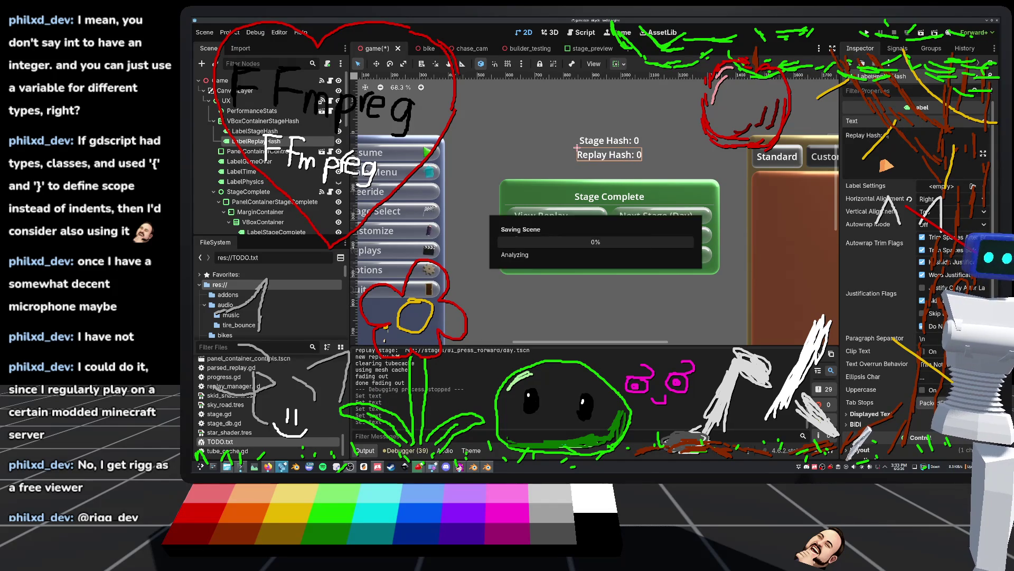
Try Fill horizontal alignment on LabelStageHash and save the scene.
{"action": "left_click", "coordinate": [263, 133]}
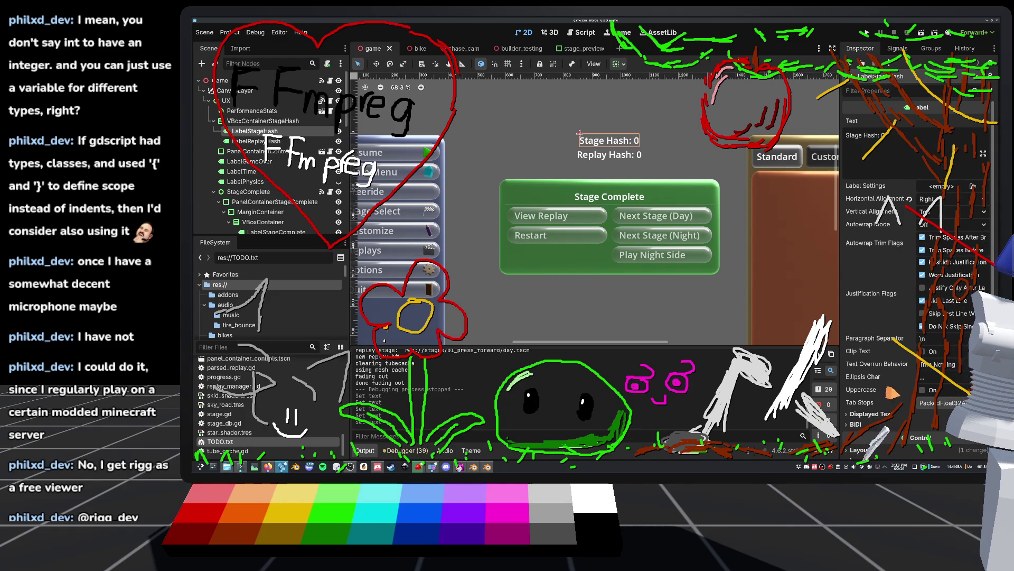
{"action": "left_click", "coordinate": [872, 415]}
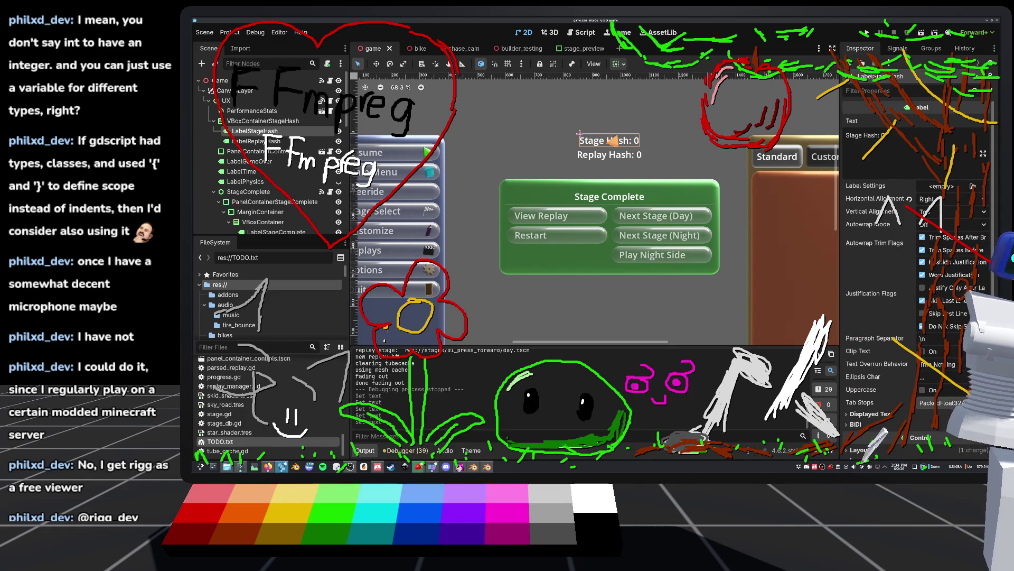
{"action": "left_click", "coordinate": [909, 200]}
{"action": "left_click", "coordinate": [920, 200]}
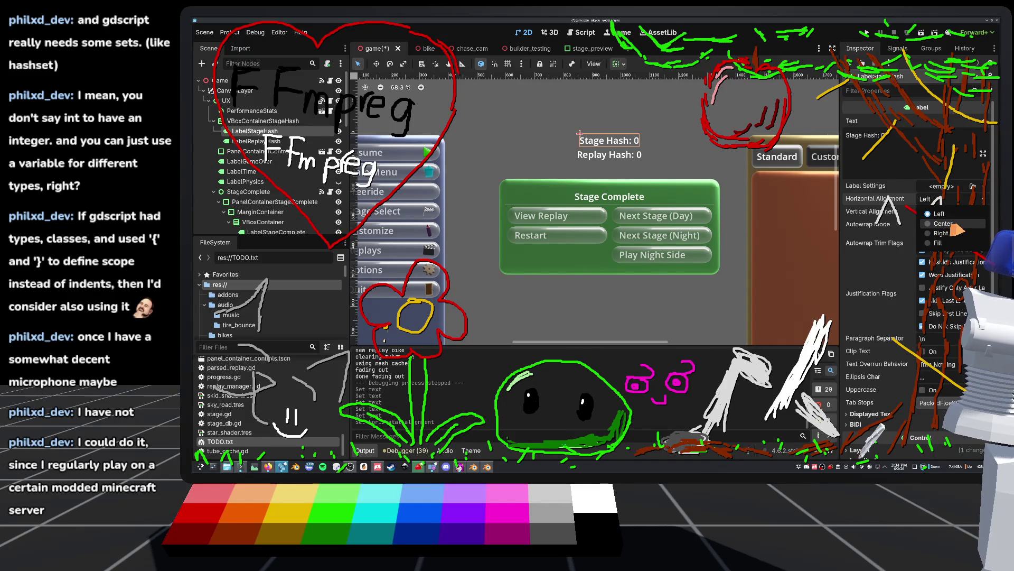
{"action": "left_click", "coordinate": [940, 243]}
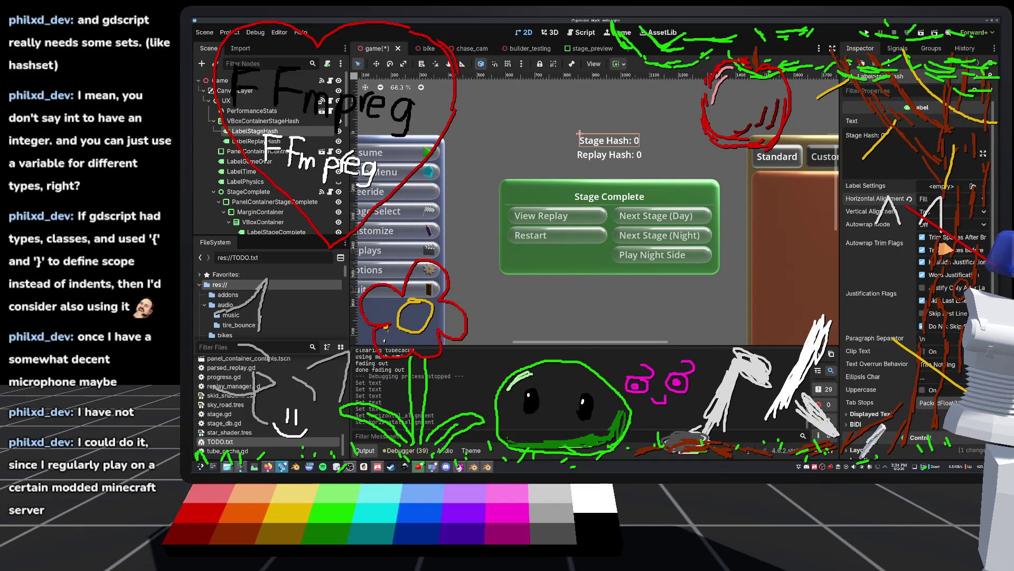
{"action": "key", "text": "ctrl+s"}
Set LabelReplayHash's horizontal alignment to Fill and save.
{"action": "left_click", "coordinate": [286, 141]}
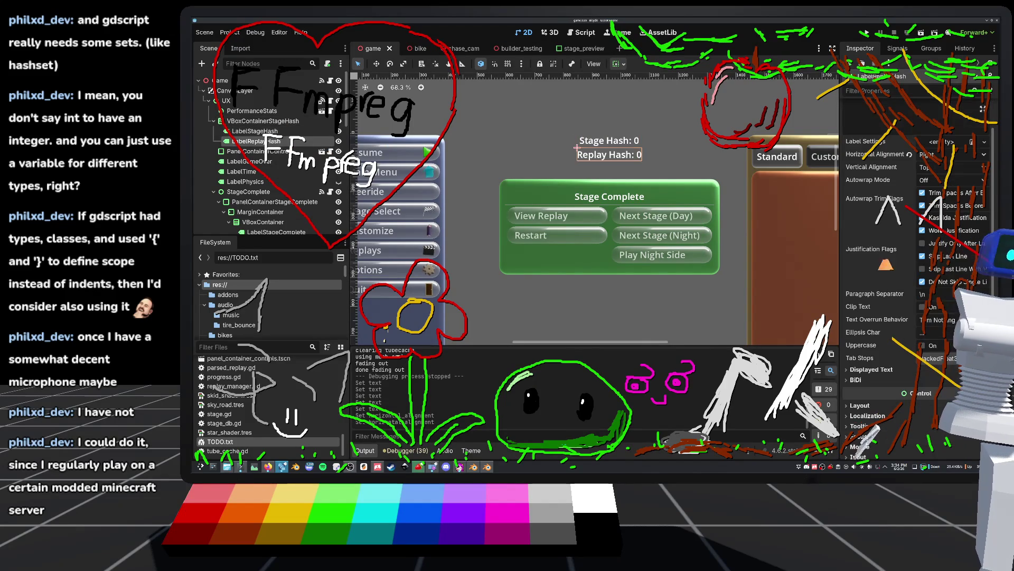
{"action": "mouse_move", "coordinate": [910, 201]}
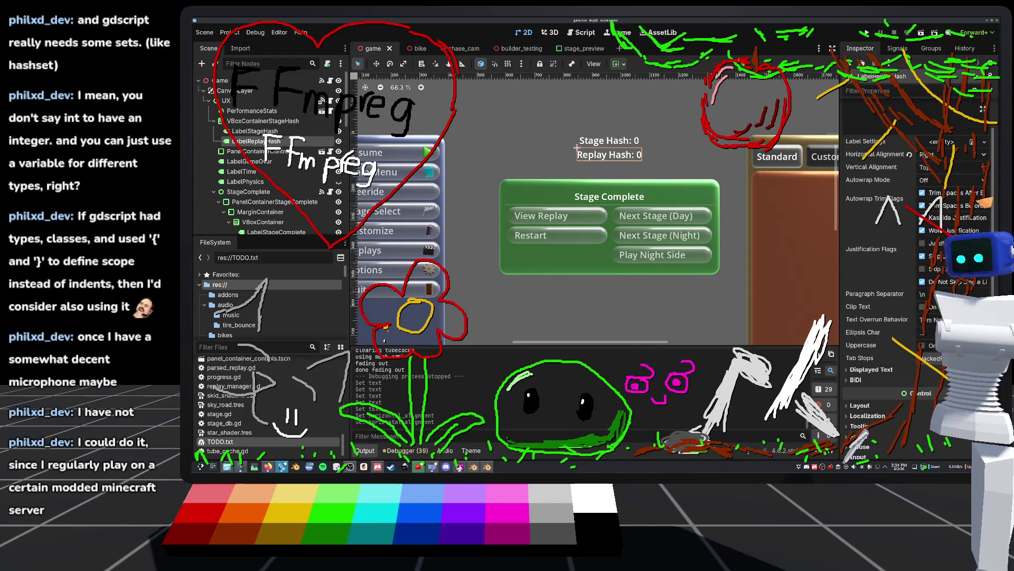
{"action": "left_click", "coordinate": [933, 155]}
{"action": "left_click", "coordinate": [941, 201]}
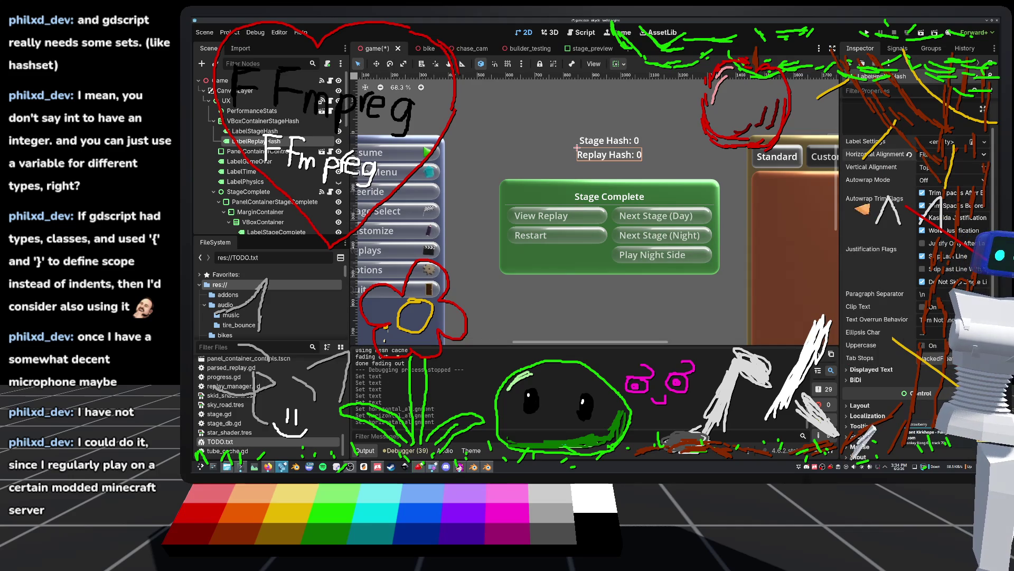
{"action": "key", "text": "ctrl+s"}
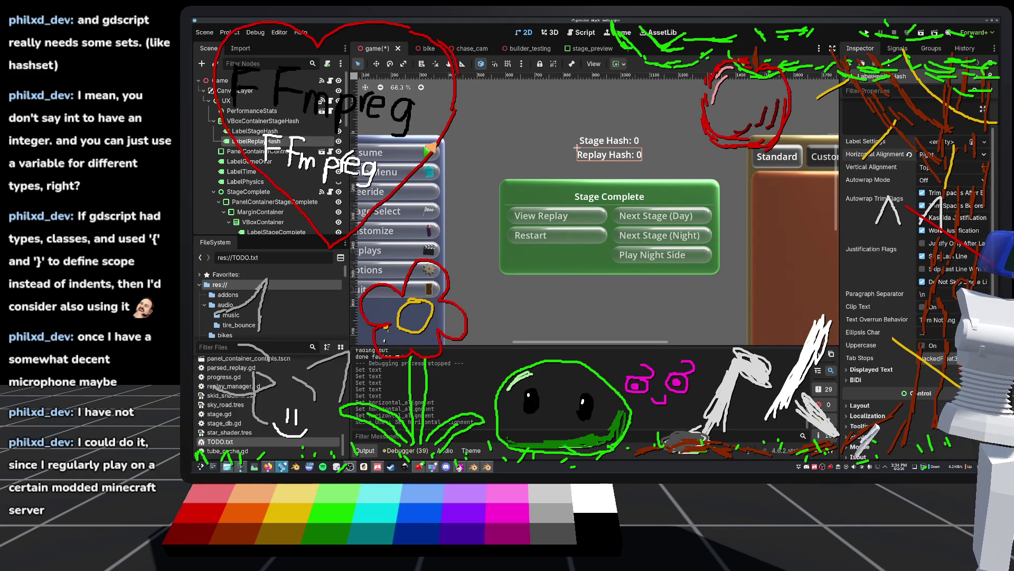
Undo the alignment trials on LabelStageHash and select VBoxContainerStageHash.
{"action": "left_click", "coordinate": [307, 132]}
{"action": "key", "text": "ctrl+z"}
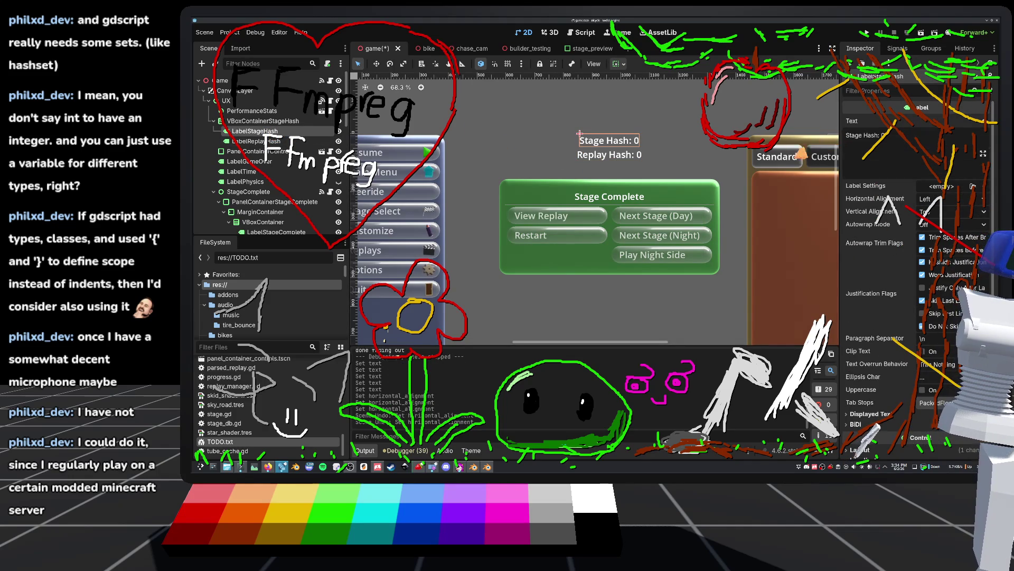
{"action": "key", "text": "ctrl+z"}
{"action": "key", "text": "ctrl+s"}
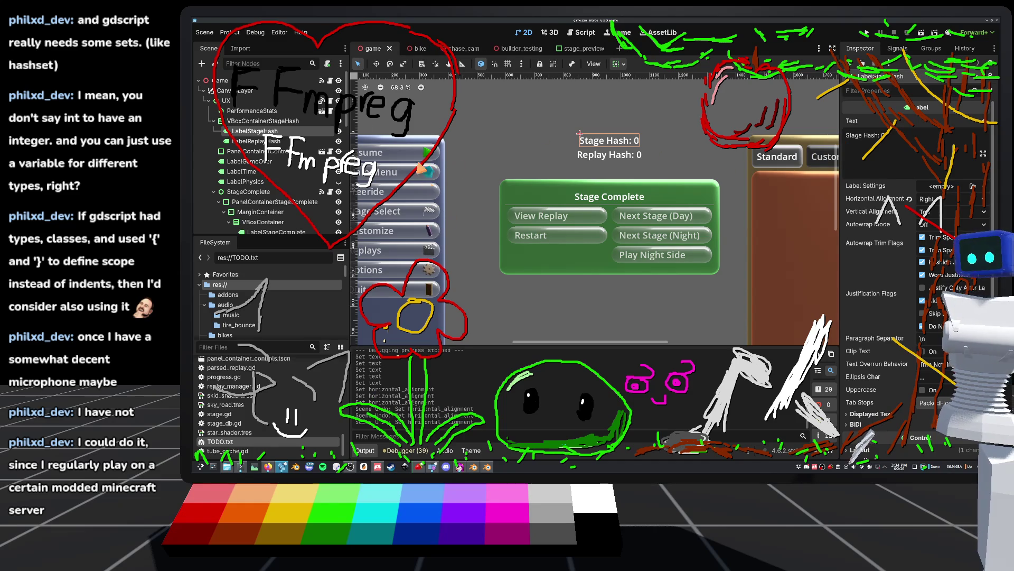
{"action": "key", "text": "Up"}
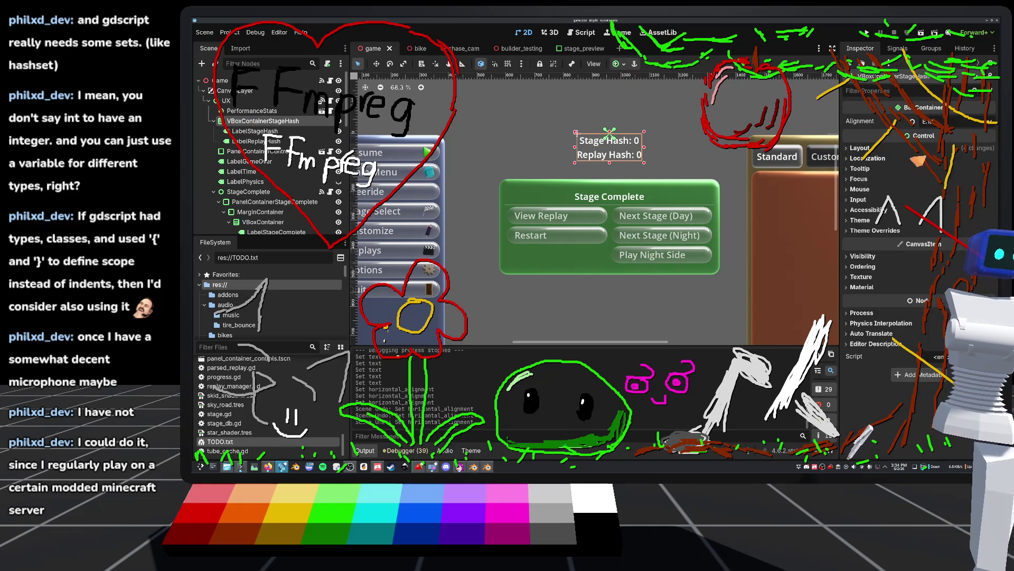
Anchor VBoxContainerStageHash with the Top Wide preset and save the scene.
{"action": "left_click", "coordinate": [886, 150]}
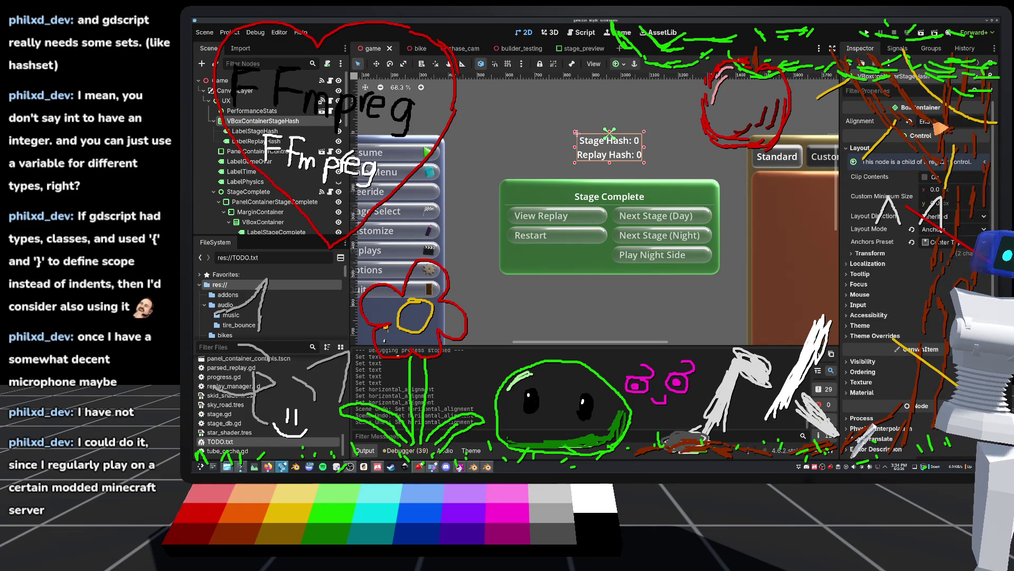
{"action": "left_click", "coordinate": [624, 67]}
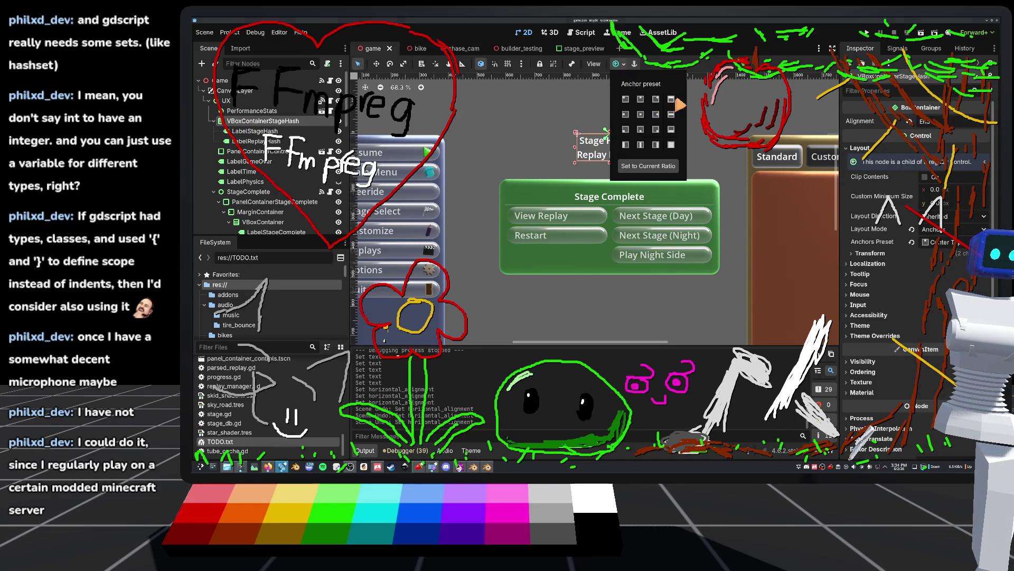
{"action": "left_click", "coordinate": [671, 121]}
{"action": "key", "text": "ctrl+s"}
Keep LabelReplayHash's horizontal alignment at Right and save.
{"action": "key", "text": "Down"}
{"action": "key", "text": "Down"}
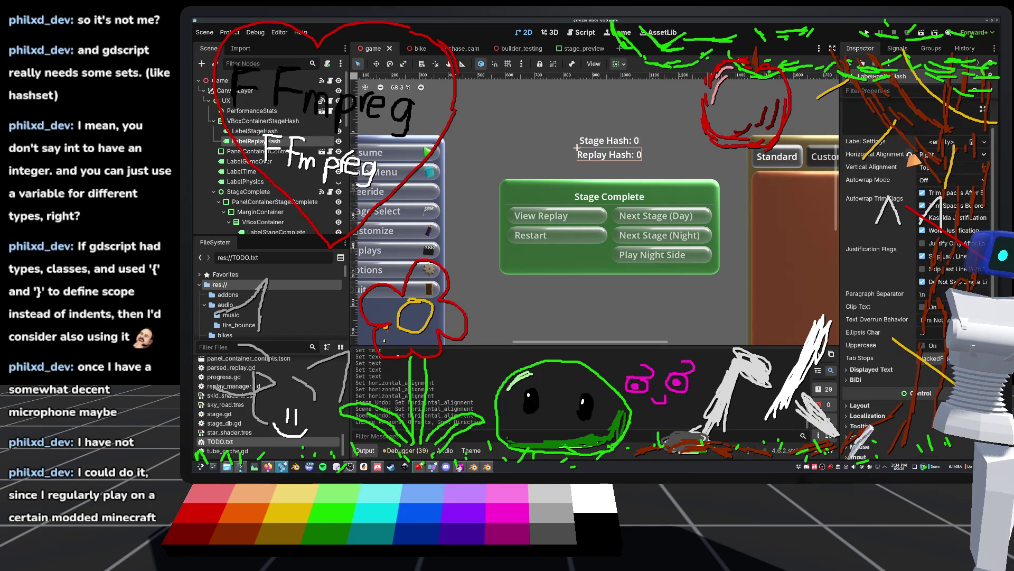
{"action": "left_click", "coordinate": [910, 154]}
{"action": "left_click", "coordinate": [930, 154]}
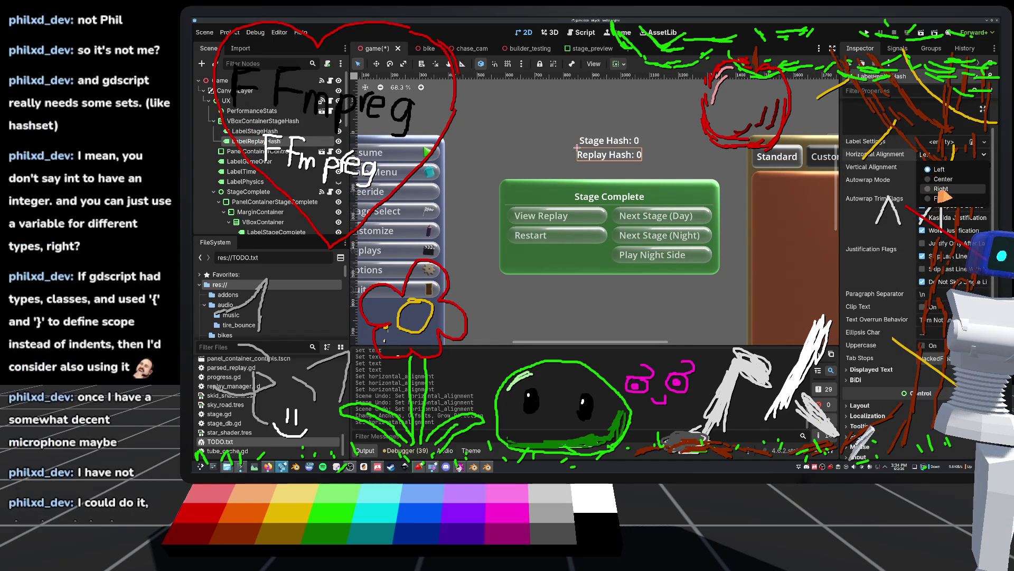
{"action": "left_click", "coordinate": [938, 189]}
{"action": "key", "text": "ctrl+s"}
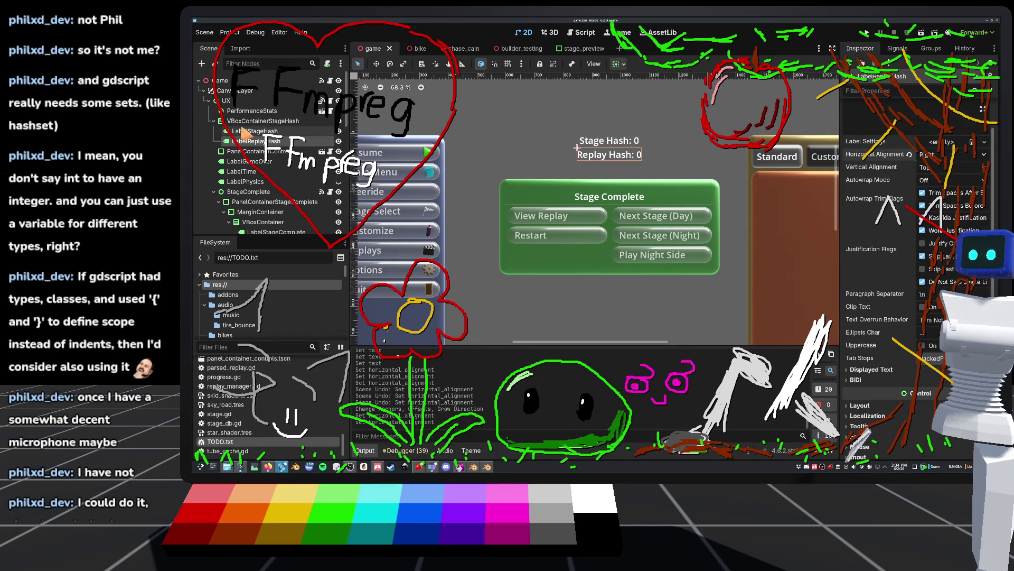
Try pushing LabelStageHash to the right end with a size flag, then undo it.
{"action": "key", "text": "Up"}
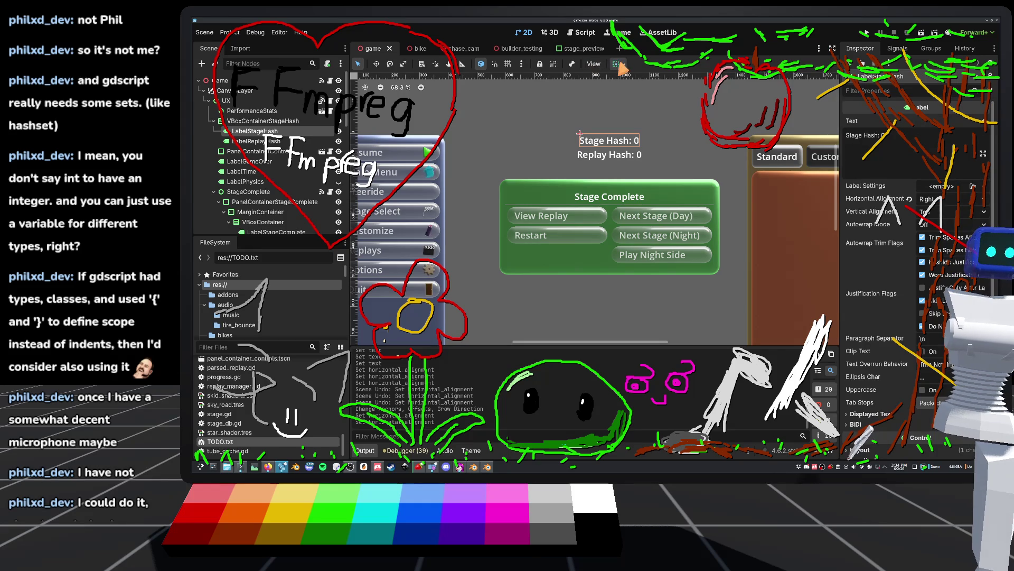
{"action": "left_click", "coordinate": [618, 64]}
{"action": "left_click", "coordinate": [664, 100]}
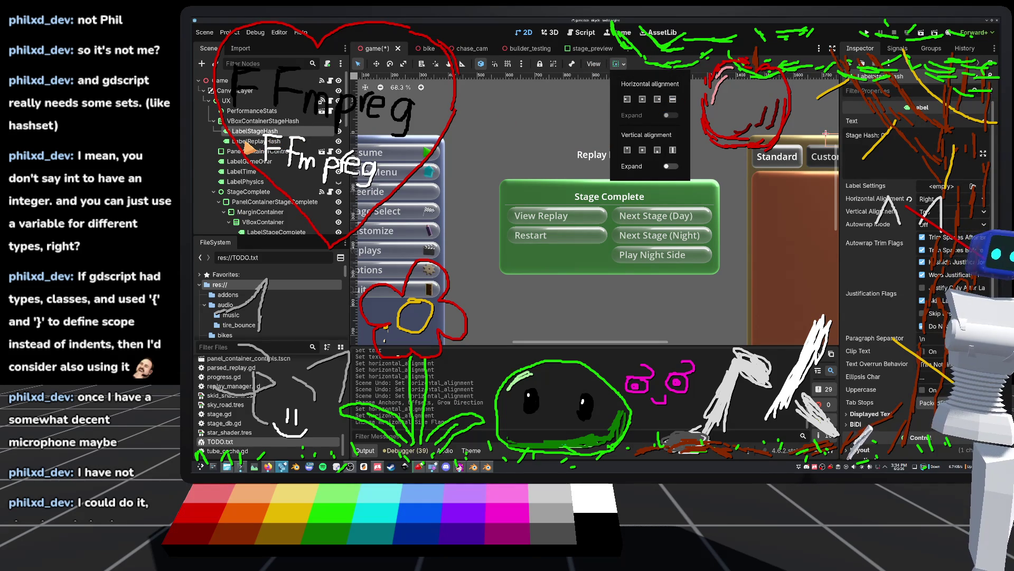
{"action": "left_click", "coordinate": [537, 107]}
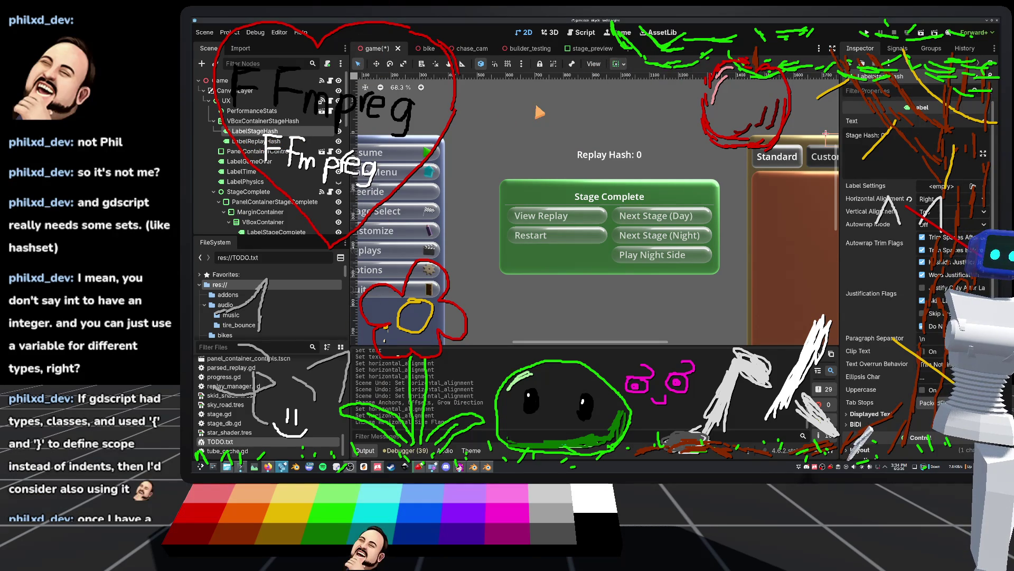
{"action": "key", "text": "ctrl+z"}
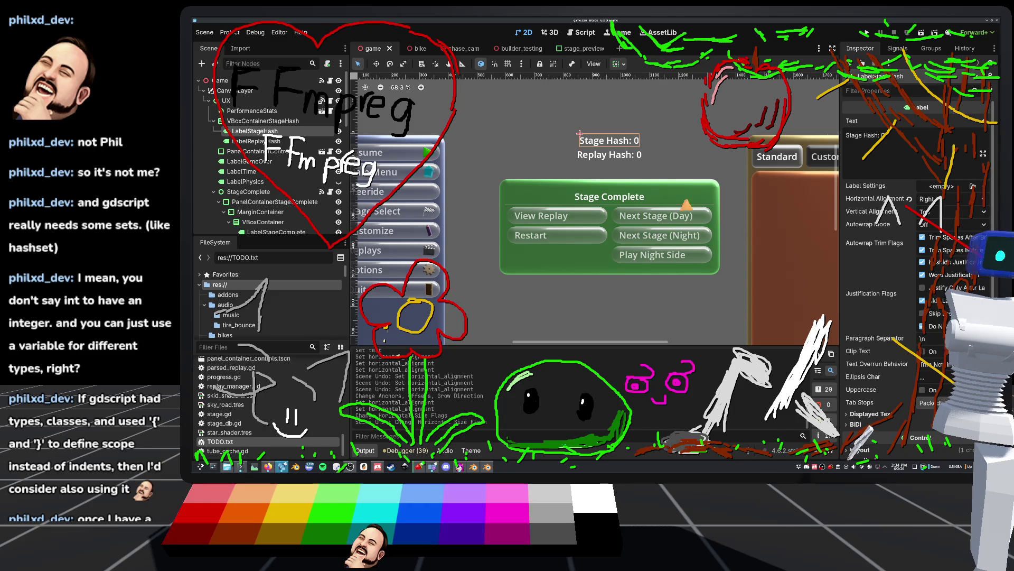
Try Fill on LabelStageHash, then set it back to Right alignment and save.
{"action": "left_click", "coordinate": [945, 200]}
{"action": "left_click", "coordinate": [936, 247]}
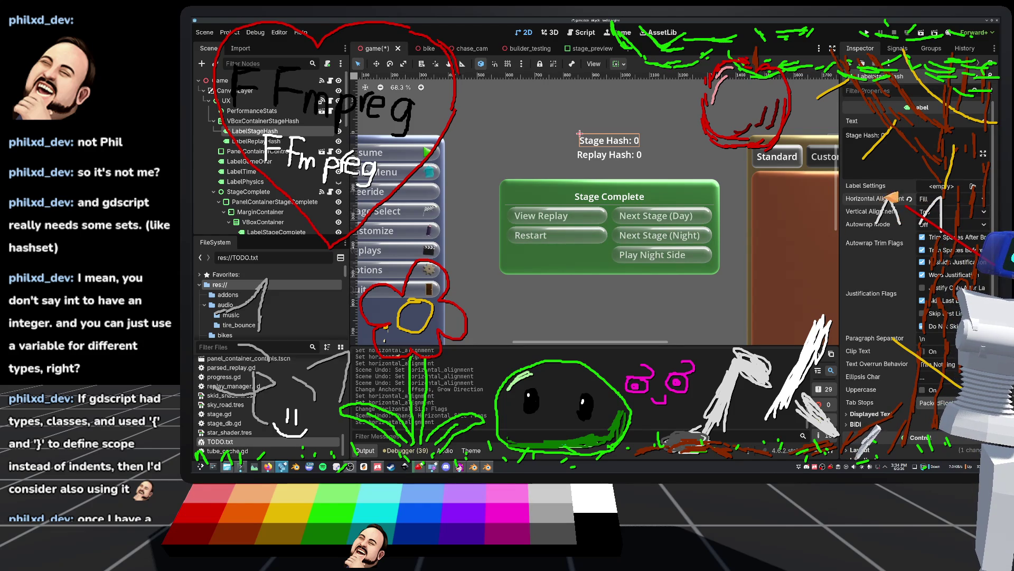
{"action": "left_click", "coordinate": [264, 139]}
{"action": "left_click", "coordinate": [263, 132]}
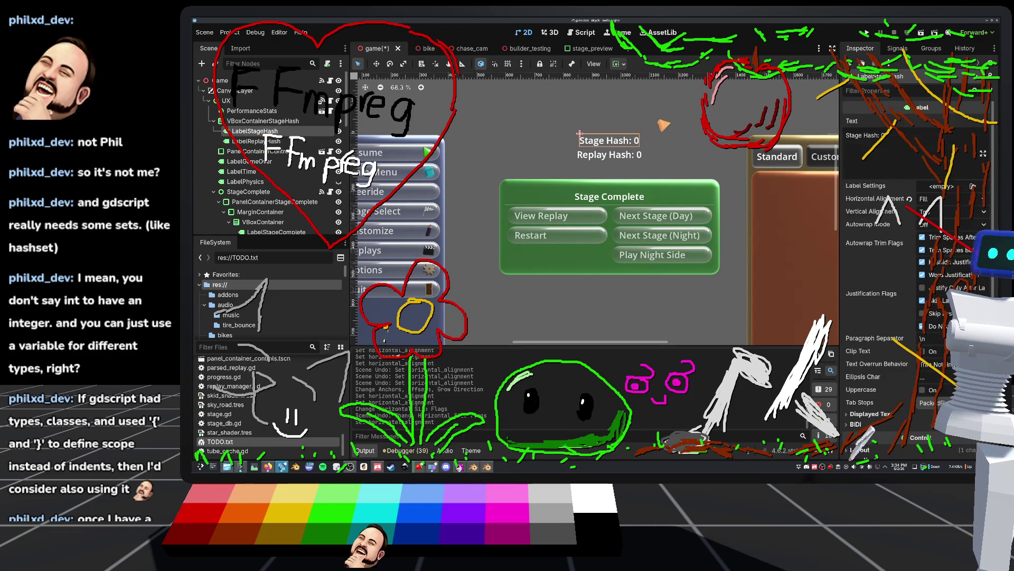
{"action": "left_click", "coordinate": [934, 203]}
{"action": "left_click", "coordinate": [929, 234]}
{"action": "key", "text": "ctrl+s"}
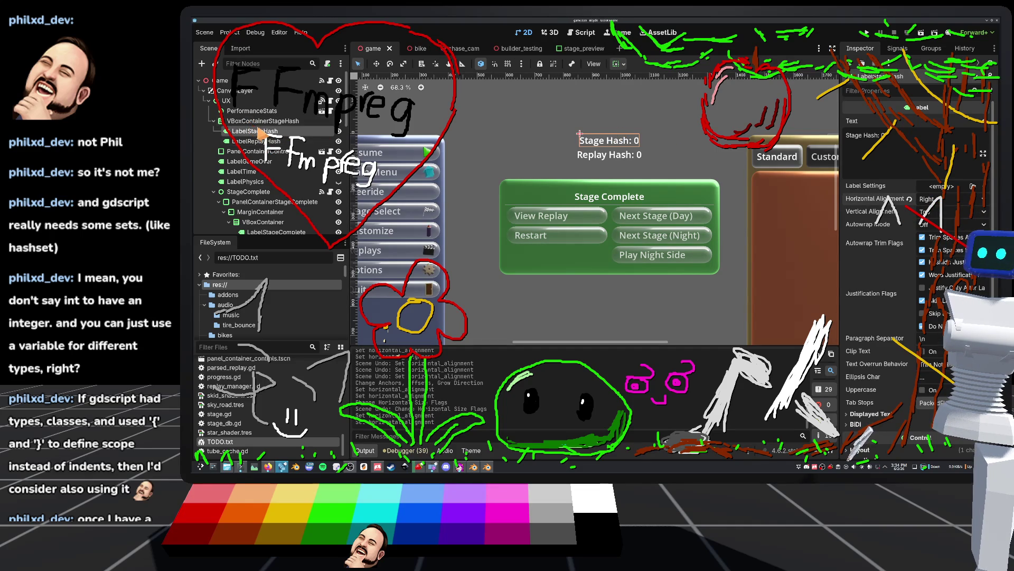
Change the horizontal size flags of the Stage Hash and Replay Hash labels.
{"action": "left_click", "coordinate": [619, 64]}
{"action": "left_click", "coordinate": [673, 99]}
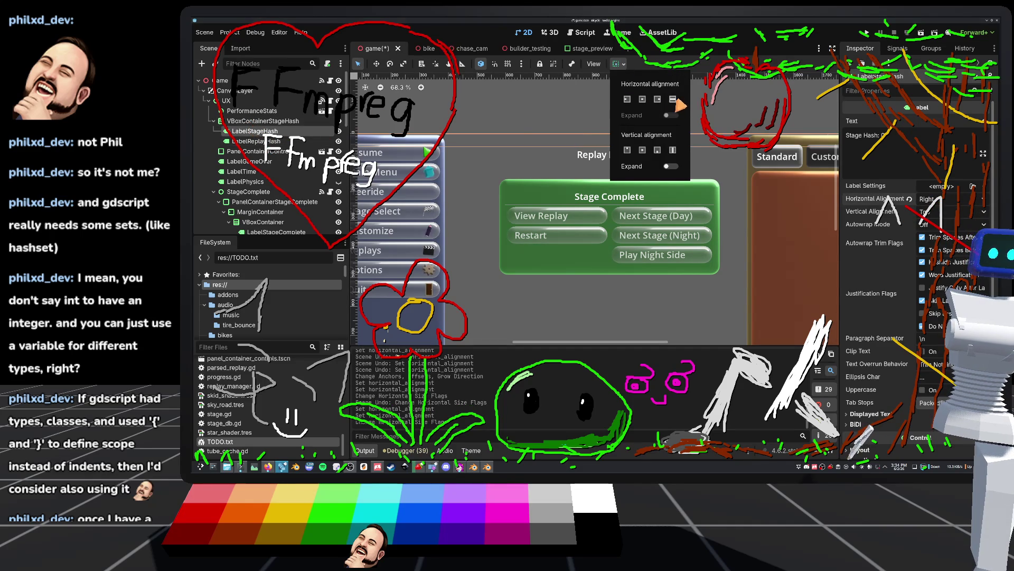
{"action": "key", "text": "Down"}
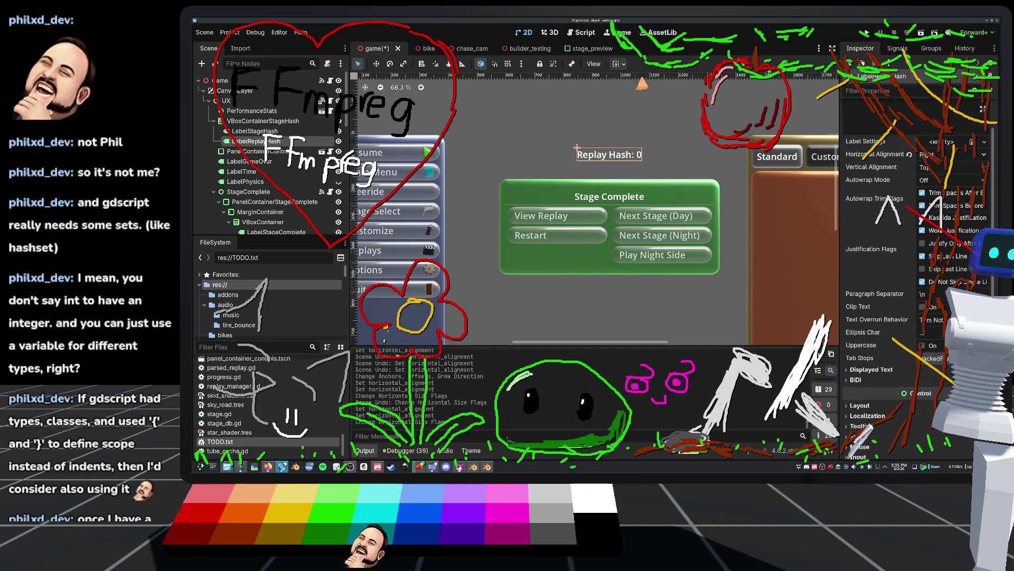
{"action": "left_click", "coordinate": [618, 64]}
{"action": "left_click", "coordinate": [674, 100]}
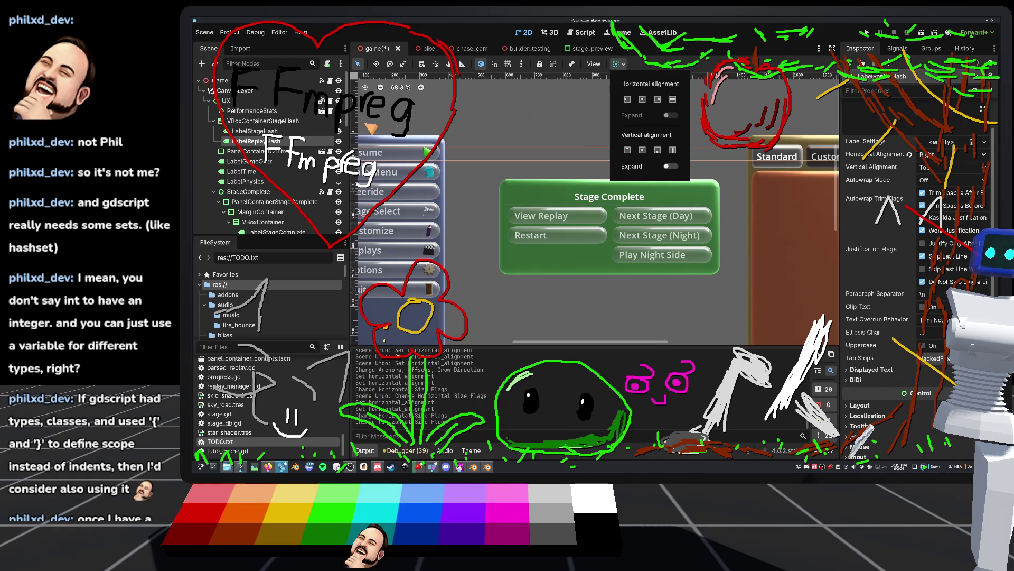
Anchor the hash labels' VBoxContainer at Center Top, save the scene and run the project.
{"action": "left_click", "coordinate": [708, 140]}
{"action": "left_click", "coordinate": [618, 64]}
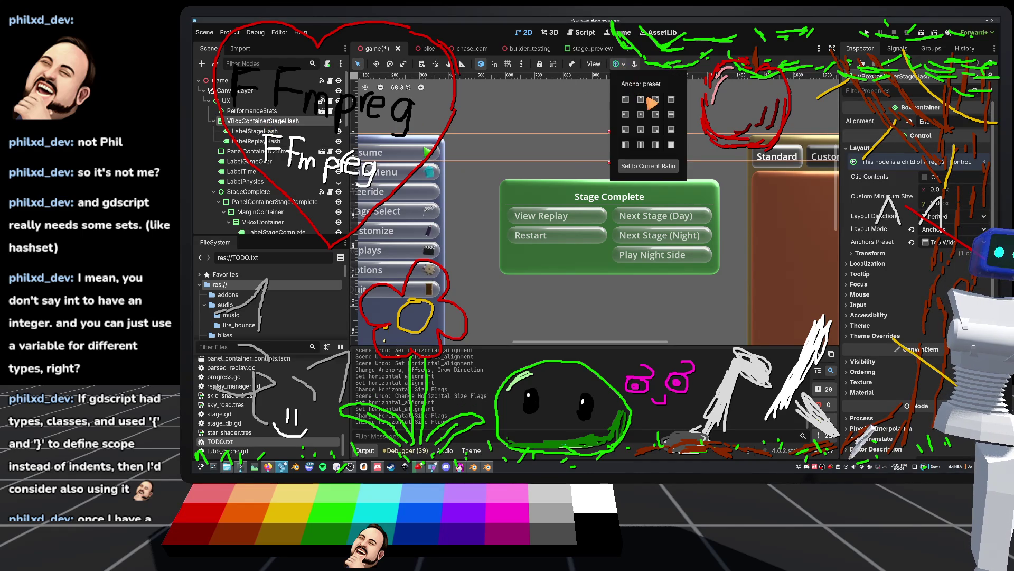
{"action": "left_click", "coordinate": [648, 104]}
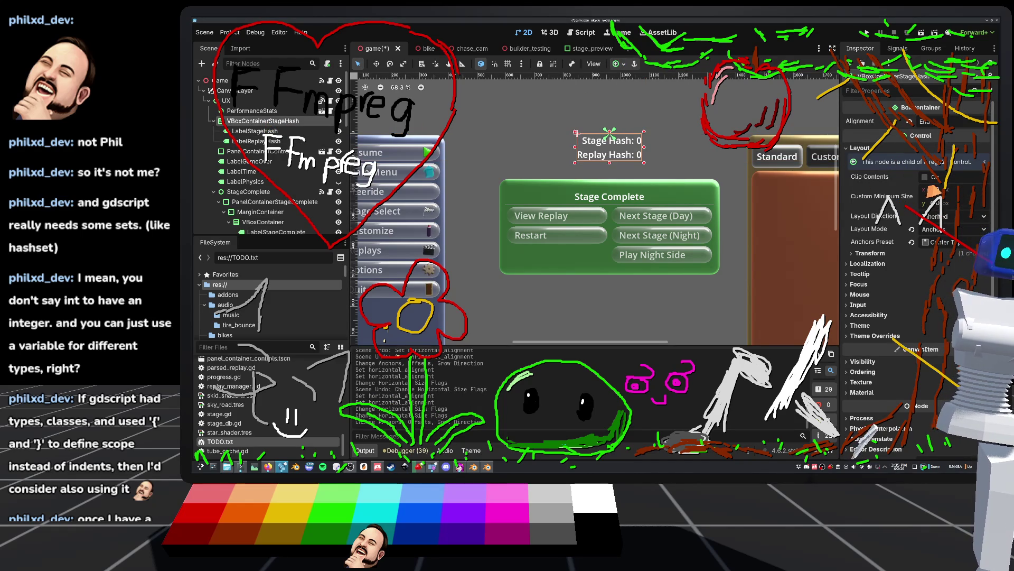
{"action": "scroll", "coordinate": [606, 142], "scroll_direction": "up", "scroll_amount": 3}
{"action": "scroll", "coordinate": [581, 130], "scroll_direction": "up", "scroll_amount": 2}
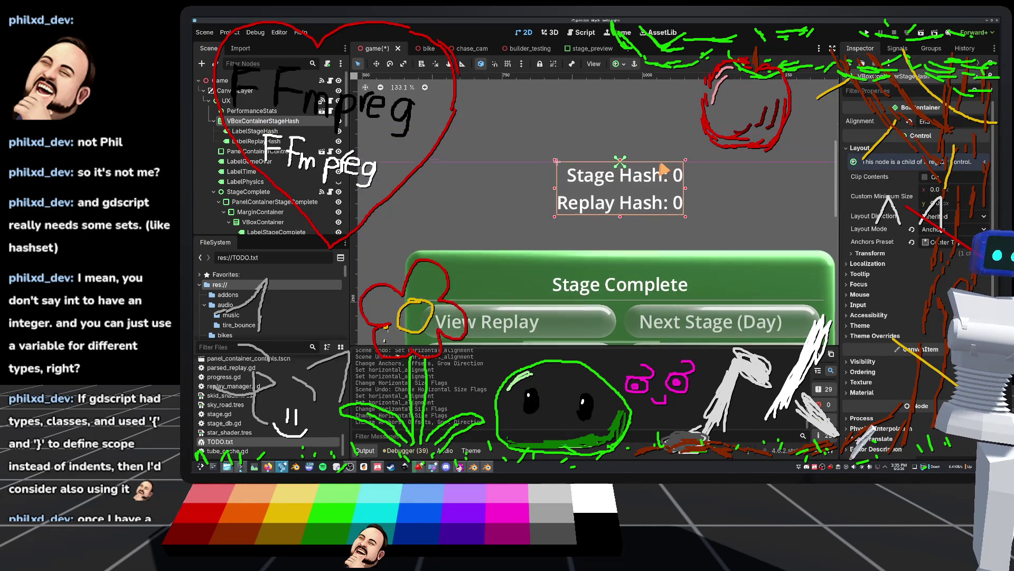
{"action": "left_click", "coordinate": [578, 119]}
{"action": "key", "text": "ctrl+s"}
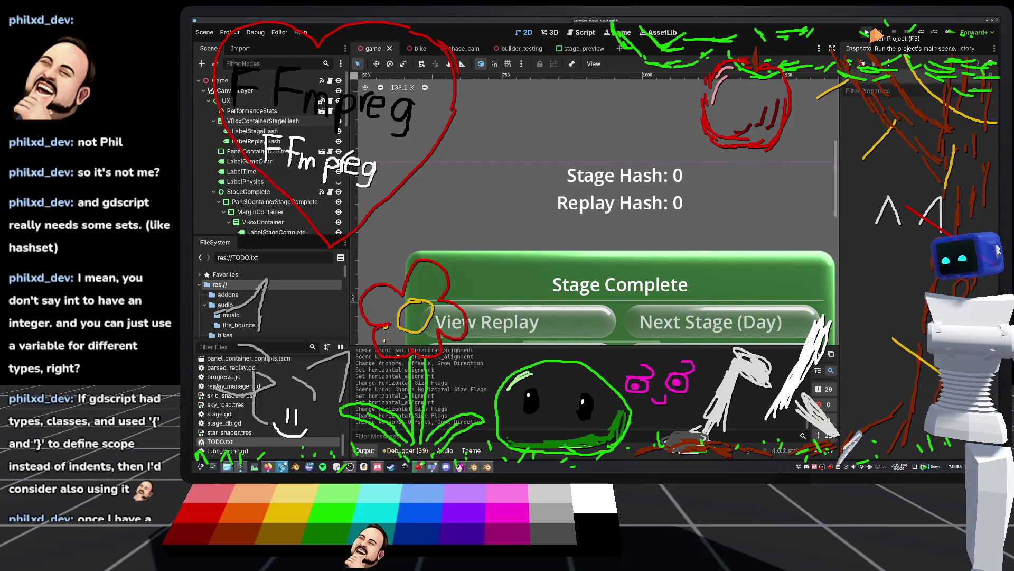
{"action": "left_click", "coordinate": [871, 32]}
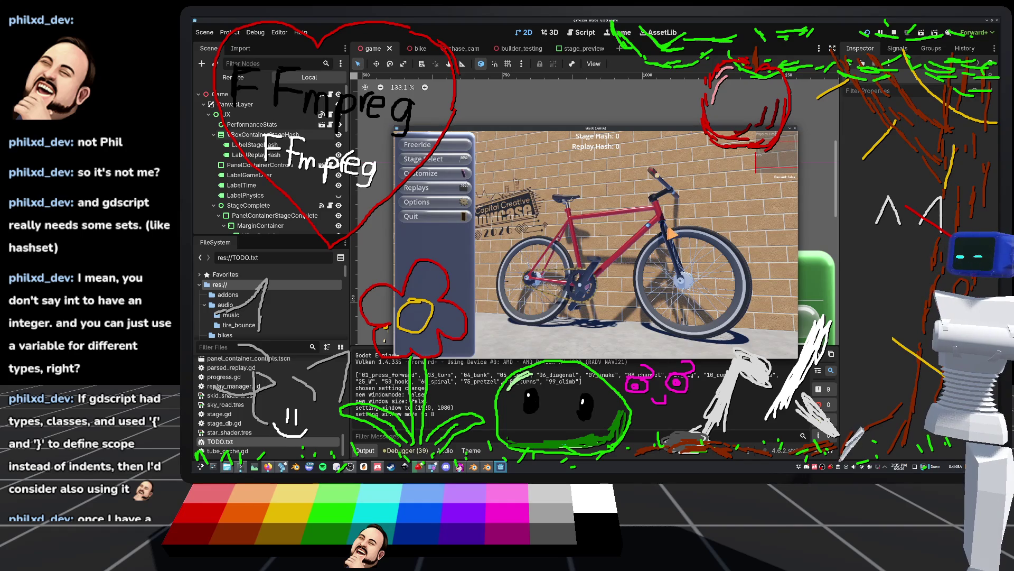
Test-ride stage 01 in Day mode, then pause and stop the game.
{"action": "left_click", "coordinate": [433, 159]}
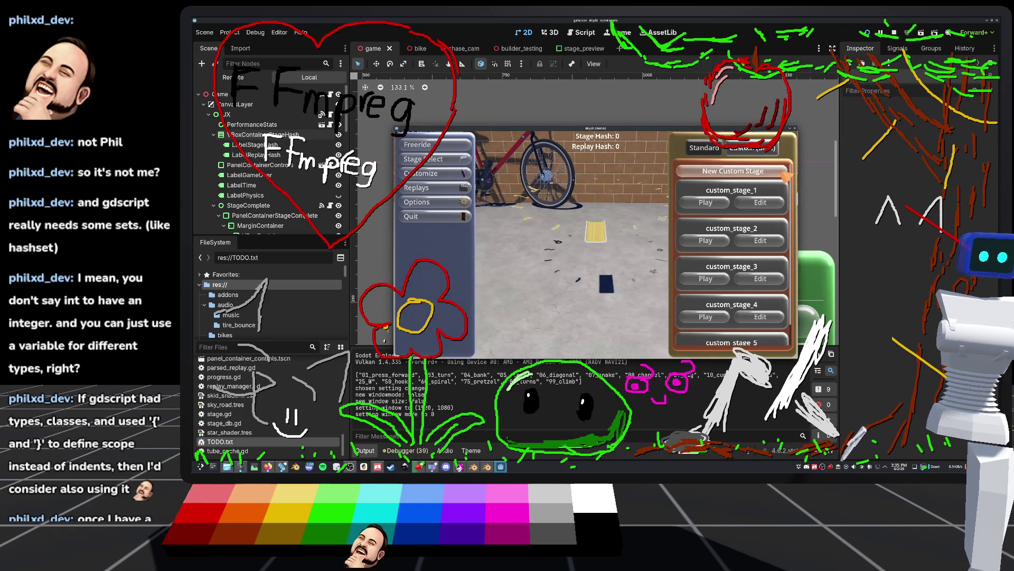
{"action": "left_click", "coordinate": [714, 187]}
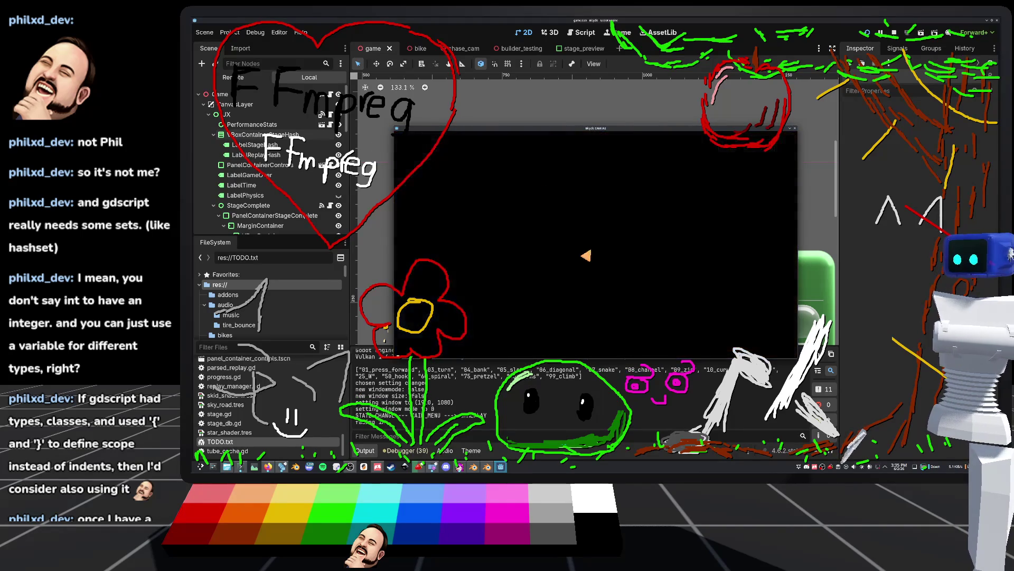
{"action": "key", "text": "w"}
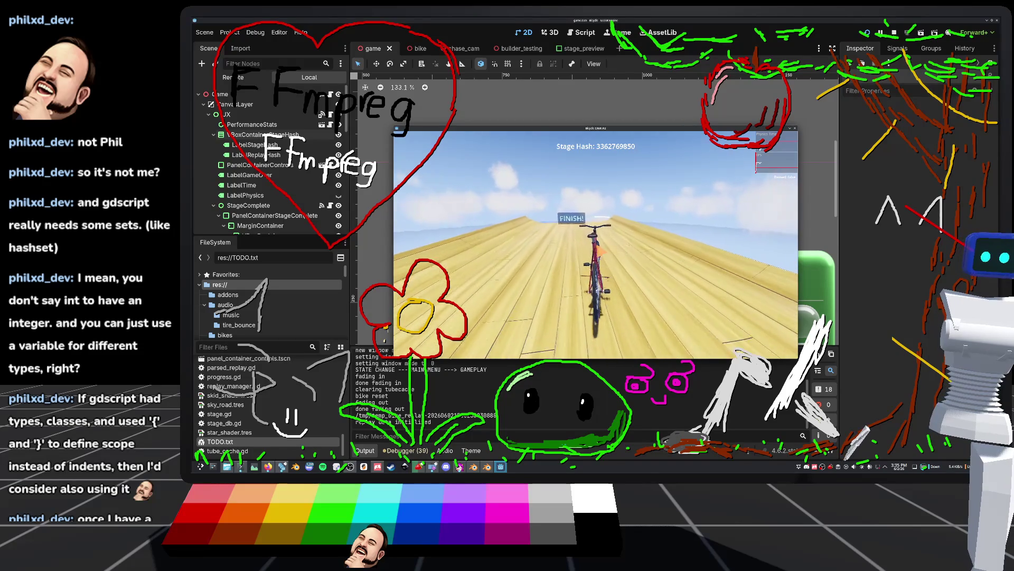
{"action": "key", "text": "Escape"}
{"action": "left_click", "coordinate": [418, 189]}
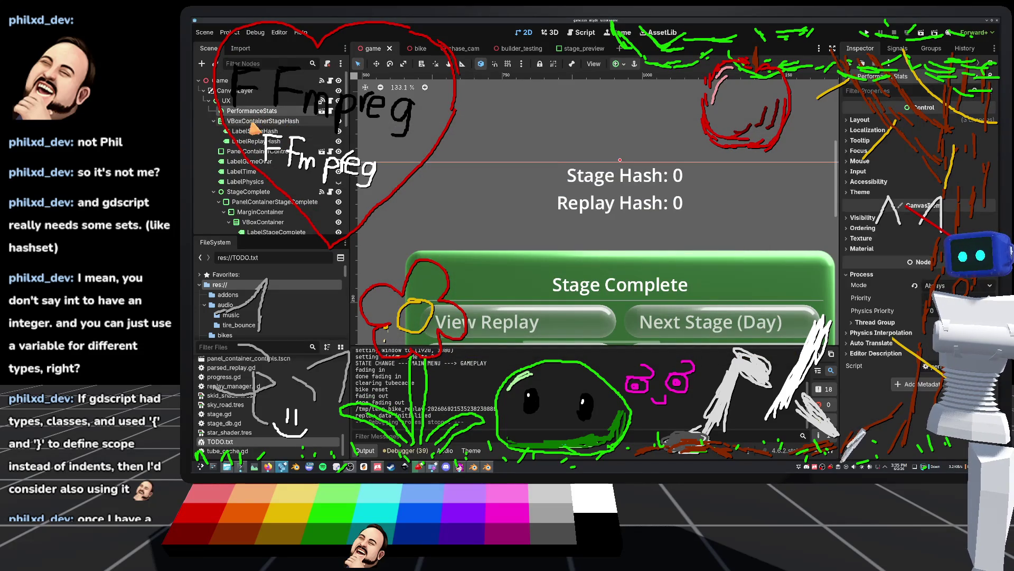
Set VBoxContainerStageHash alignment to Begin and run the project again.
{"action": "left_click", "coordinate": [930, 121]}
{"action": "left_click", "coordinate": [919, 131]}
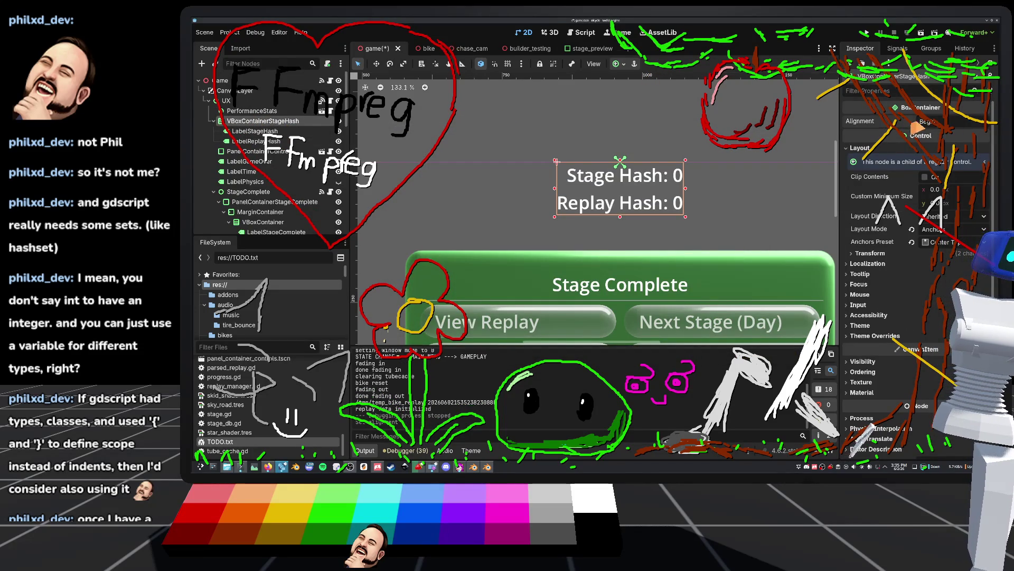
{"action": "left_click", "coordinate": [866, 33]}
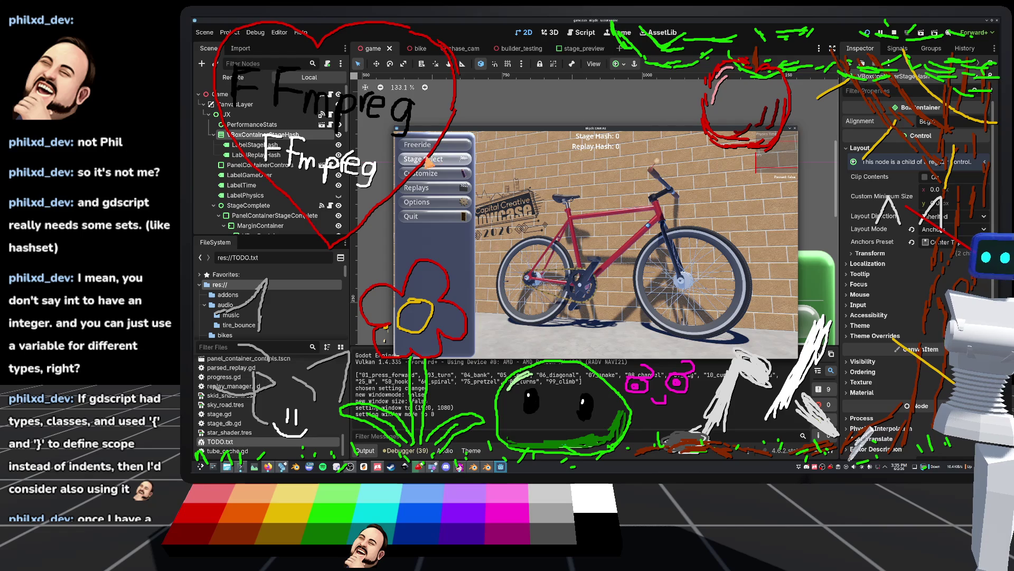
Ride a standard stage to the finish and watch its replay.
{"action": "left_click", "coordinate": [705, 147]}
{"action": "left_click", "coordinate": [697, 192]}
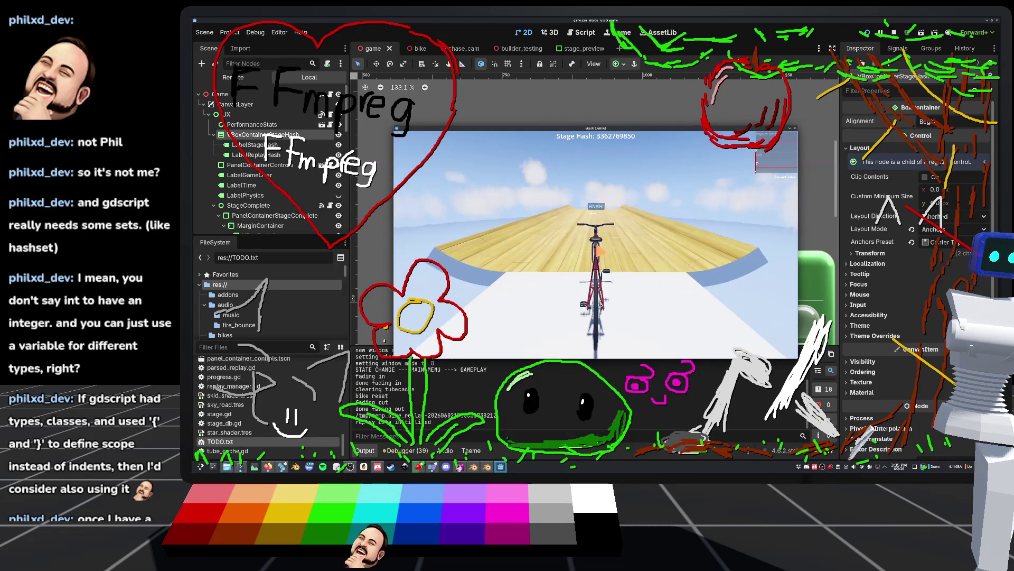
{"action": "key", "text": "w"}
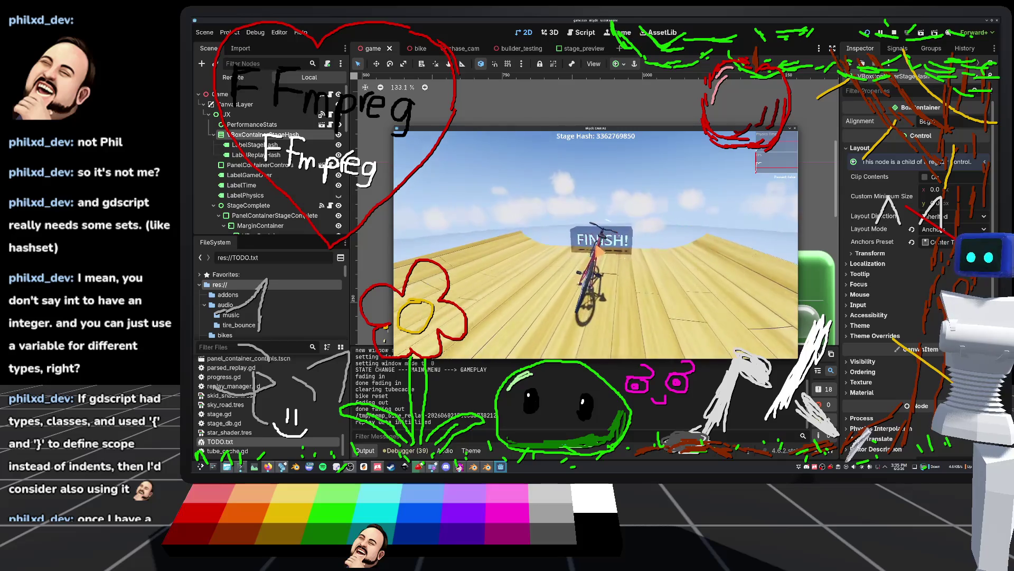
{"action": "left_click", "coordinate": [545, 193]}
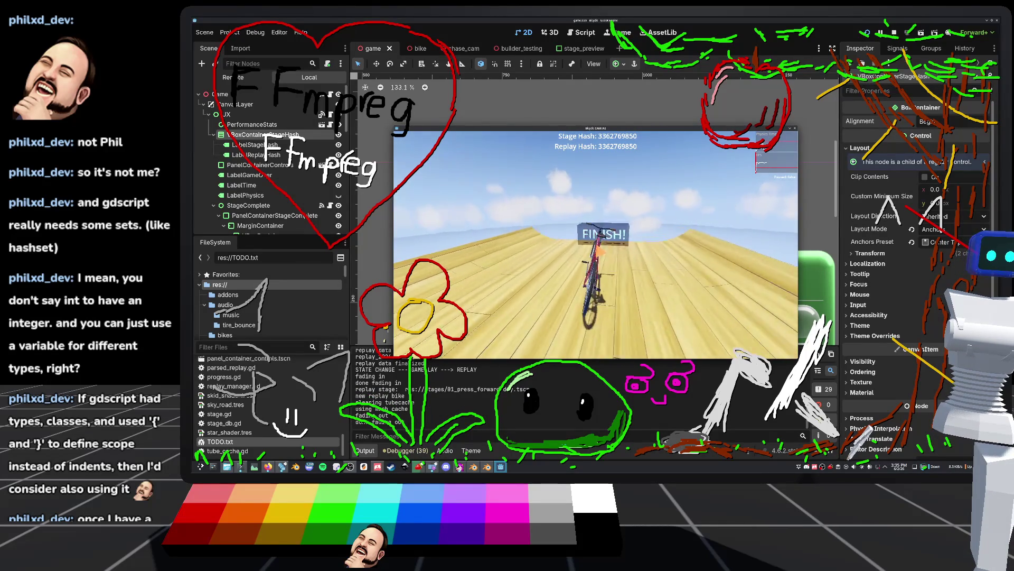
Pause the replay, return to the game's main menu and stop the game.
{"action": "key", "text": "Escape"}
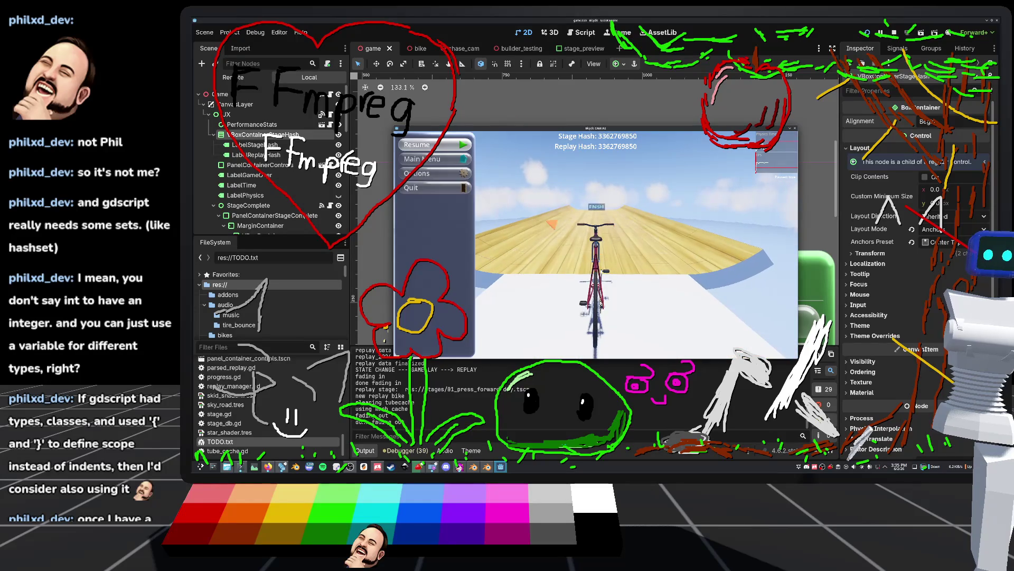
{"action": "key", "text": "Down"}
{"action": "key", "text": "Return"}
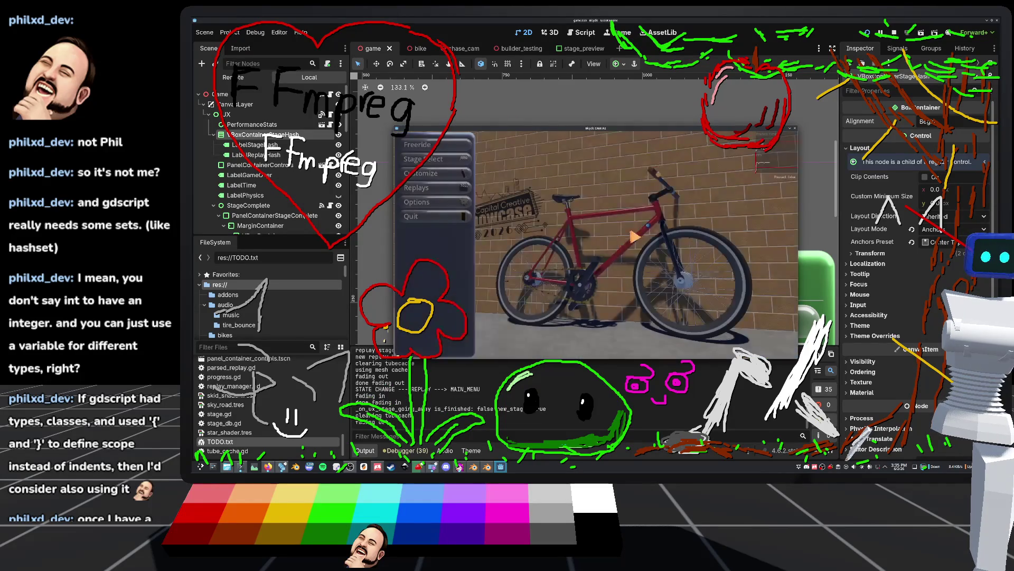
{"action": "key", "text": "Down"}
{"action": "key", "text": "Down"}
{"action": "key", "text": "Down"}
{"action": "key", "text": "Return"}
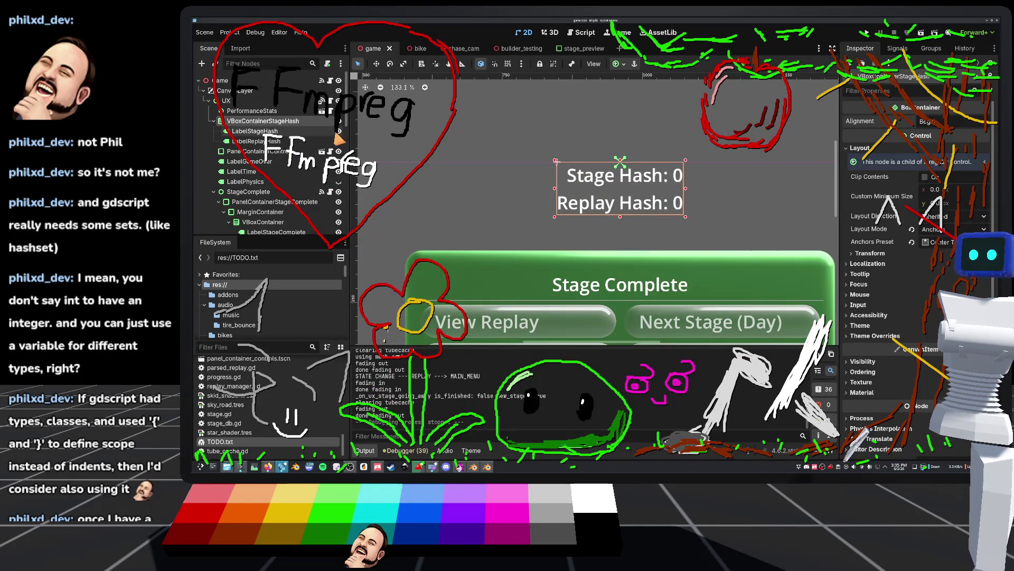
Toggle the Stage Hash and Replay Hash labels hidden and visible again, then save.
{"action": "left_click", "coordinate": [339, 131]}
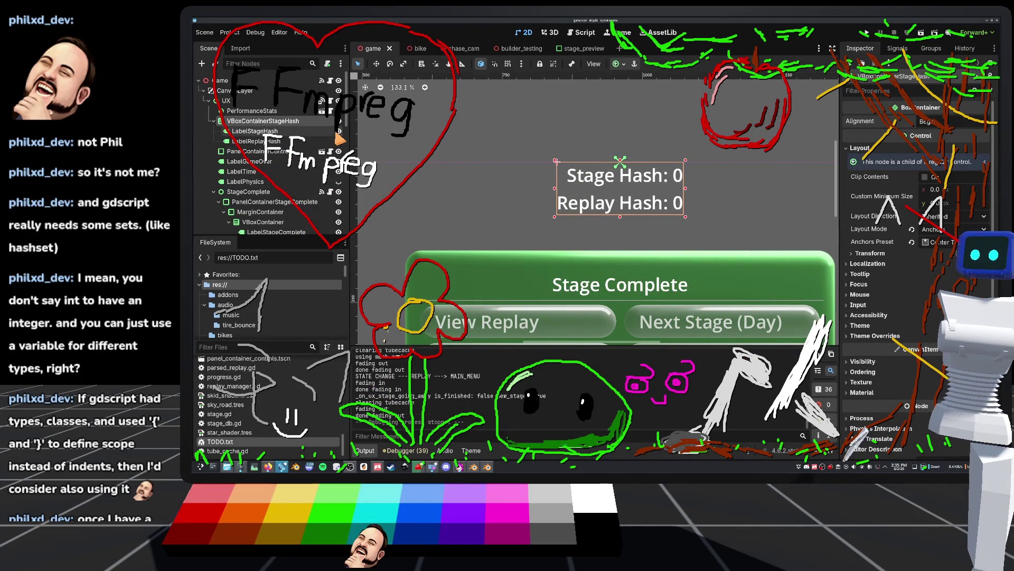
{"action": "left_click", "coordinate": [339, 141]}
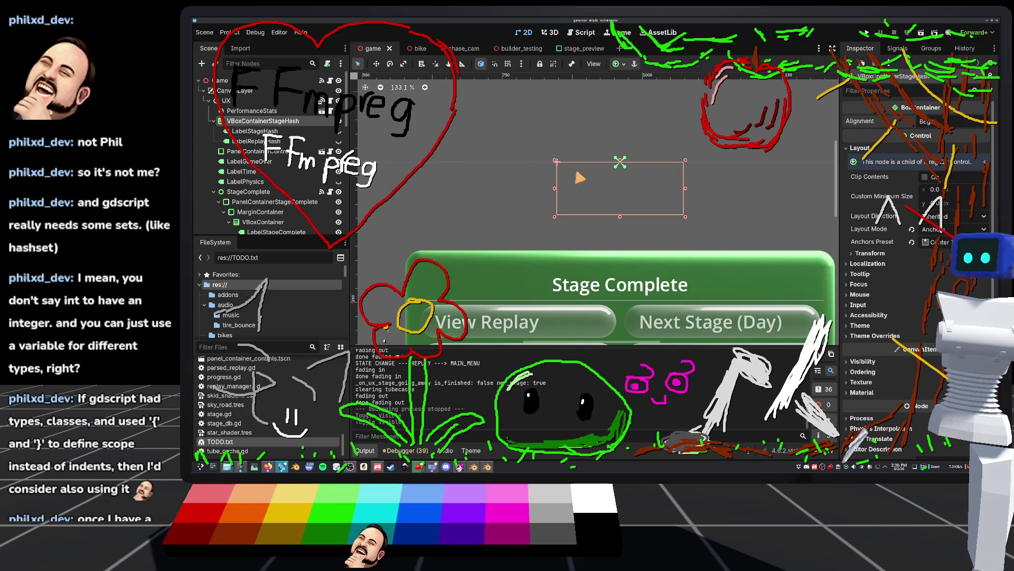
{"action": "left_click", "coordinate": [338, 132]}
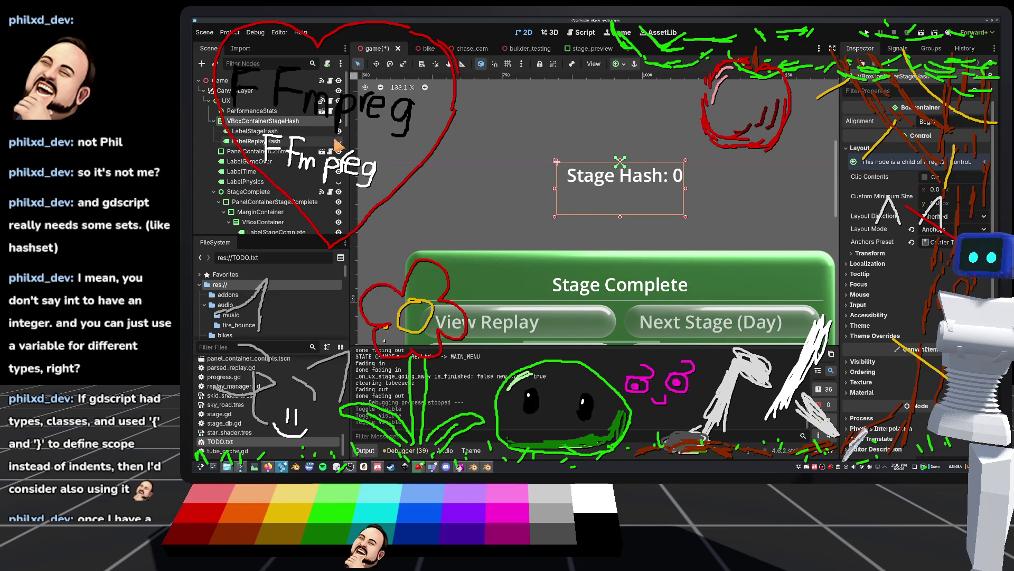
{"action": "left_click", "coordinate": [339, 141]}
{"action": "key", "text": "ctrl+s"}
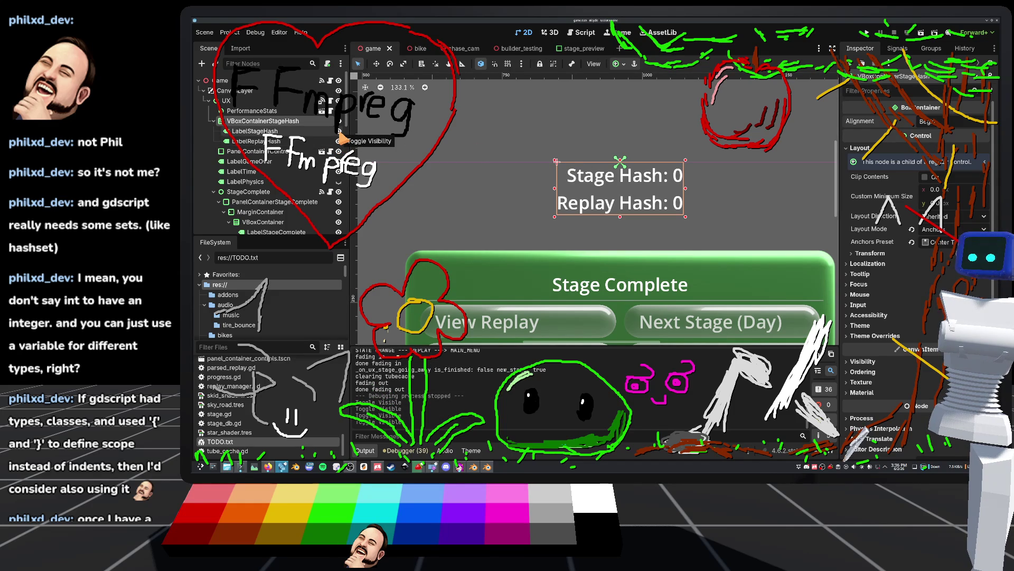
Hide LabelStageHash and LabelReplayHash and run the project.
{"action": "left_click", "coordinate": [339, 131]}
{"action": "left_click", "coordinate": [339, 141]}
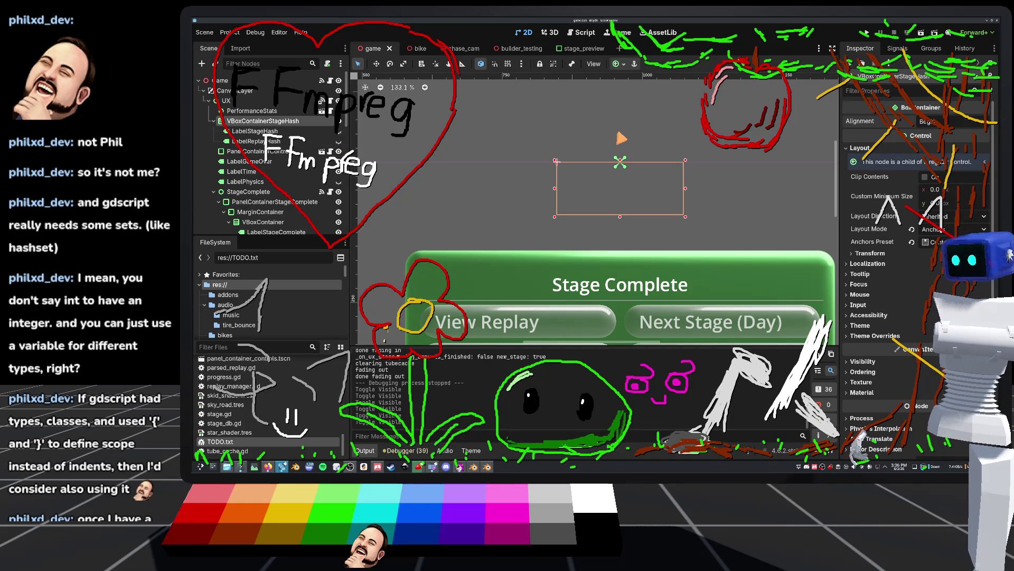
{"action": "left_click", "coordinate": [867, 33]}
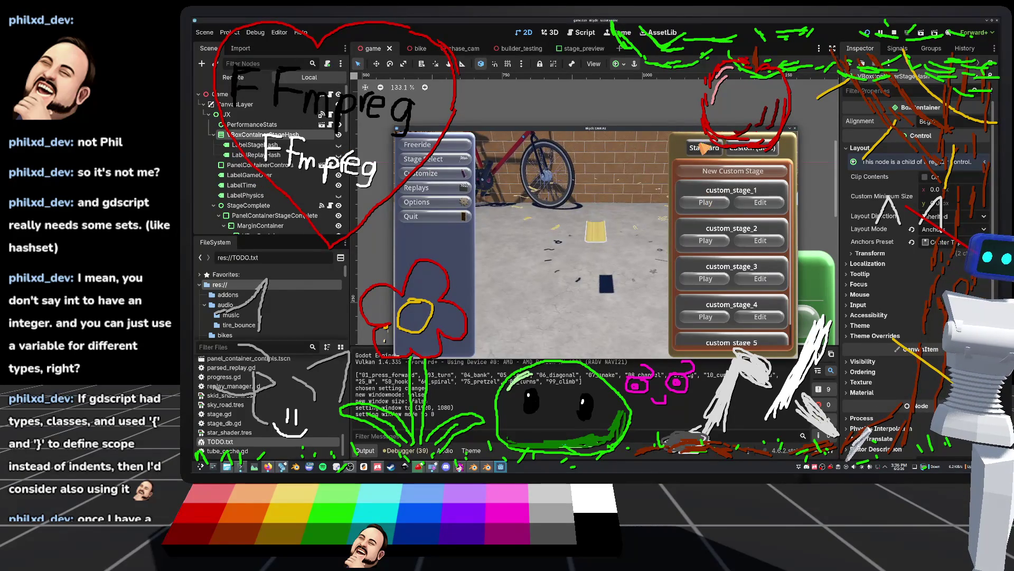
Start a stage, ride the bike toward the ramps, then pause and choose Main Menu.
{"action": "left_click", "coordinate": [417, 145]}
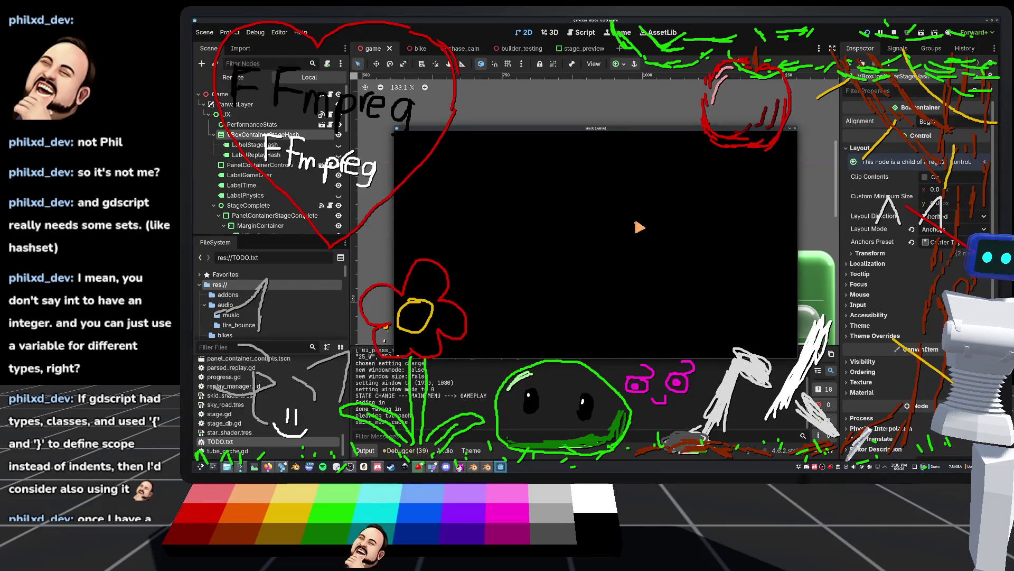
{"action": "key", "text": "w"}
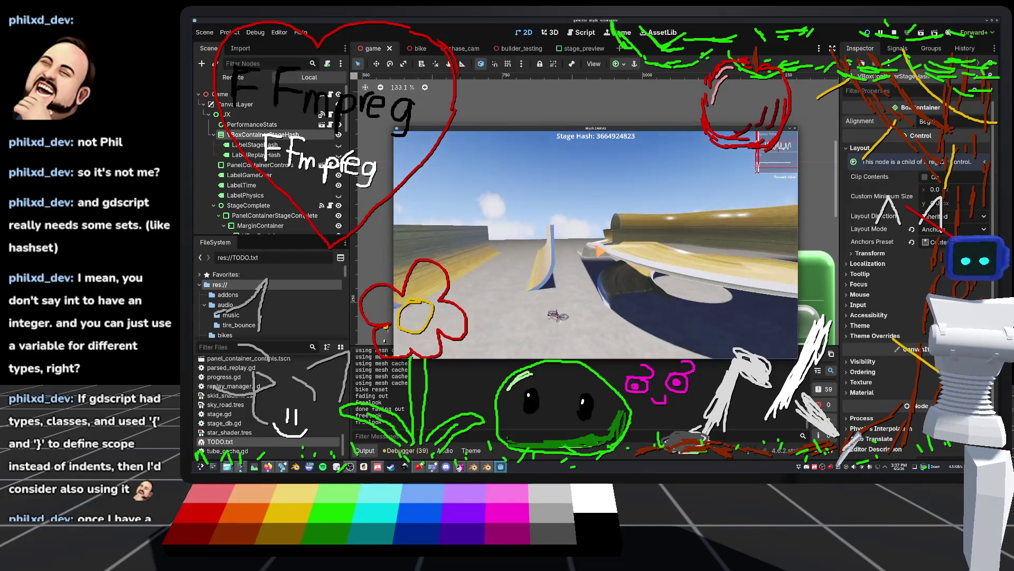
{"action": "key", "text": "Escape"}
{"action": "left_click", "coordinate": [423, 159]}
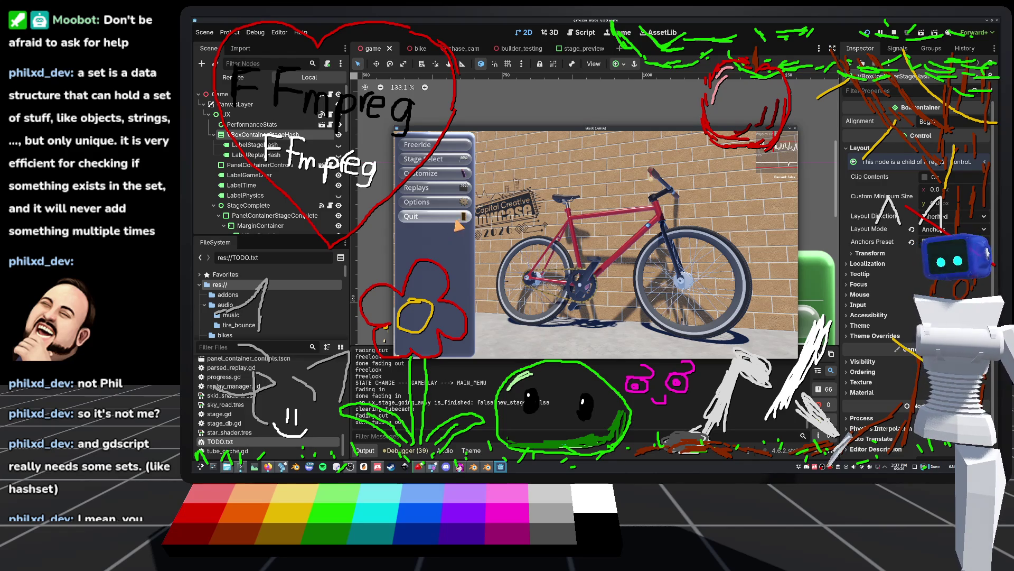
Quit the running game and save the game scene.
{"action": "left_click", "coordinate": [458, 221]}
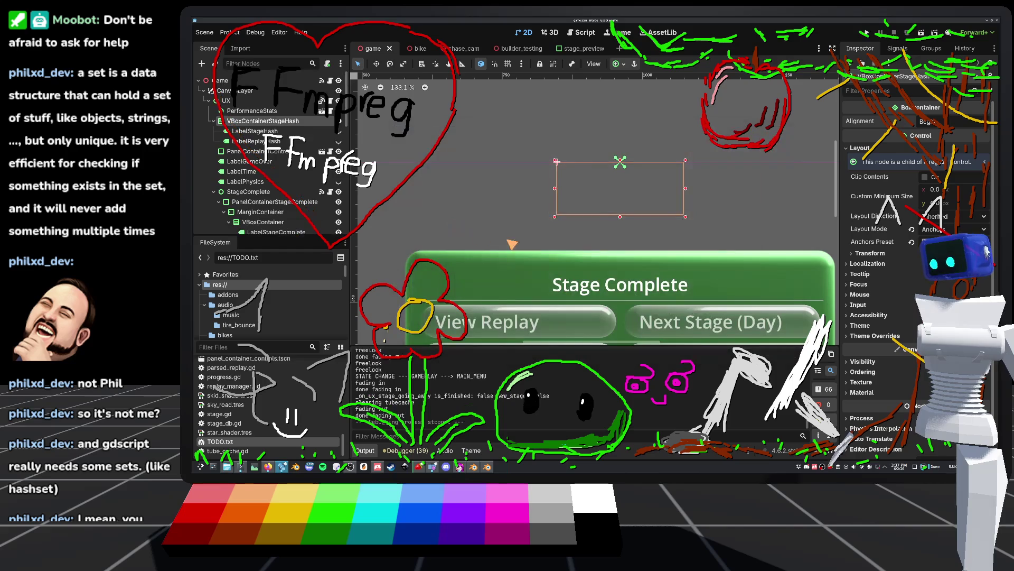
{"action": "scroll", "coordinate": [476, 222], "scroll_direction": "down", "scroll_amount": 2}
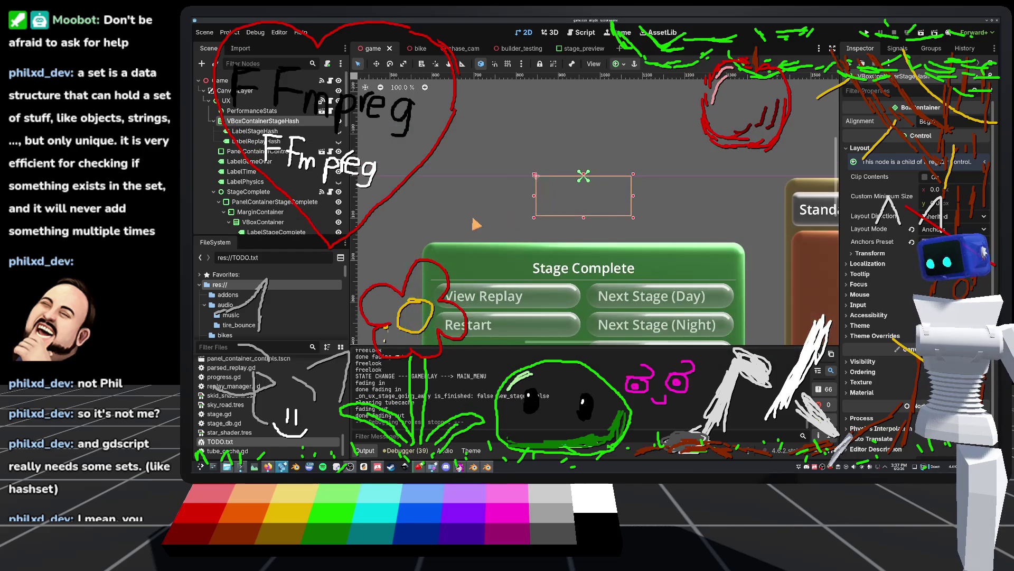
{"action": "scroll", "coordinate": [510, 191], "scroll_direction": "down", "scroll_amount": 2}
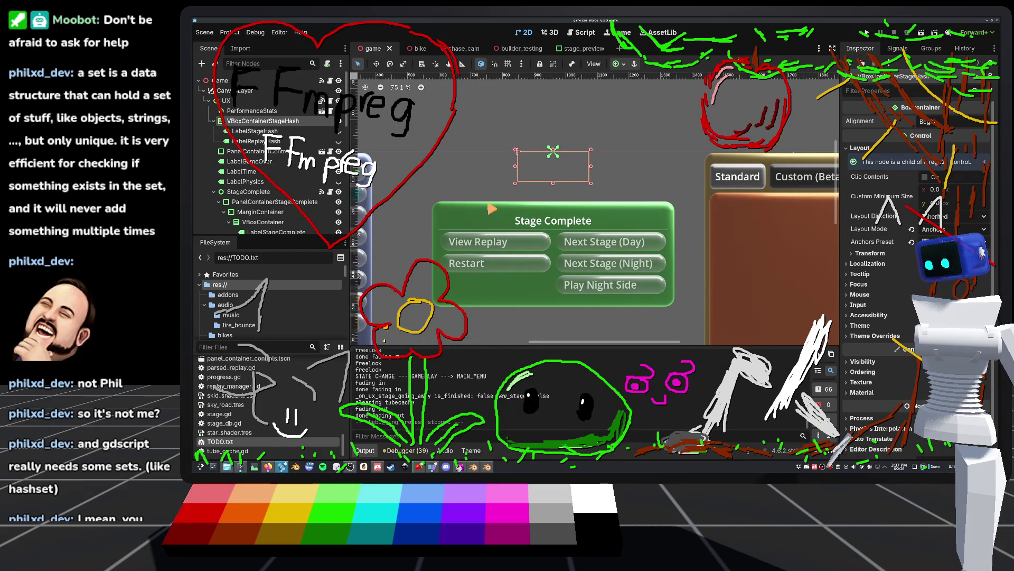
{"action": "scroll", "coordinate": [484, 186], "scroll_direction": "down", "scroll_amount": 2}
{"action": "scroll", "coordinate": [455, 222], "scroll_direction": "up", "scroll_amount": 2}
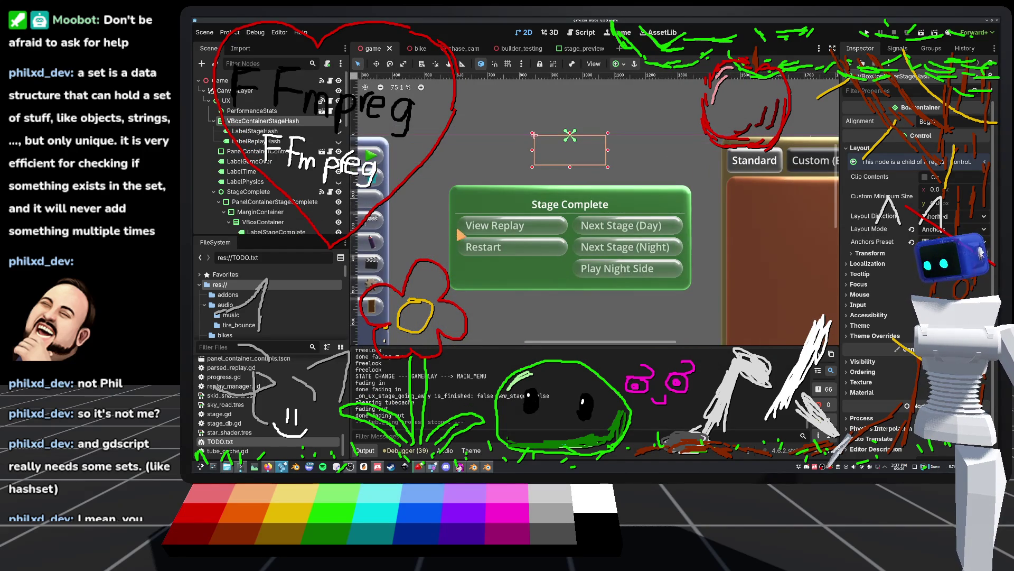
{"action": "scroll", "coordinate": [460, 232], "scroll_direction": "down", "scroll_amount": 3}
{"action": "scroll", "coordinate": [627, 186], "scroll_direction": "down", "scroll_amount": 2}
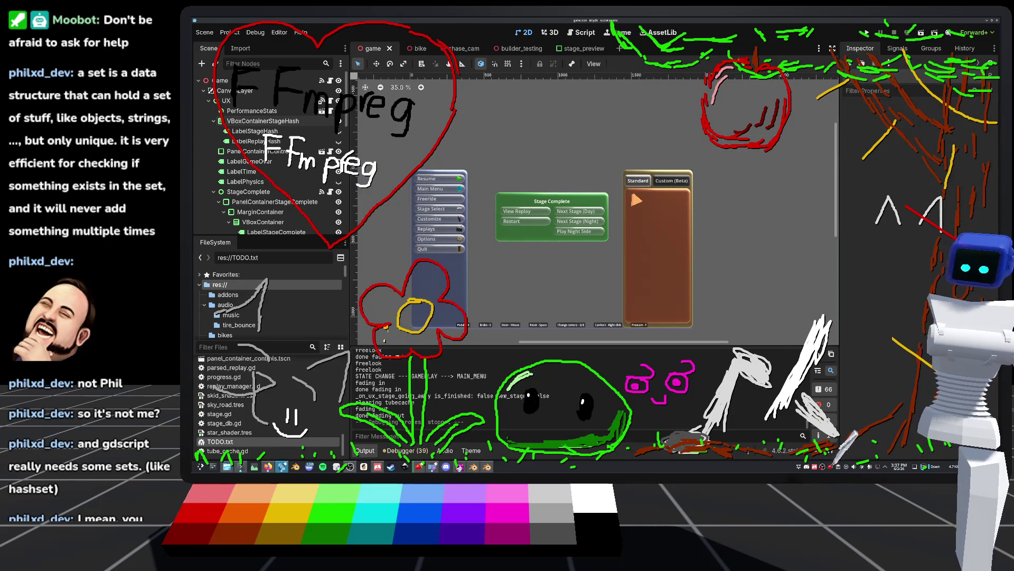
{"action": "key", "text": "ctrl+s"}
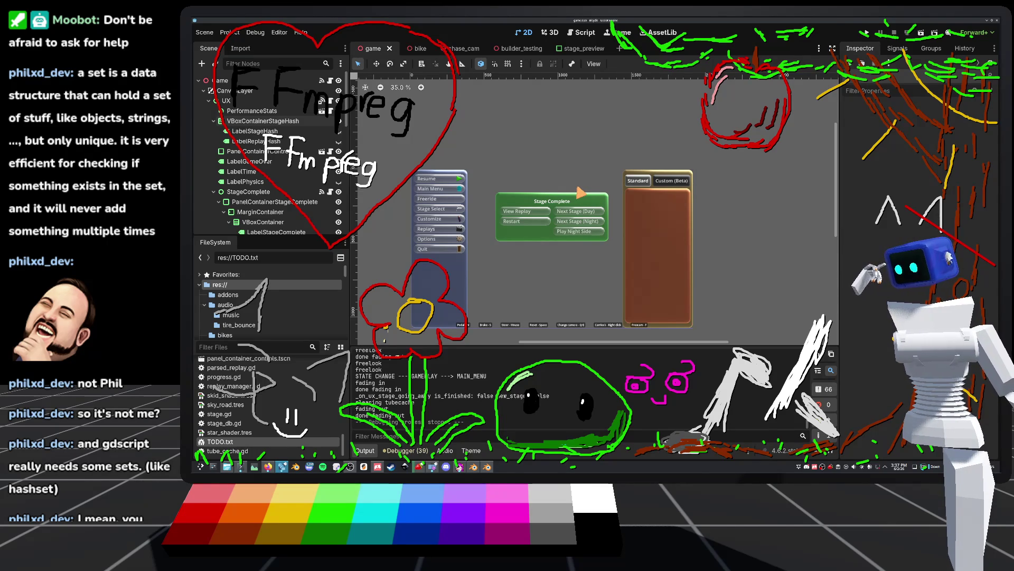
Look over the scene once more and relaunch the project.
{"action": "scroll", "coordinate": [469, 283], "scroll_direction": "up", "scroll_amount": 1}
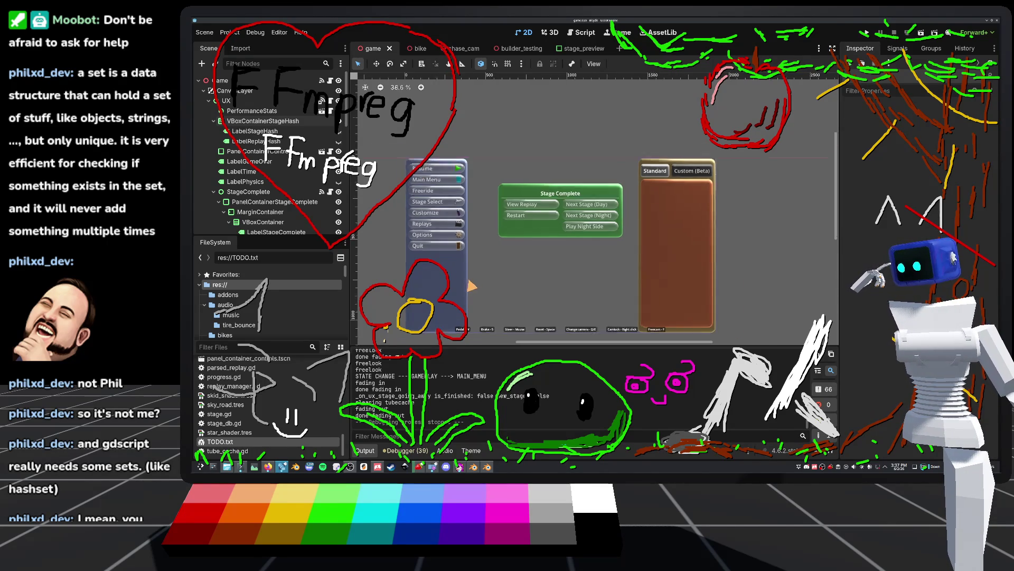
{"action": "scroll", "coordinate": [469, 285], "scroll_direction": "up", "scroll_amount": 2}
{"action": "scroll", "coordinate": [581, 226], "scroll_direction": "up", "scroll_amount": 1}
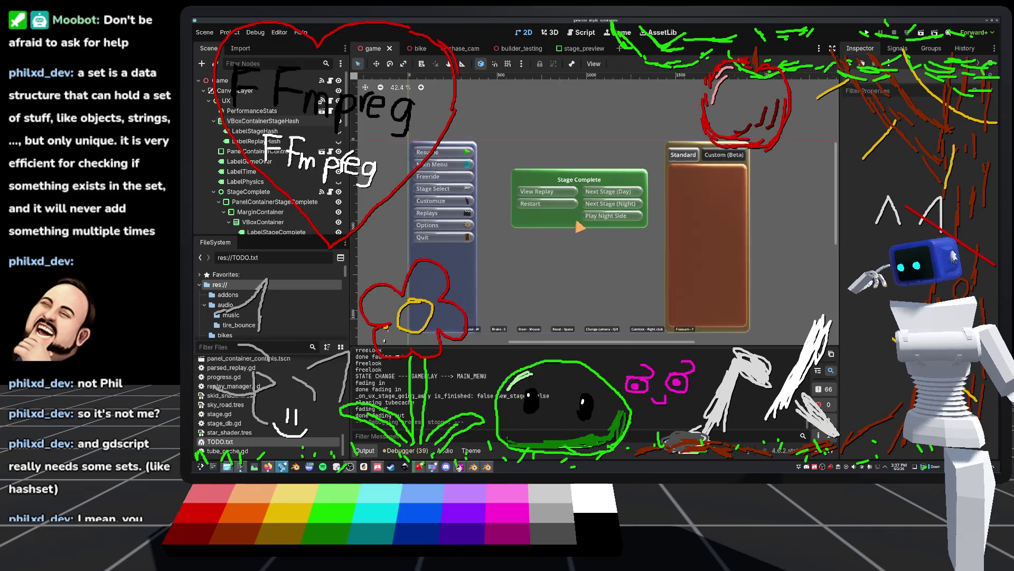
{"action": "scroll", "coordinate": [578, 226], "scroll_direction": "down", "scroll_amount": 2}
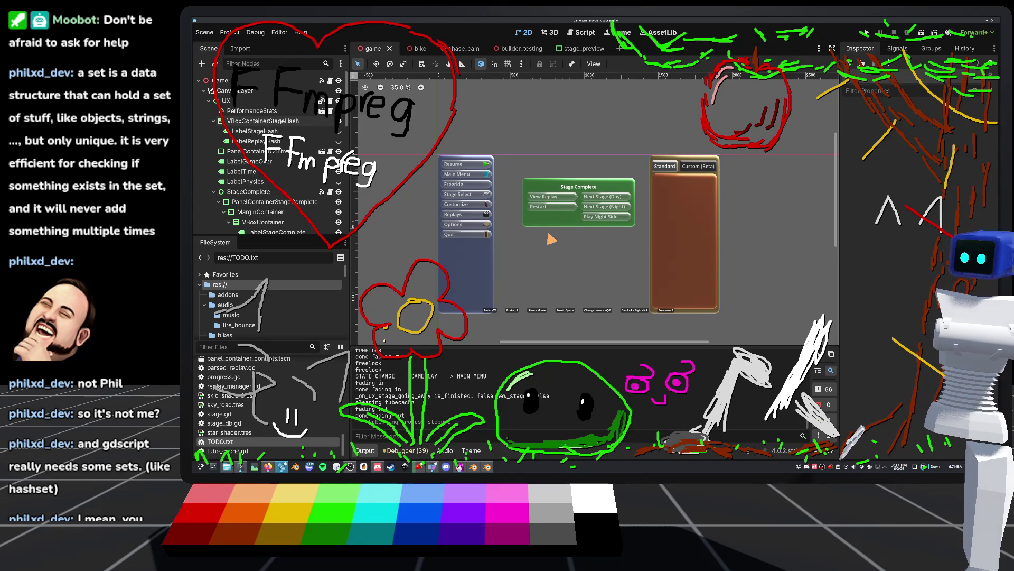
{"action": "scroll", "coordinate": [548, 237], "scroll_direction": "down", "scroll_amount": 3}
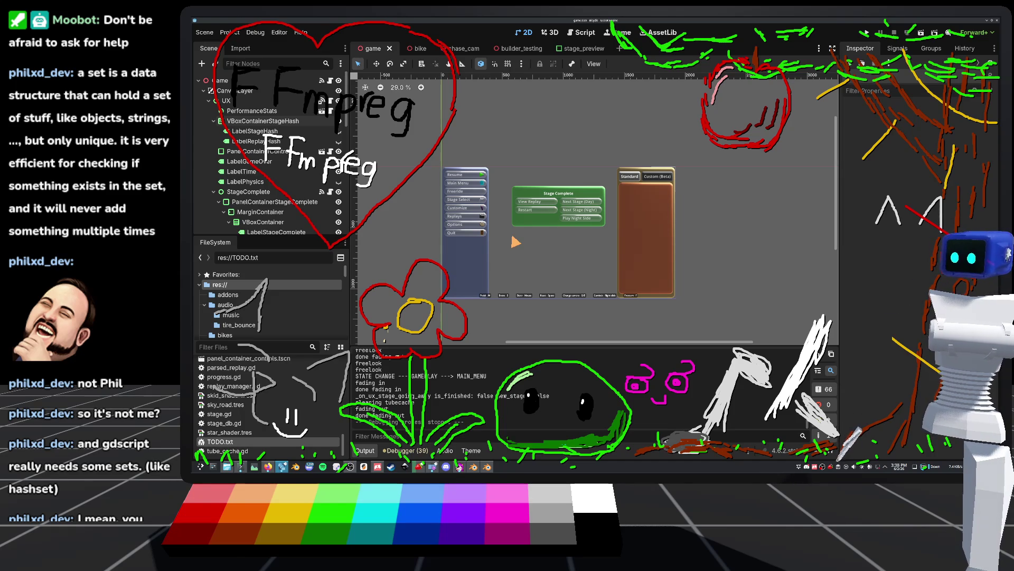
{"action": "scroll", "coordinate": [525, 255], "scroll_direction": "up", "scroll_amount": 1}
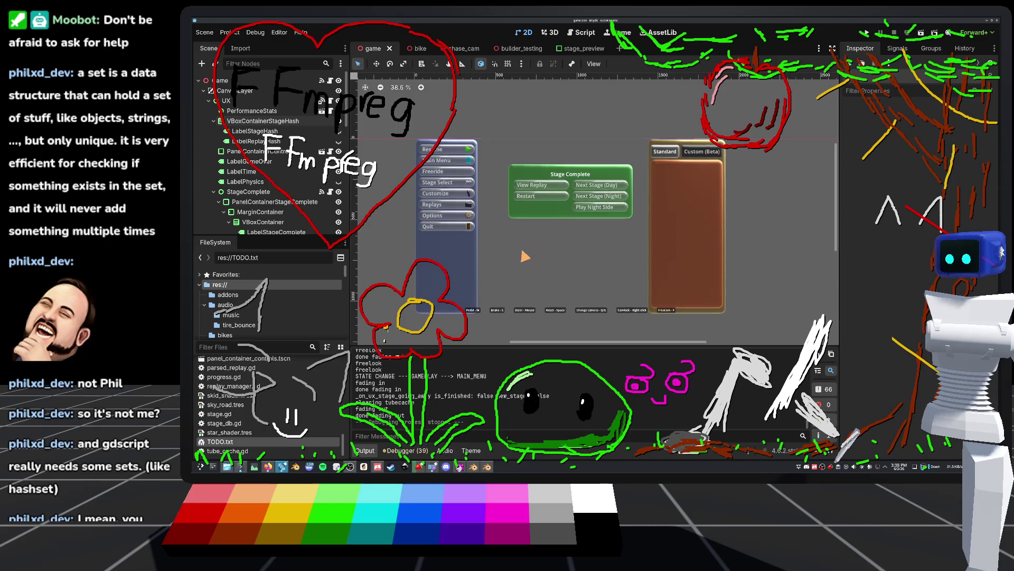
{"action": "scroll", "coordinate": [525, 256], "scroll_direction": "left", "scroll_amount": 2}
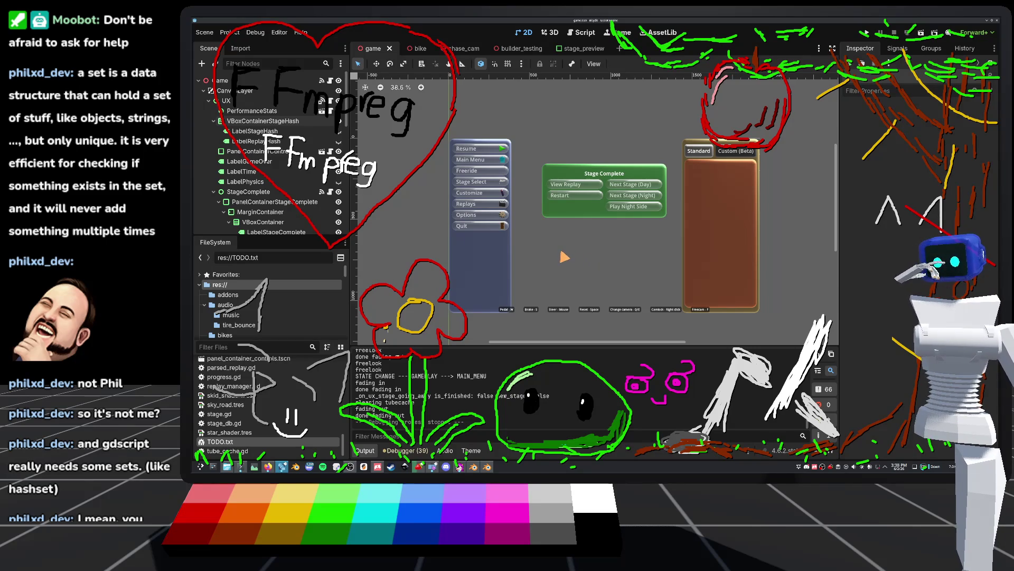
{"action": "left_click", "coordinate": [865, 33]}
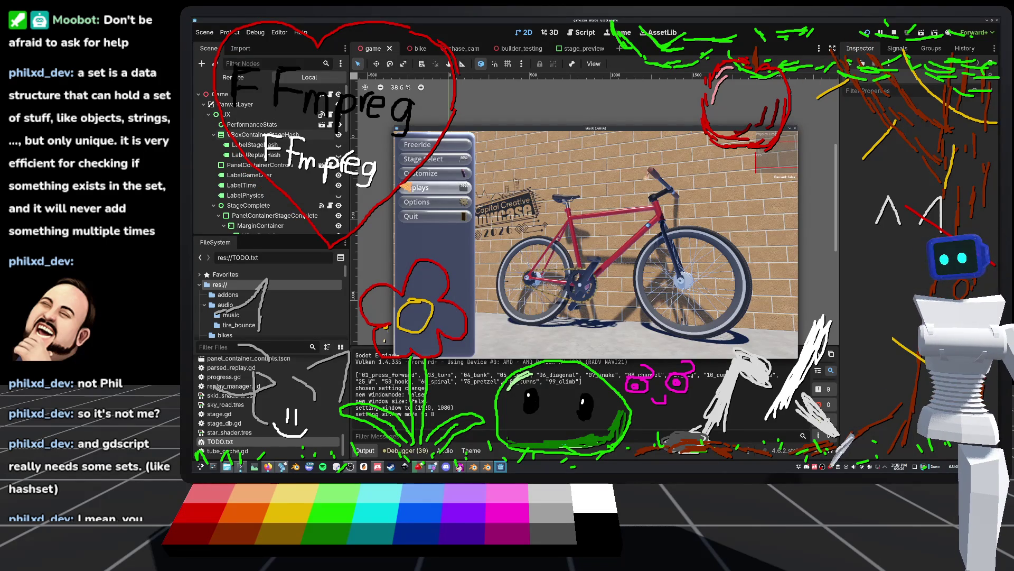
{"action": "left_click", "coordinate": [443, 190]}
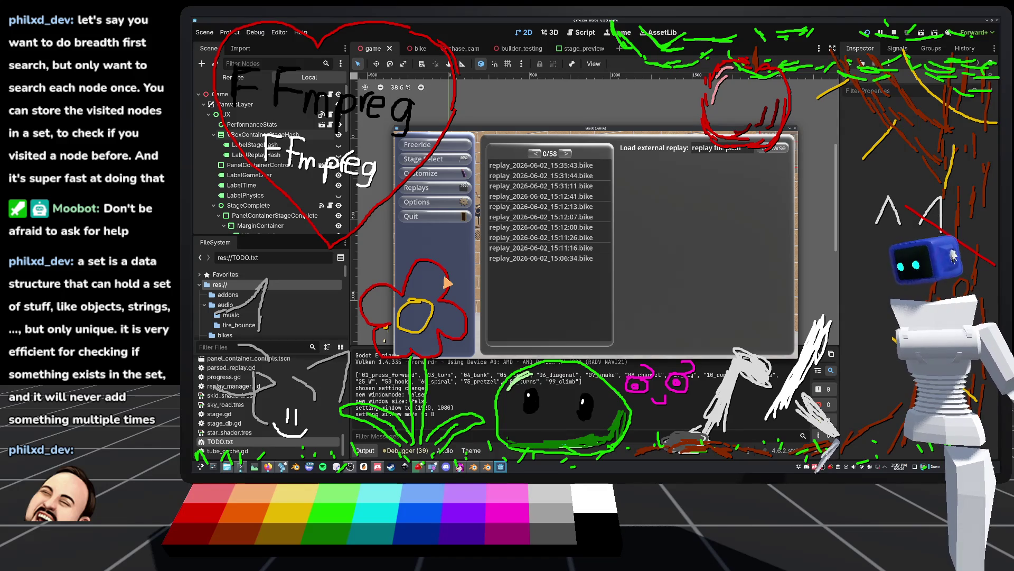
{"action": "left_click", "coordinate": [581, 165]}
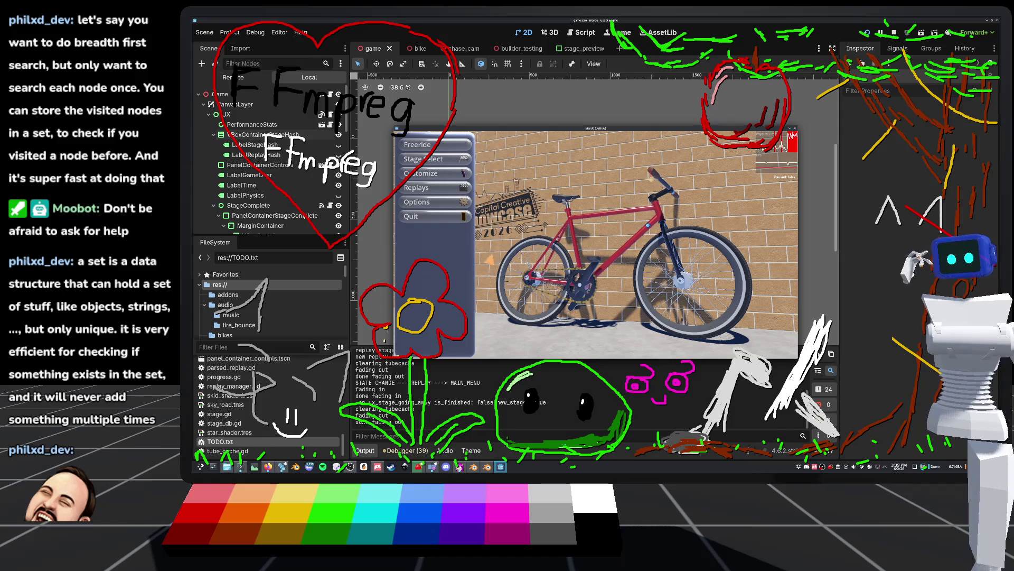
Close the running game, recenter the UI panels on the canvas and save the scene.
{"action": "left_click", "coordinate": [407, 218]}
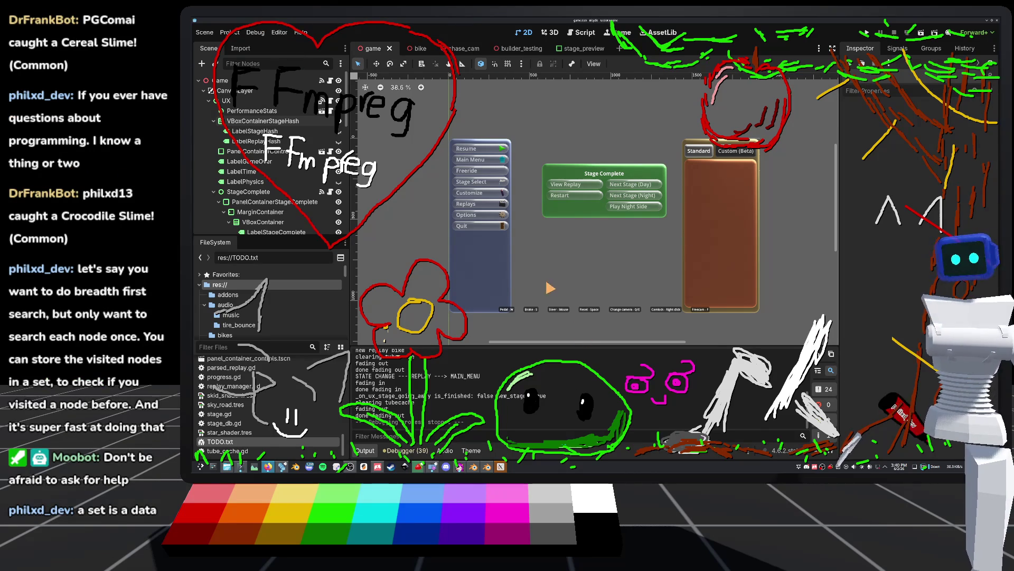
{"action": "scroll", "coordinate": [558, 260], "scroll_direction": "down", "scroll_amount": 2}
{"action": "scroll", "coordinate": [600, 274], "scroll_direction": "up", "scroll_amount": 2}
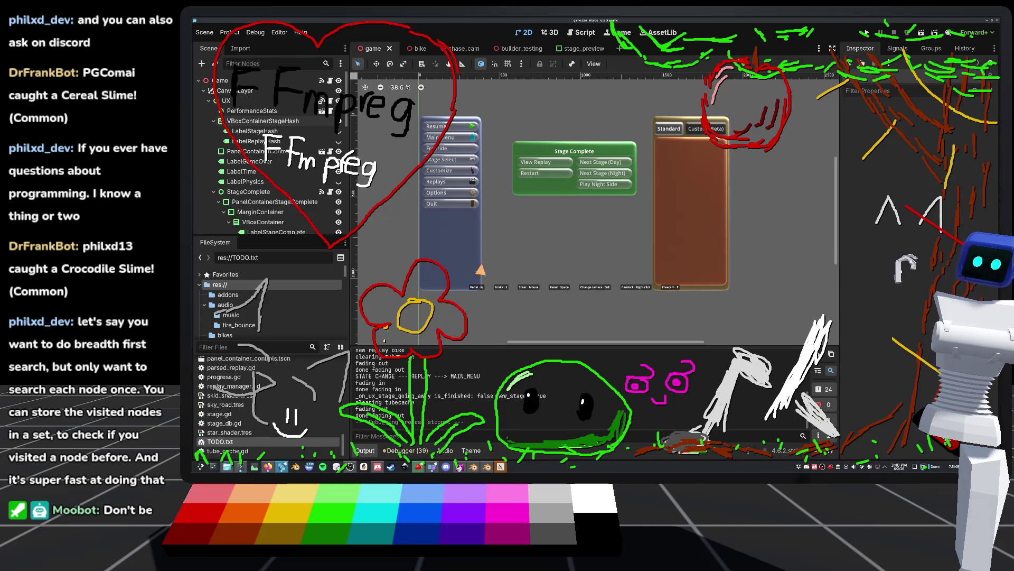
{"action": "left_click_drag", "start_coordinate": [516, 261], "coordinate": [537, 269]}
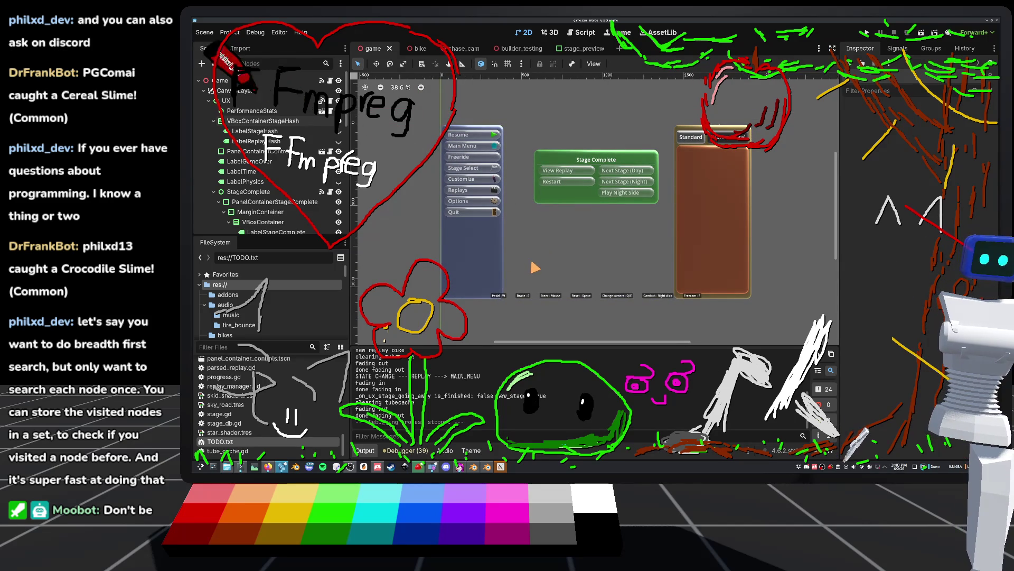
{"action": "scroll", "coordinate": [535, 267], "scroll_direction": "up", "scroll_amount": 1}
{"action": "key", "text": "ctrl+s"}
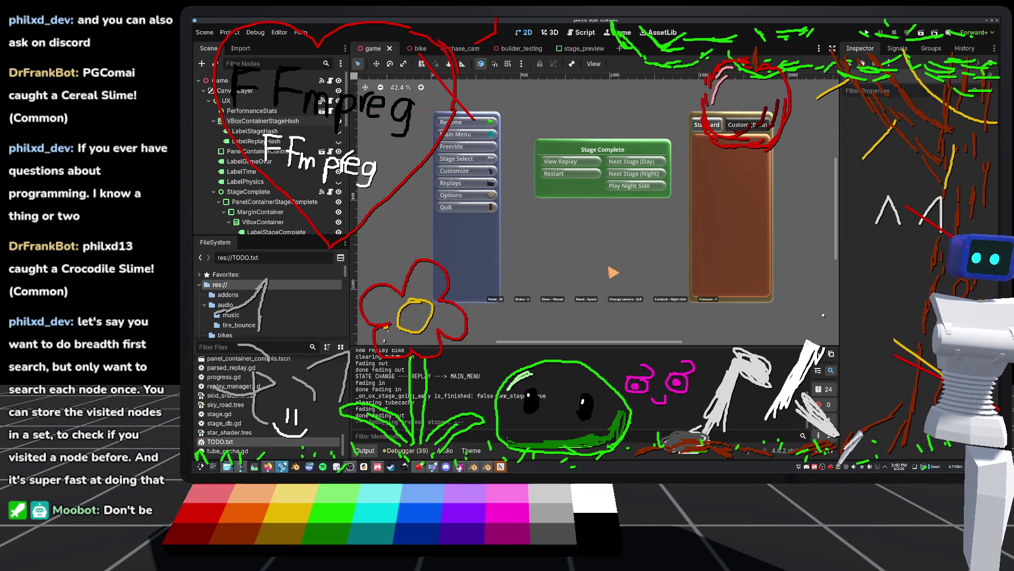
Open TODO.txt from the FileSystem dock in the script editor.
{"action": "scroll", "coordinate": [574, 270], "scroll_direction": "down", "scroll_amount": 2}
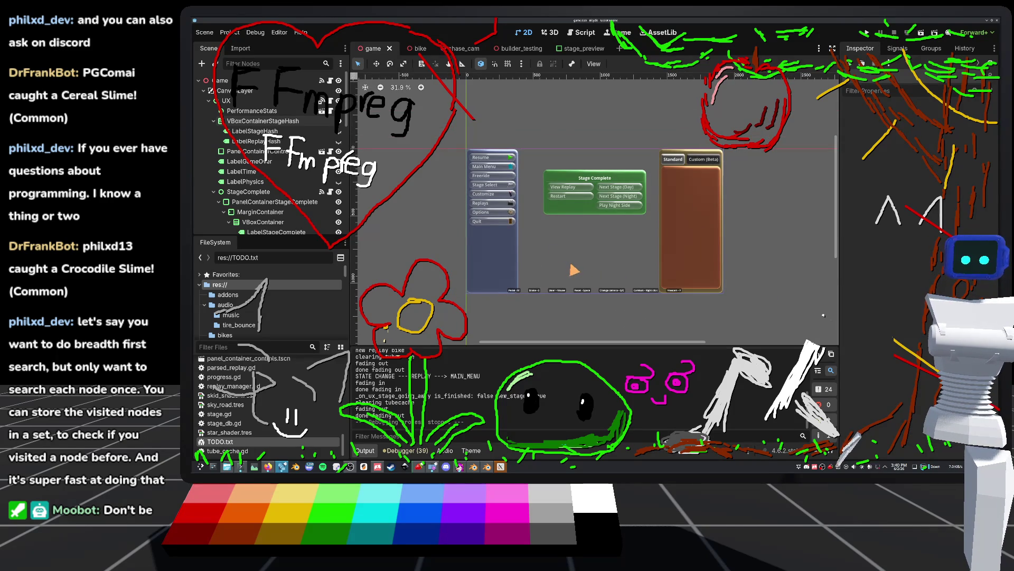
{"action": "scroll", "coordinate": [625, 211], "scroll_direction": "up", "scroll_amount": 1}
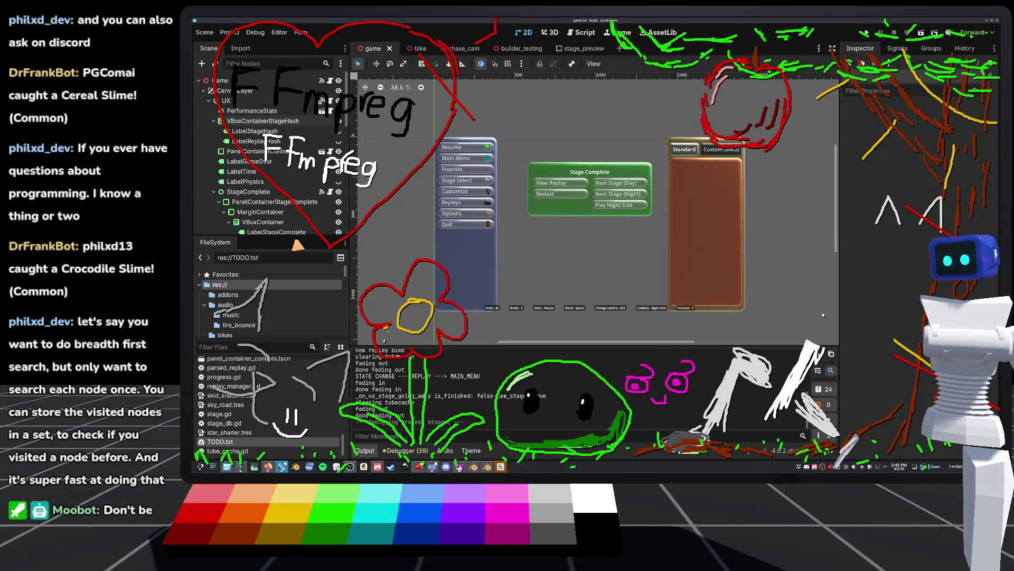
{"action": "double_click", "coordinate": [226, 443]}
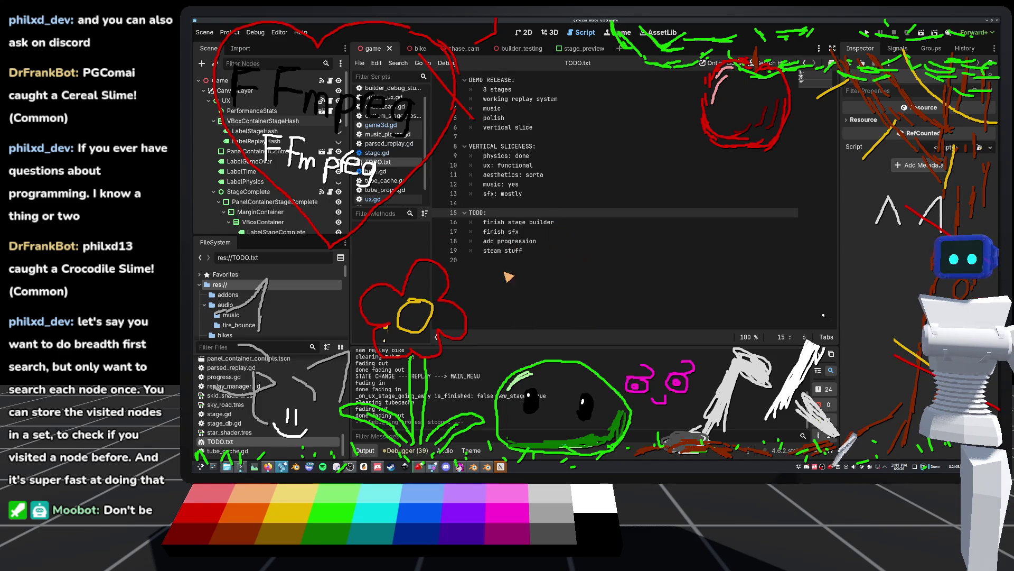
Return from the TODO notes to the 2D UI scene and run the project.
{"action": "left_click", "coordinate": [520, 31]}
{"action": "left_click", "coordinate": [552, 29]}
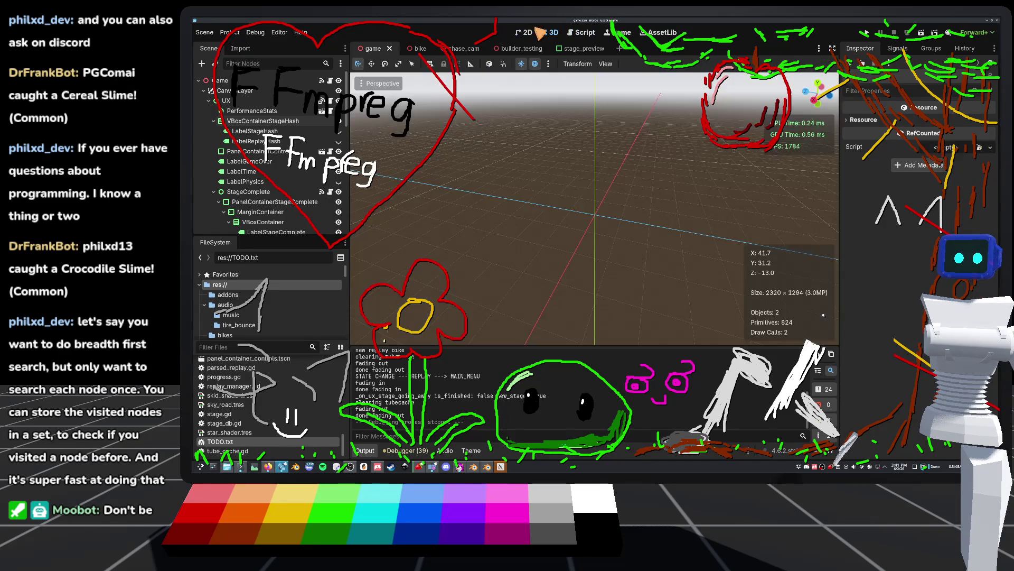
{"action": "left_click", "coordinate": [526, 32]}
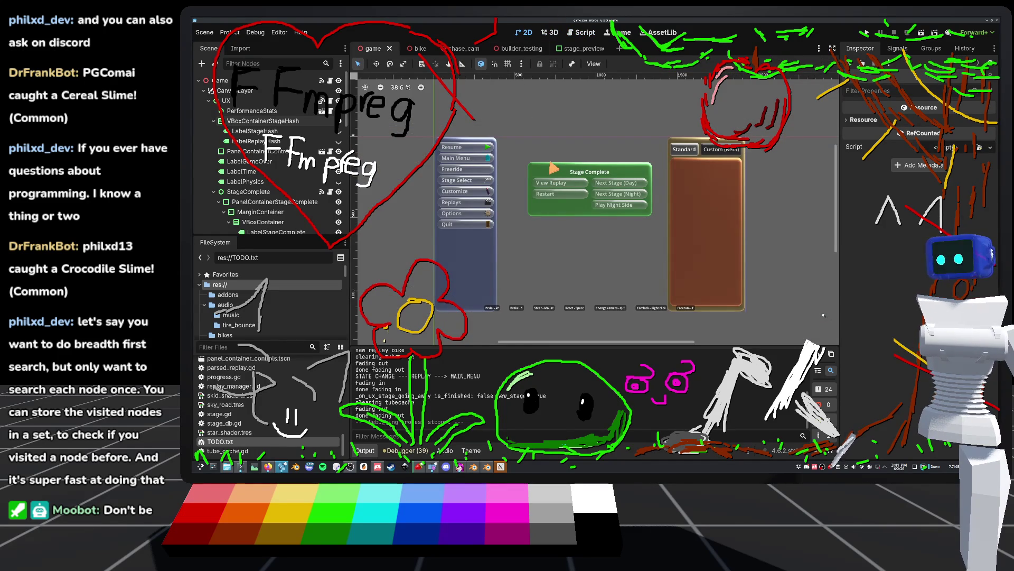
{"action": "left_click", "coordinate": [866, 33]}
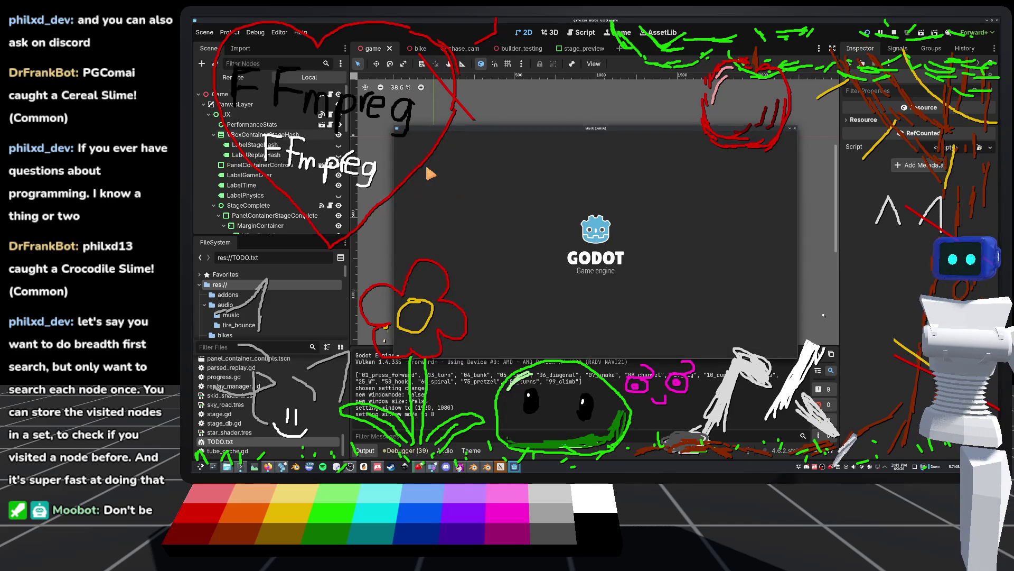
Open Stage Select and launch 01_press_forward in Day mode.
{"action": "left_click", "coordinate": [428, 158]}
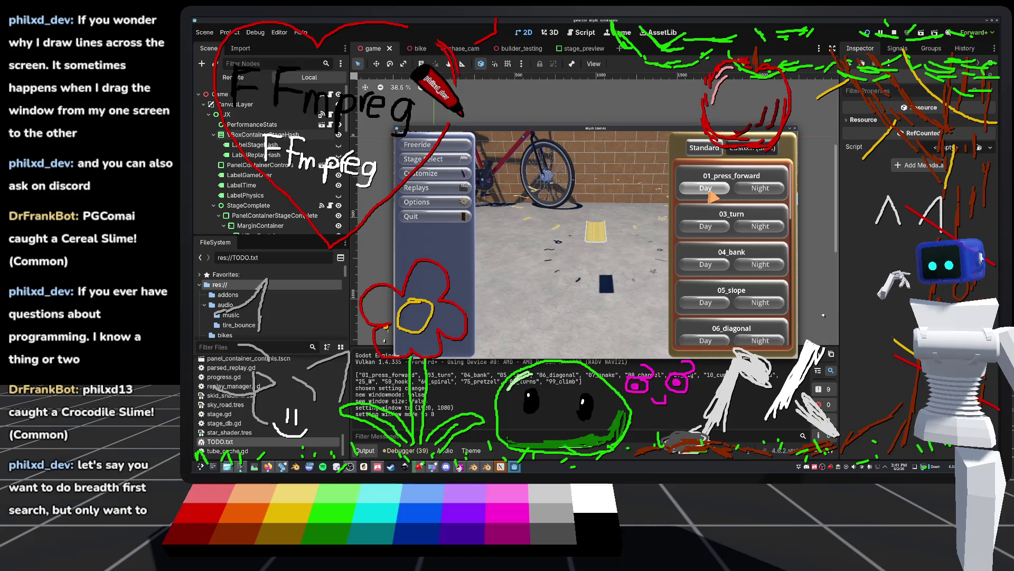
{"action": "left_click", "coordinate": [709, 194]}
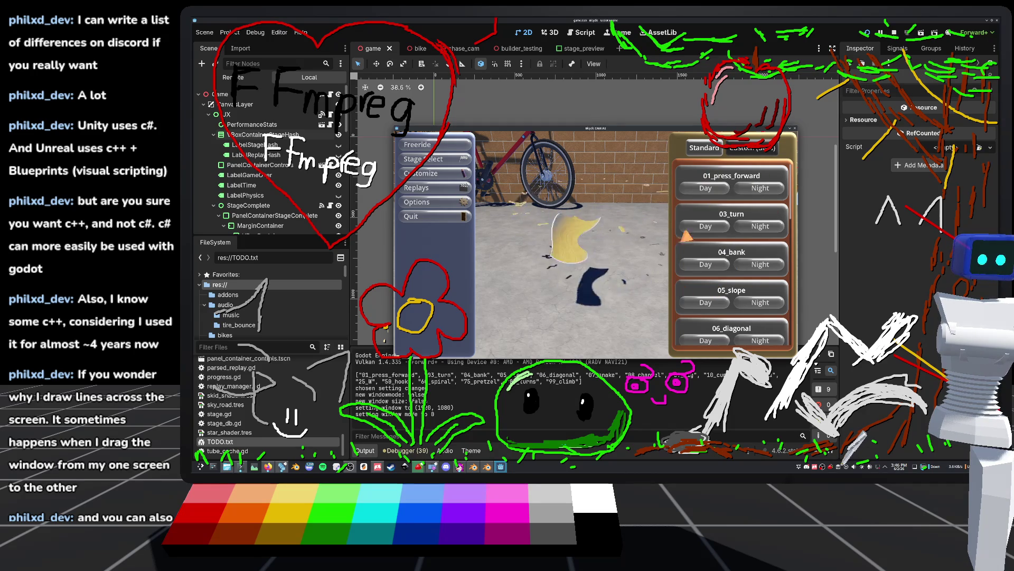
{"action": "left_click", "coordinate": [432, 217]}
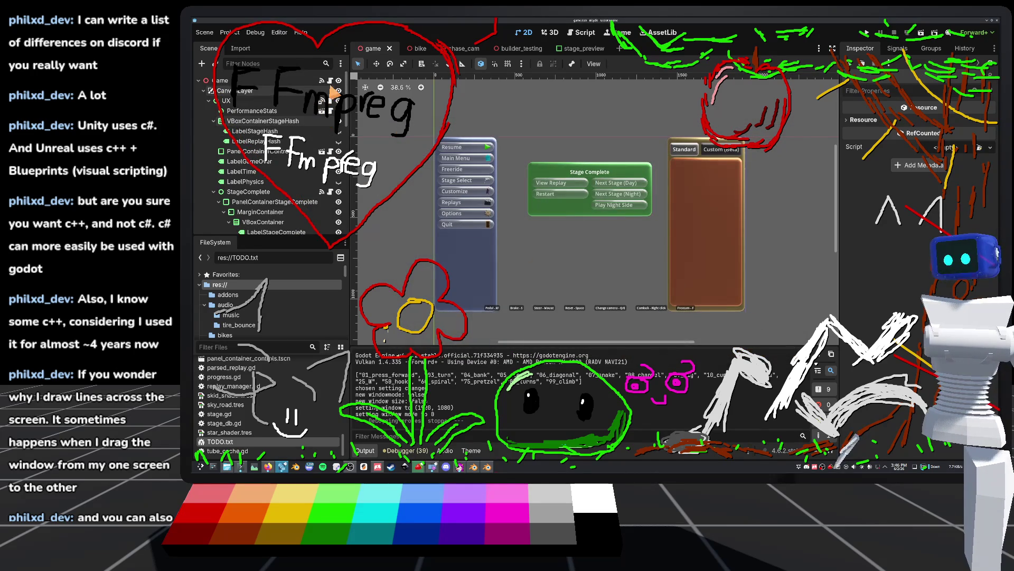
{"action": "key", "text": "ctrl+F3"}
{"action": "scroll", "coordinate": [530, 193], "scroll_direction": "up", "scroll_amount": 5}
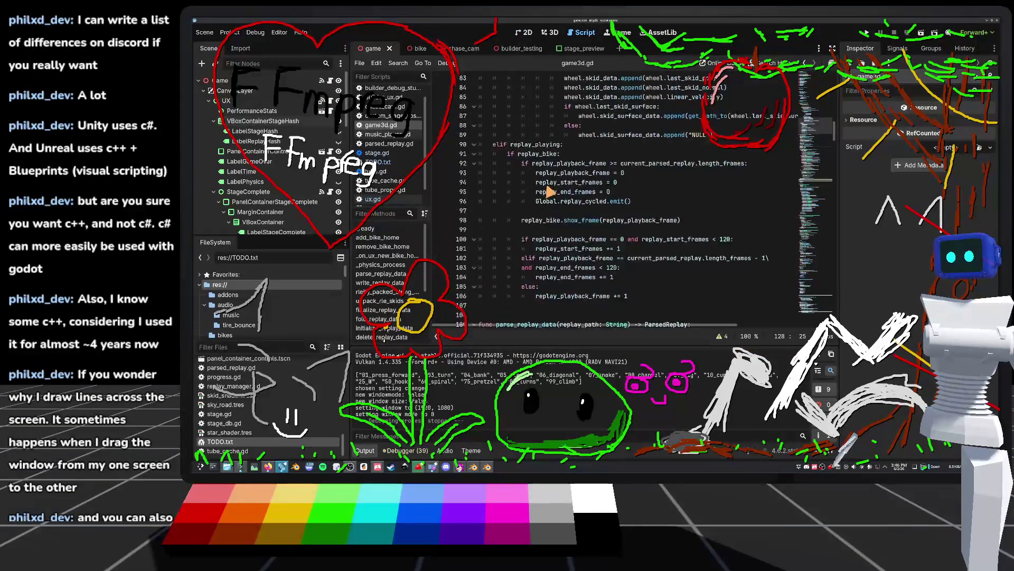
{"action": "scroll", "coordinate": [530, 192], "scroll_direction": "up", "scroll_amount": 15}
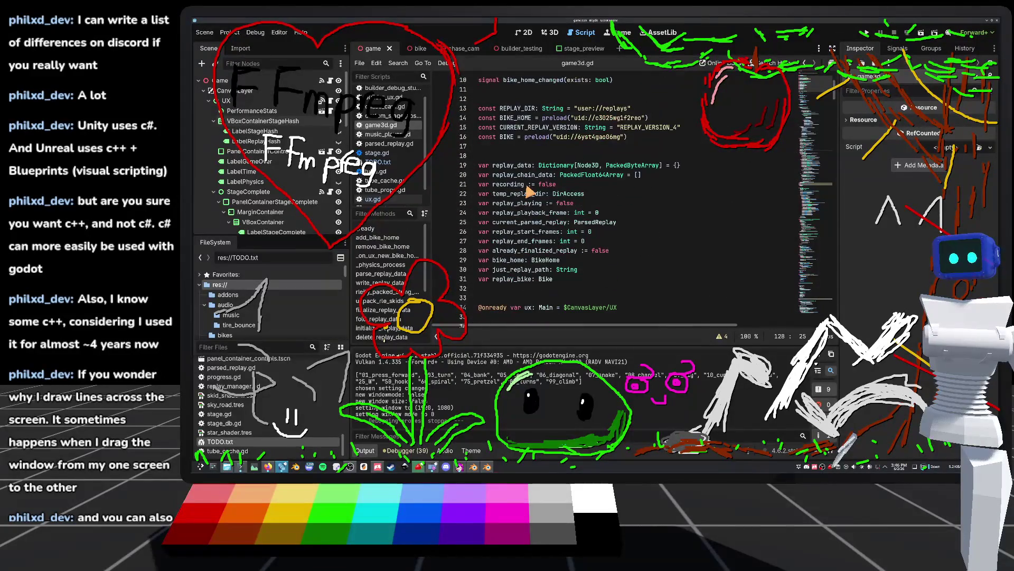
{"action": "scroll", "coordinate": [389, 153], "scroll_direction": "up", "scroll_amount": 2}
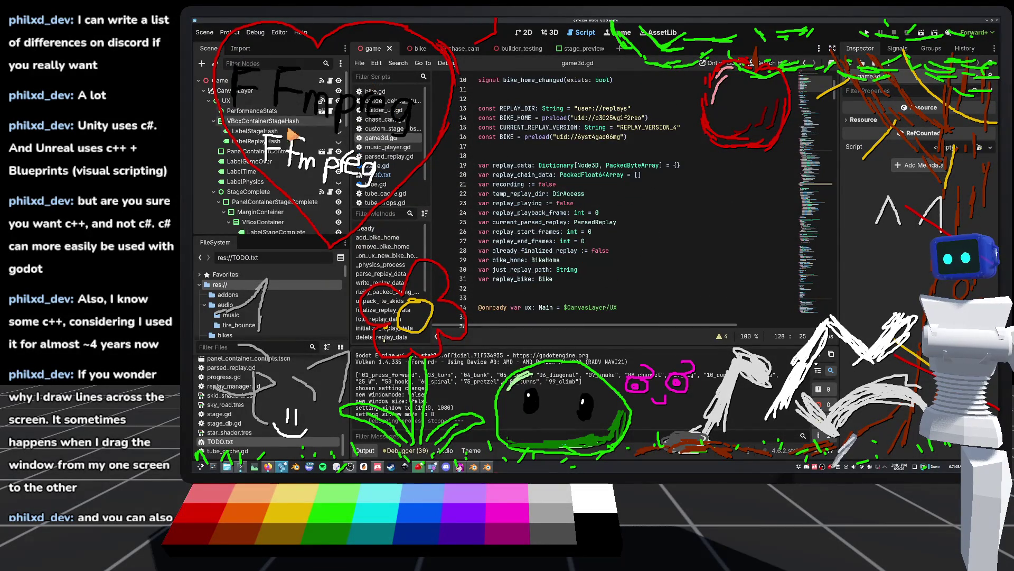
{"action": "scroll", "coordinate": [308, 129], "scroll_direction": "down", "scroll_amount": 3}
{"action": "scroll", "coordinate": [307, 129], "scroll_direction": "up", "scroll_amount": 3}
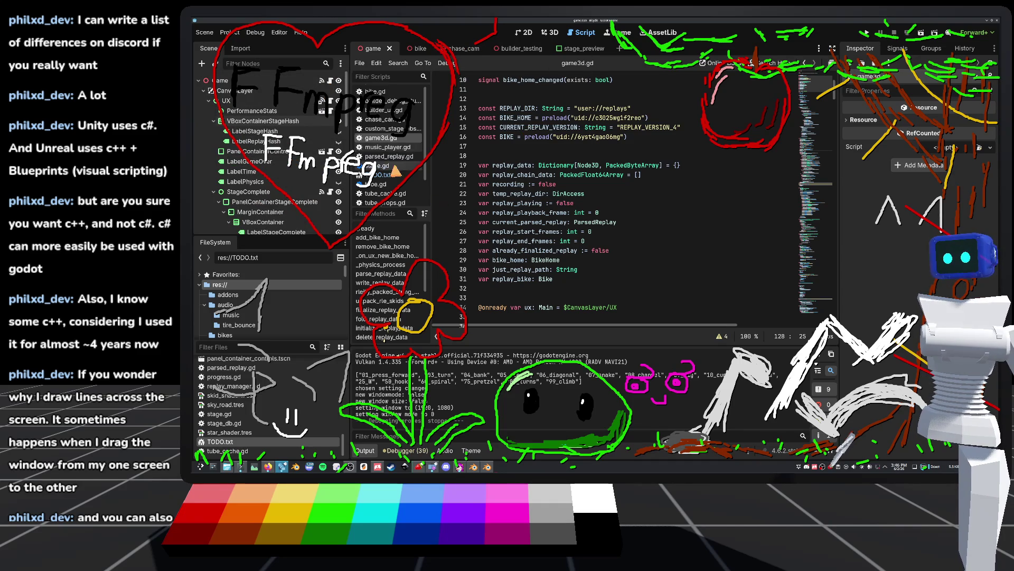
{"action": "scroll", "coordinate": [394, 170], "scroll_direction": "down", "scroll_amount": 1}
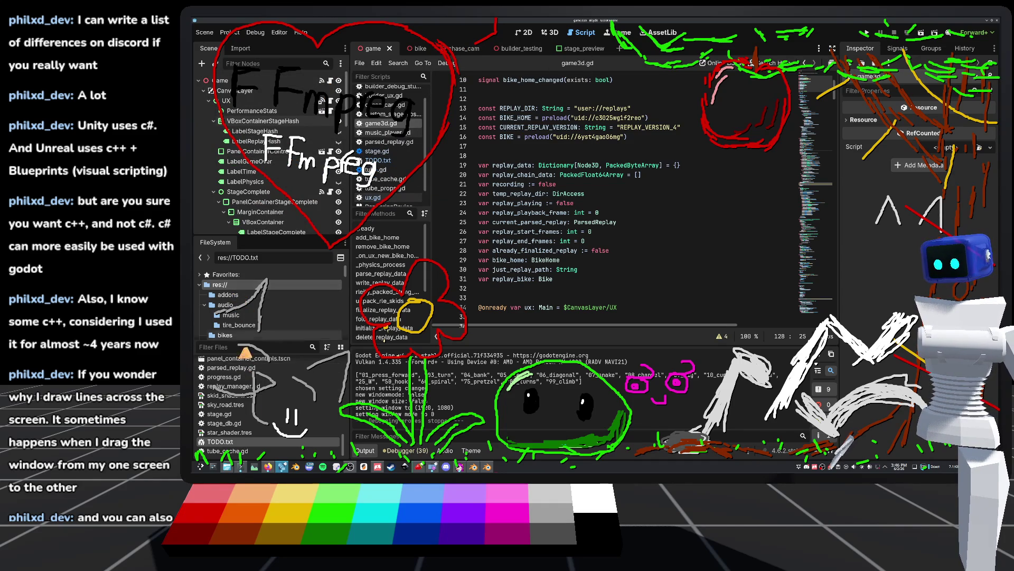
{"action": "scroll", "coordinate": [227, 423], "scroll_direction": "up", "scroll_amount": 3}
{"action": "scroll", "coordinate": [227, 420], "scroll_direction": "up", "scroll_amount": 2}
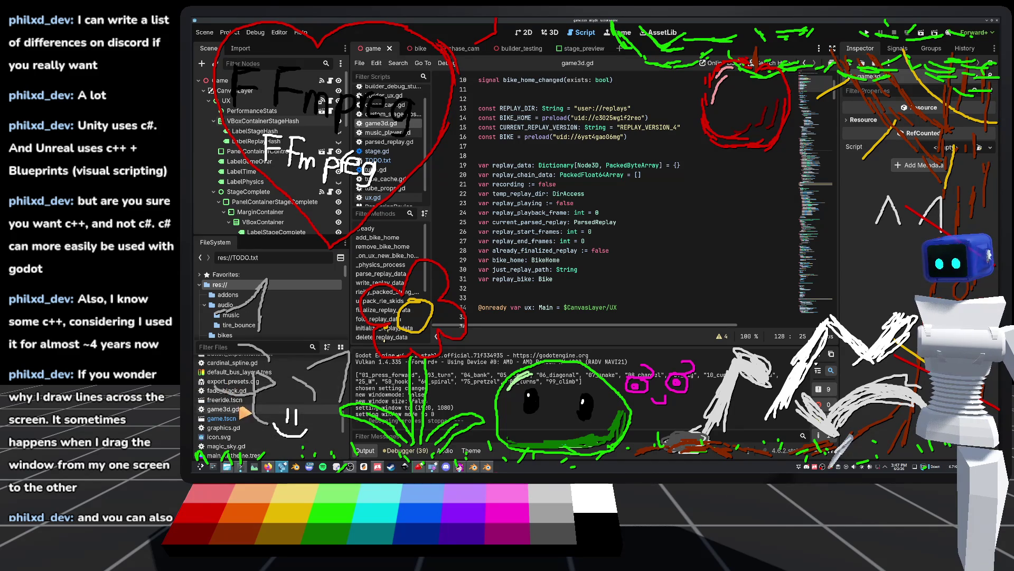
{"action": "scroll", "coordinate": [231, 417], "scroll_direction": "up", "scroll_amount": 4}
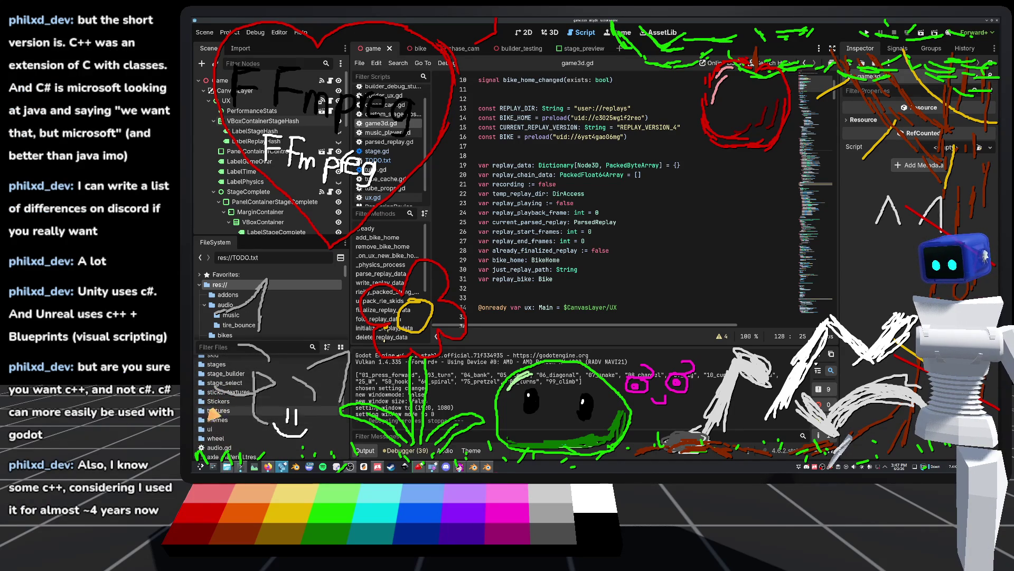
{"action": "scroll", "coordinate": [218, 415], "scroll_direction": "up", "scroll_amount": 2}
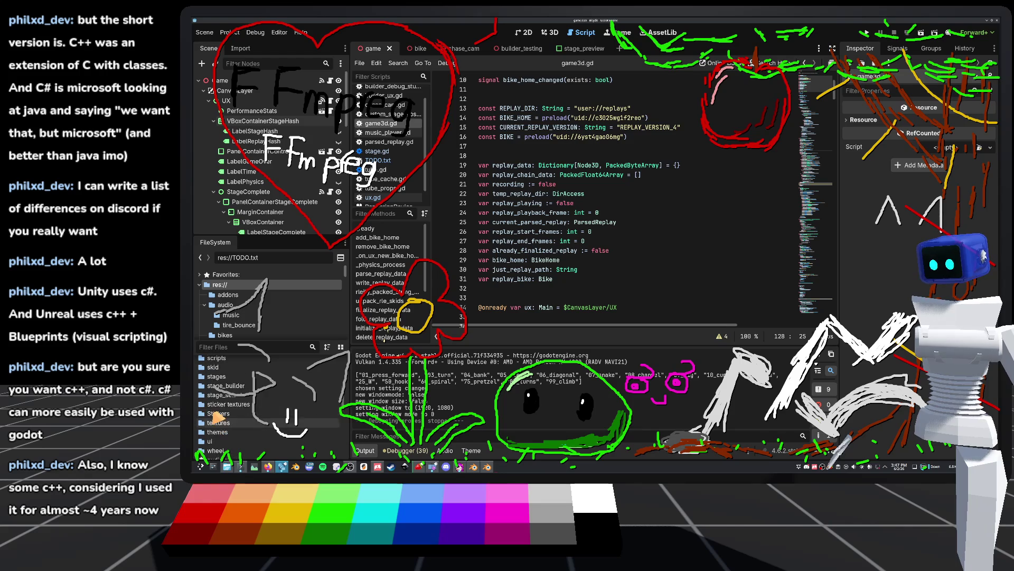
{"action": "double_click", "coordinate": [217, 382]}
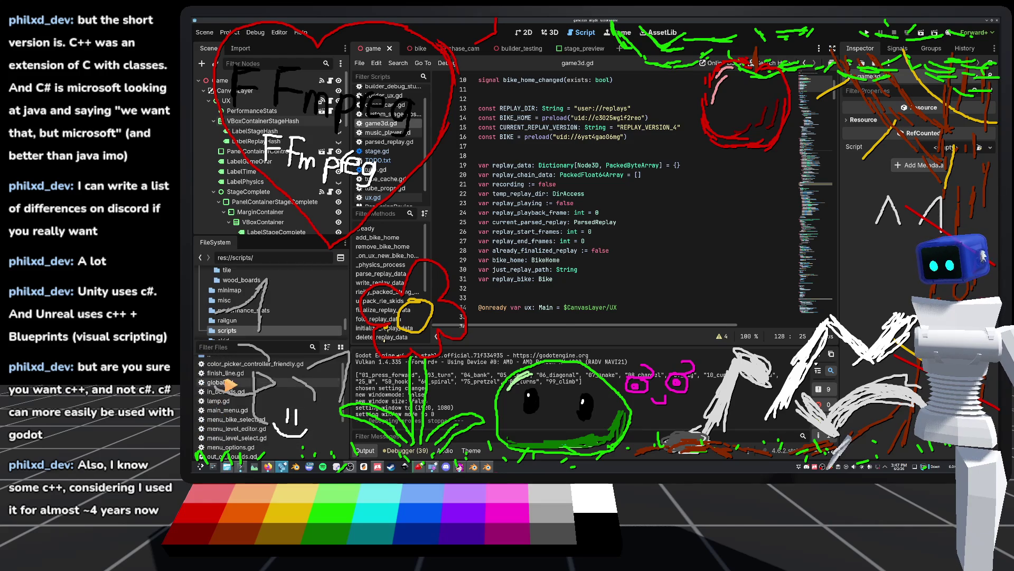
Open global.gd, review its signals, enums and player-state variables, and open the Project menu.
{"action": "double_click", "coordinate": [226, 382]}
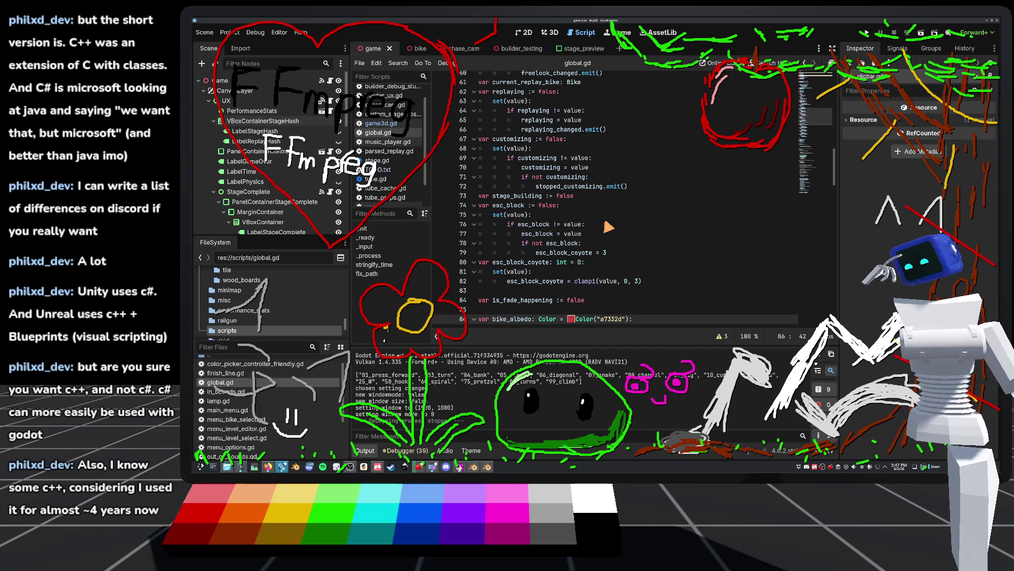
{"action": "scroll", "coordinate": [658, 235], "scroll_direction": "down", "scroll_amount": 5}
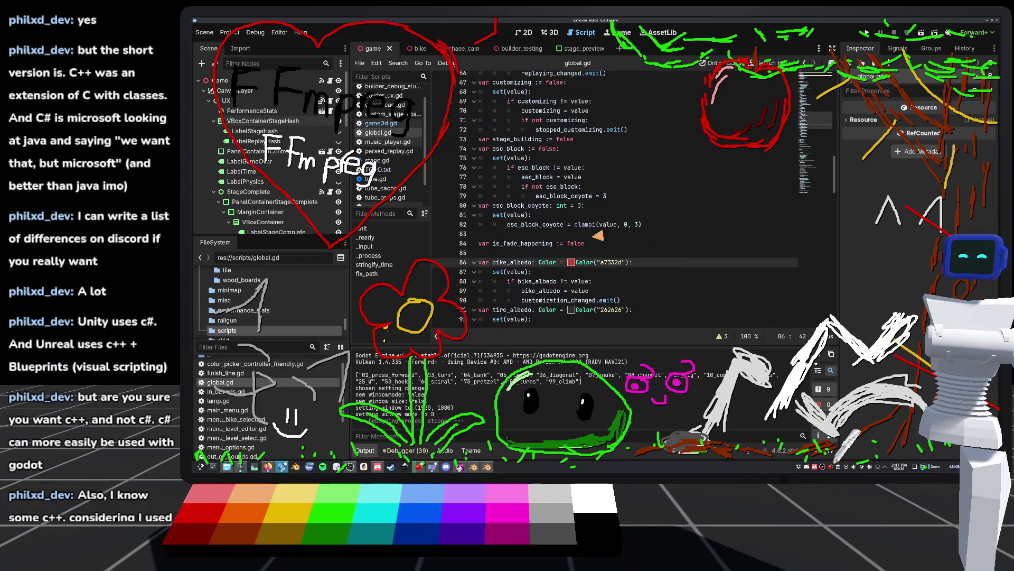
{"action": "scroll", "coordinate": [609, 292], "scroll_direction": "down", "scroll_amount": 8}
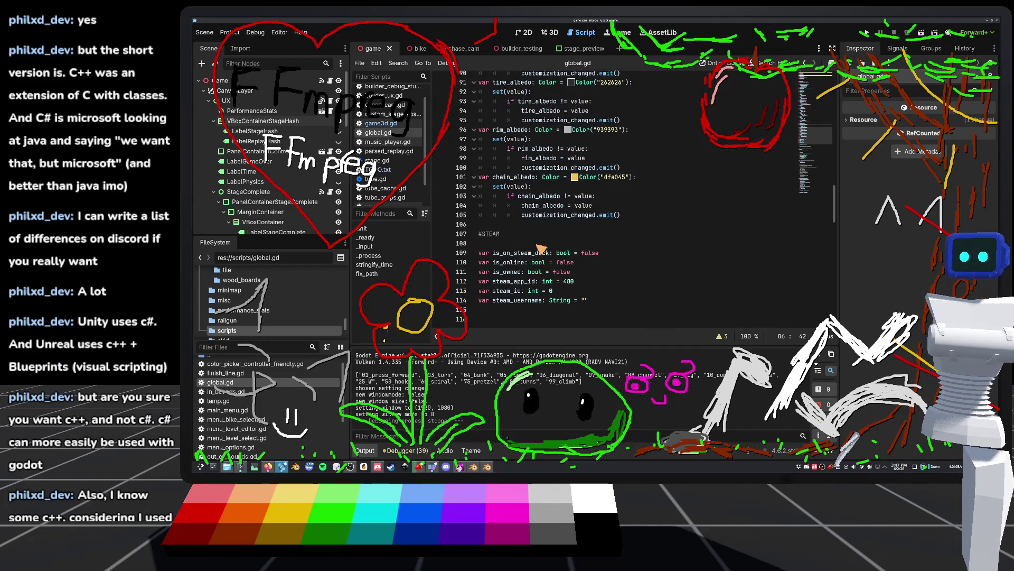
{"action": "scroll", "coordinate": [554, 228], "scroll_direction": "up", "scroll_amount": 10}
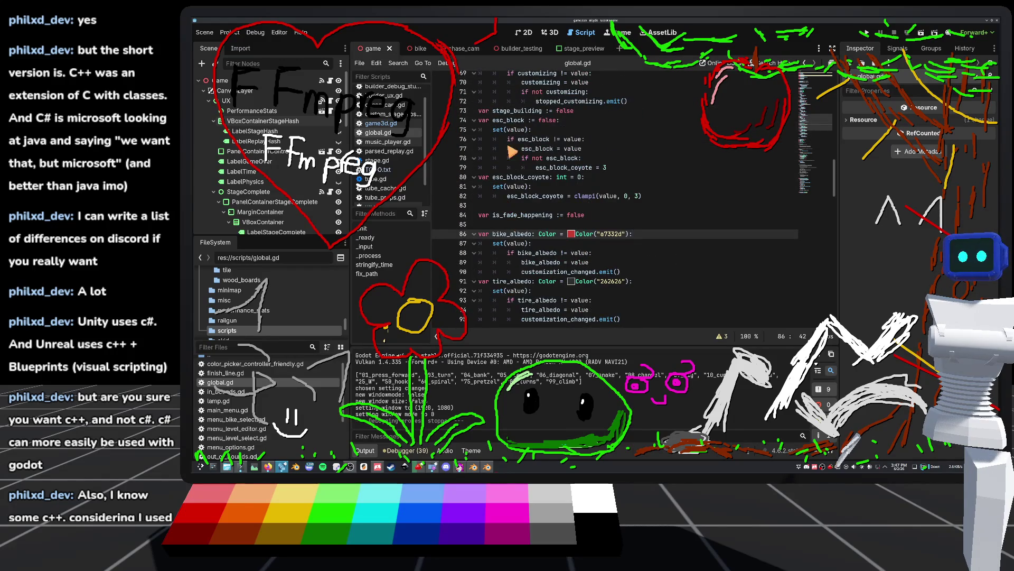
{"action": "scroll", "coordinate": [512, 153], "scroll_direction": "up", "scroll_amount": 3}
{"action": "scroll", "coordinate": [520, 216], "scroll_direction": "up", "scroll_amount": 5}
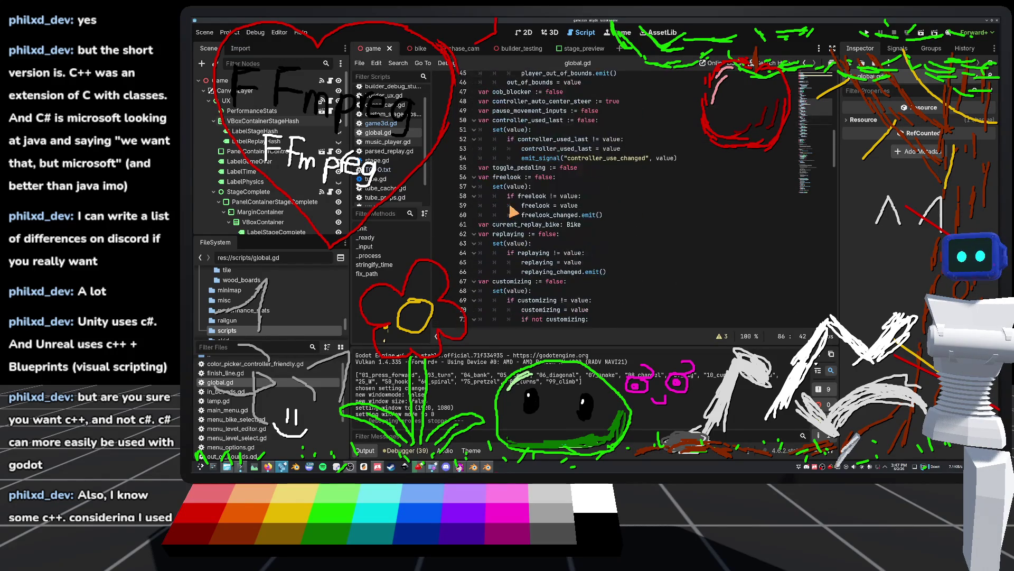
{"action": "scroll", "coordinate": [521, 215], "scroll_direction": "up", "scroll_amount": 11}
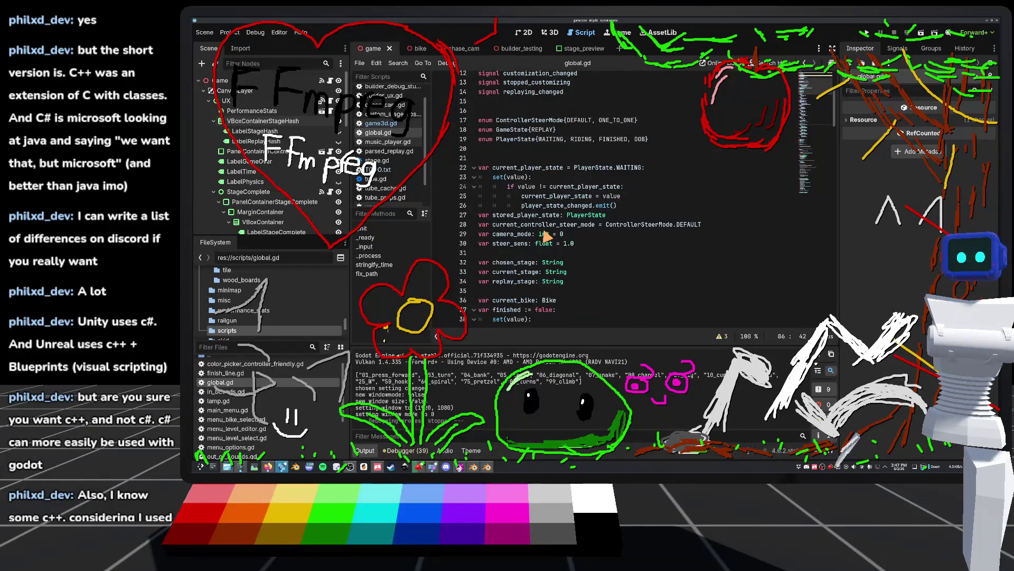
{"action": "left_click", "coordinate": [229, 32]}
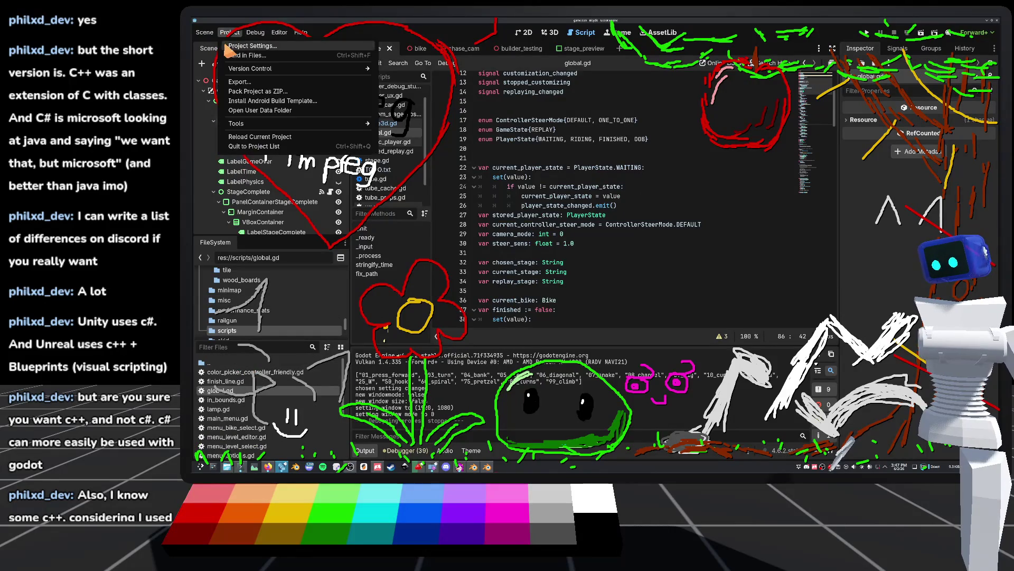
Open progress.gd from the Progress entry in the Project Settings Autoload list and add a new line.
{"action": "left_click", "coordinate": [254, 45]}
{"action": "left_click", "coordinate": [471, 47]}
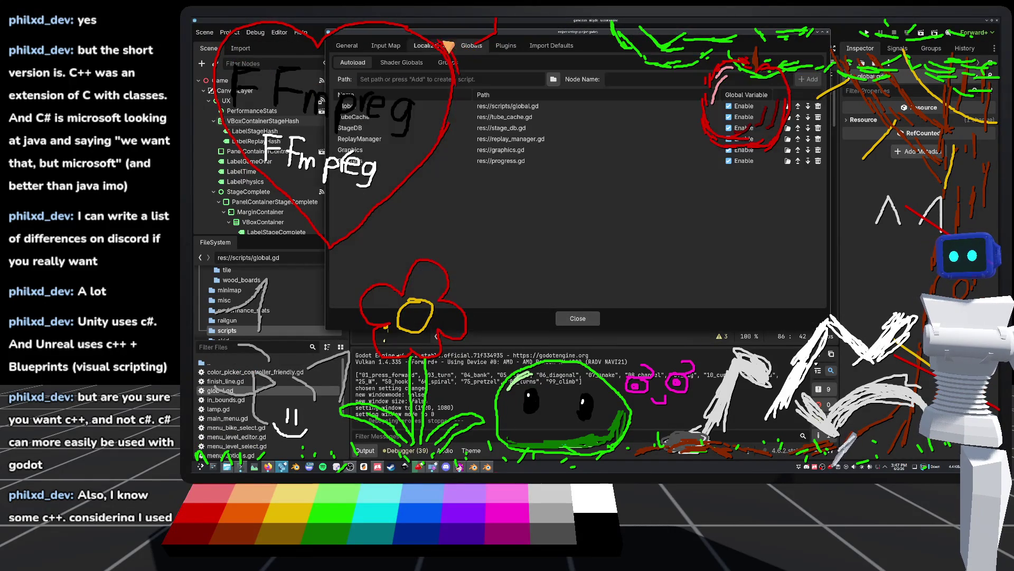
{"action": "left_click_drag", "start_coordinate": [478, 32], "coordinate": [611, 69]}
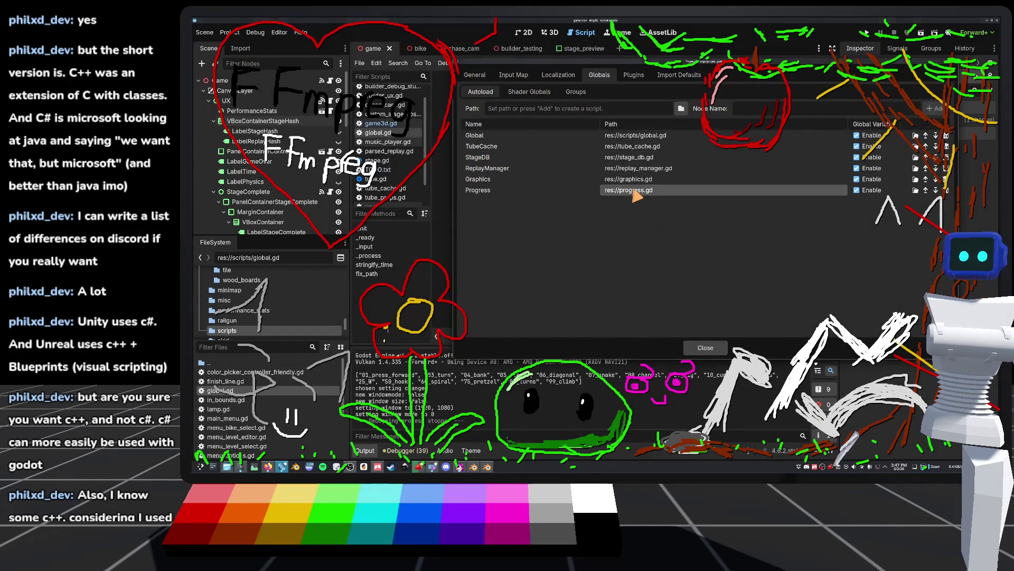
{"action": "double_click", "coordinate": [637, 197]}
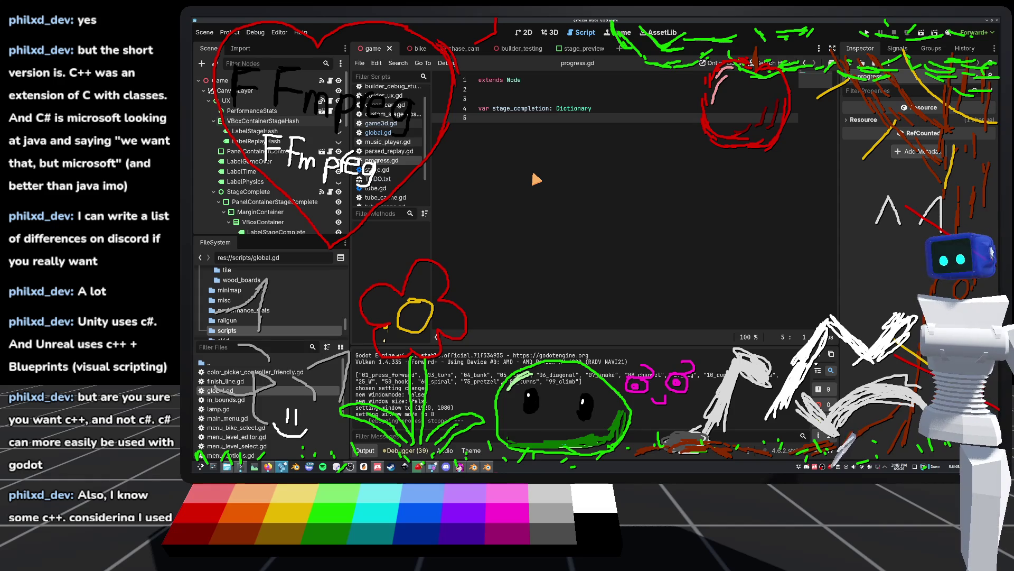
{"action": "key", "text": "Return"}
{"action": "key", "text": "Return"}
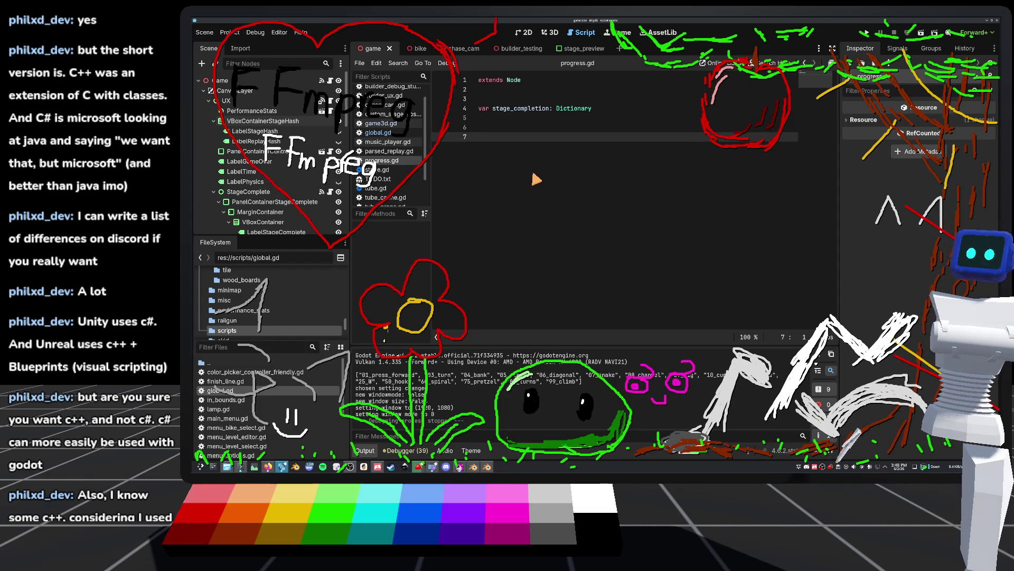
Add const COMPLETION_PATH: String = "user://progress.dat" above the stage_completion variable.
{"action": "key", "text": "BackSpace"}
{"action": "key", "text": "BackSpace"}
{"action": "key", "text": "BackSpace"}
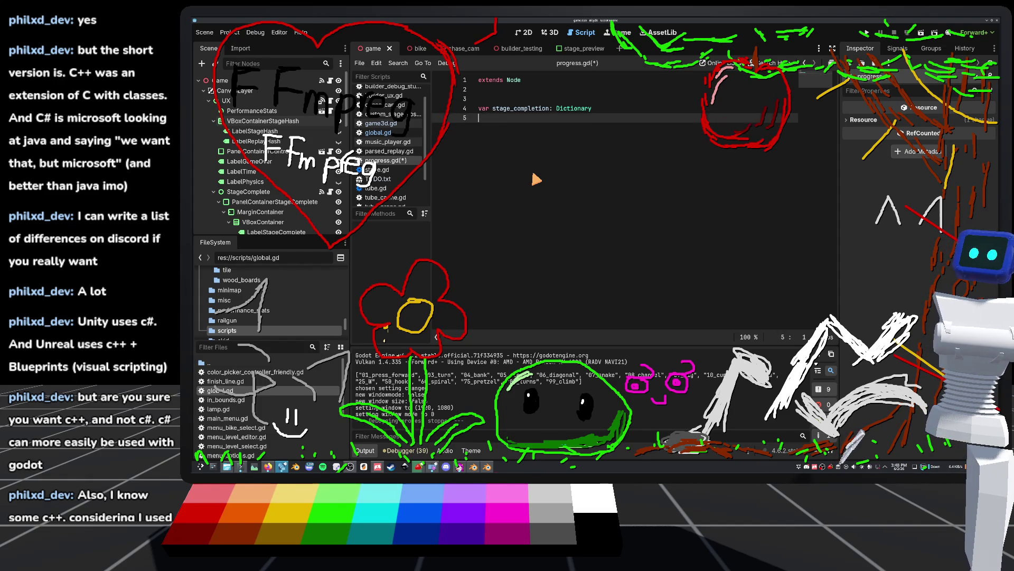
{"action": "key", "text": "Up"}
{"action": "key", "text": "Return"}
{"action": "key", "text": "Return"}
{"action": "key", "text": "Return"}
{"action": "key", "text": "Up"}
{"action": "key", "text": "Up"}
{"action": "type", "text": "const"}
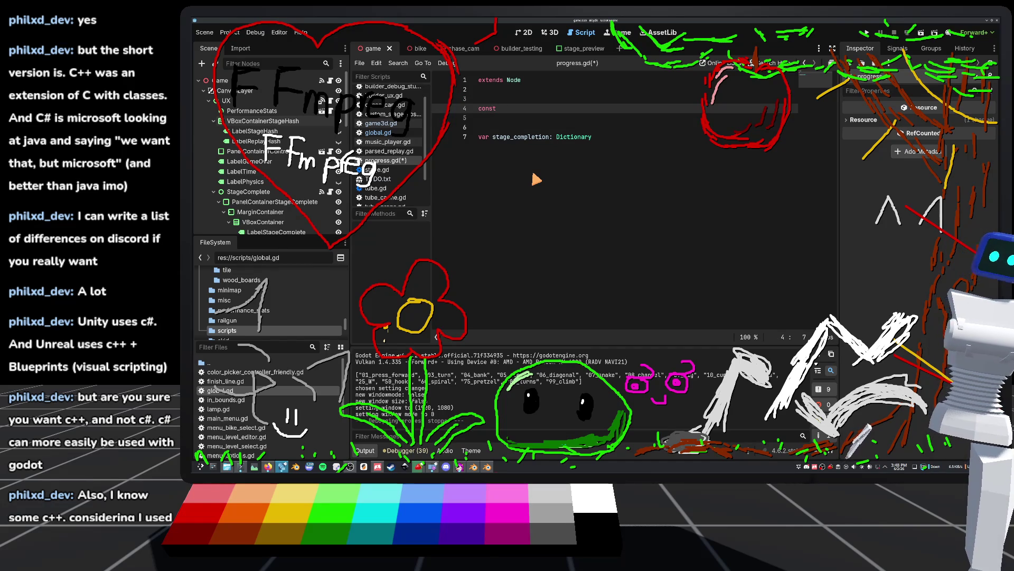
{"action": "type", "text": "COMPL"}
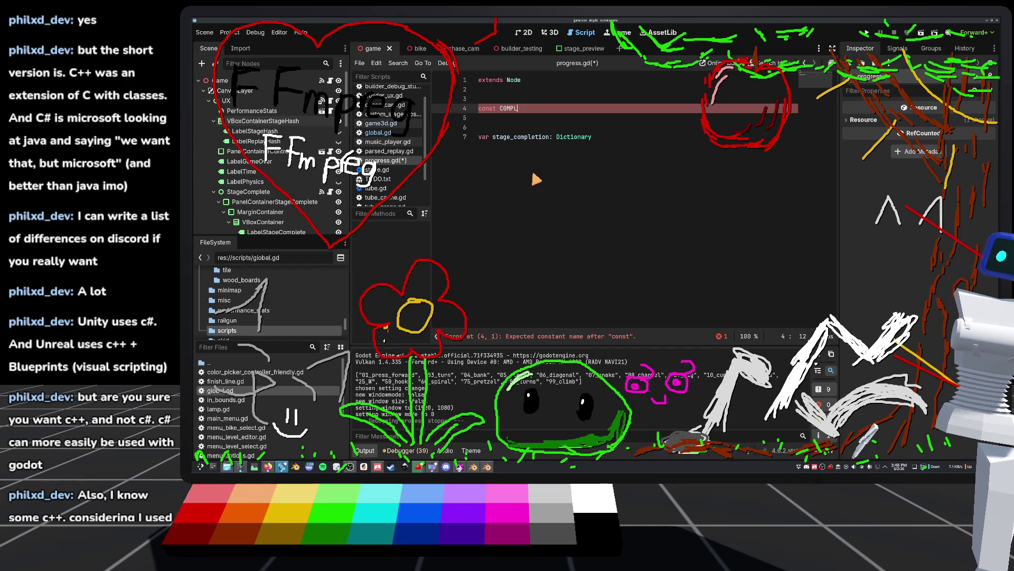
{"action": "type", "text": "ETION_"}
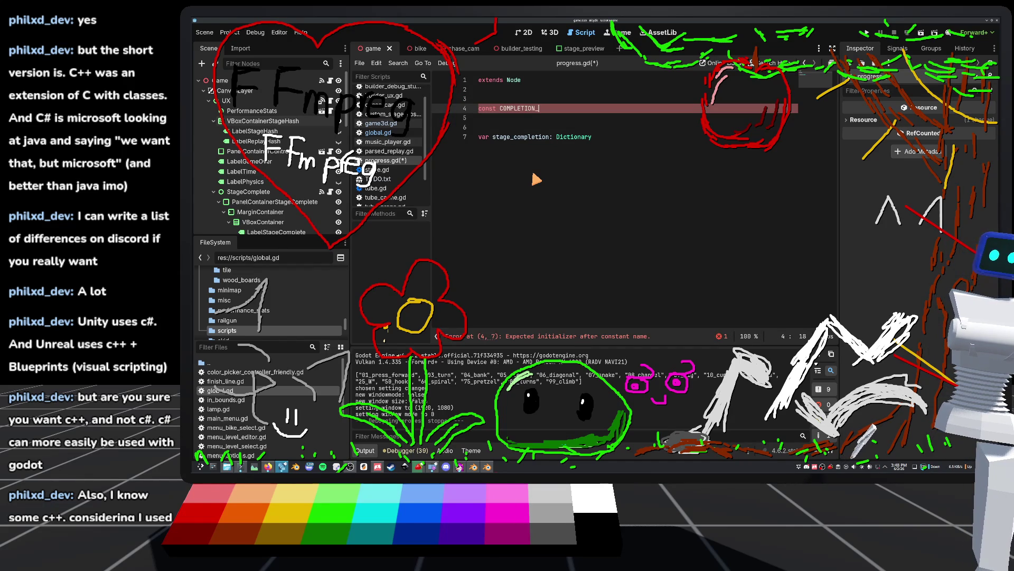
{"action": "type", "text": "L "}
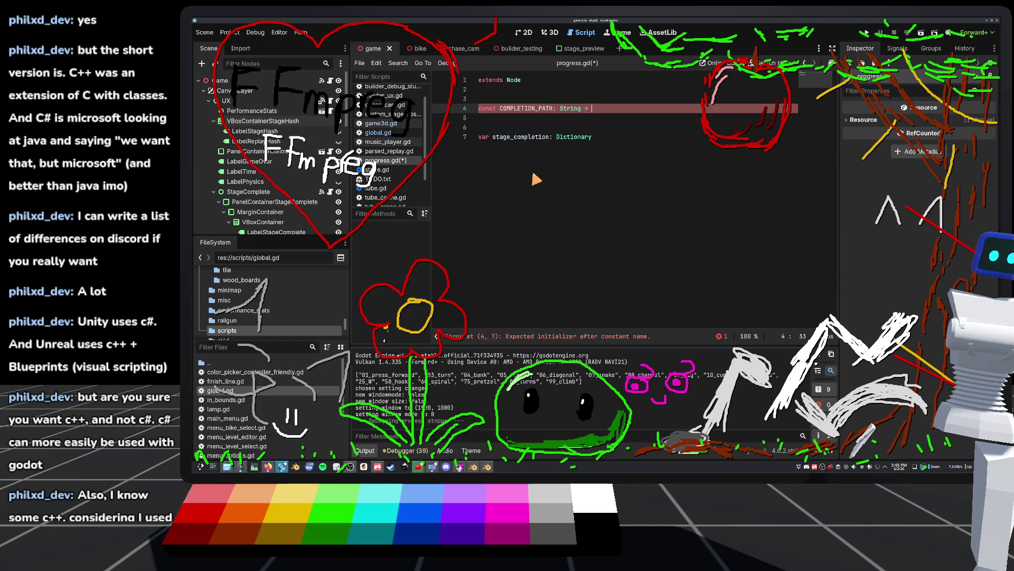
{"action": "type", "text": "ng = \":"}
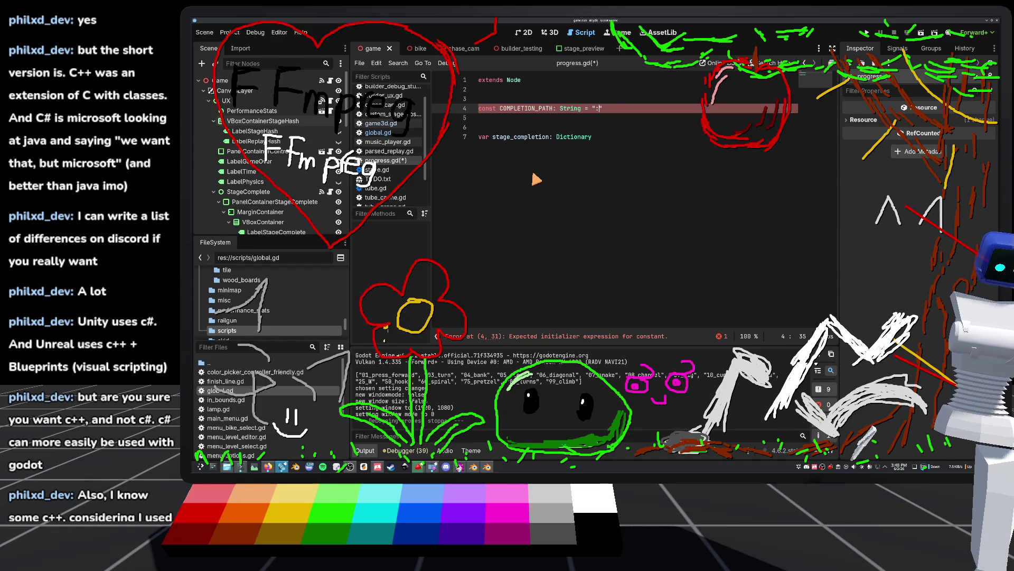
{"action": "type", "text": "r:"}
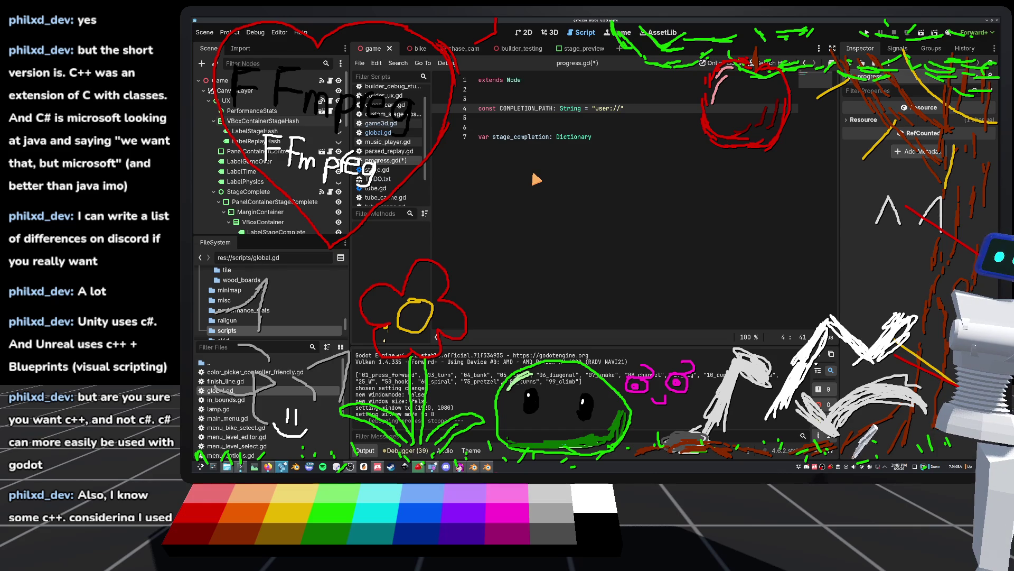
{"action": "key", "text": "BackSpace"}
{"action": "key", "text": "BackSpace"}
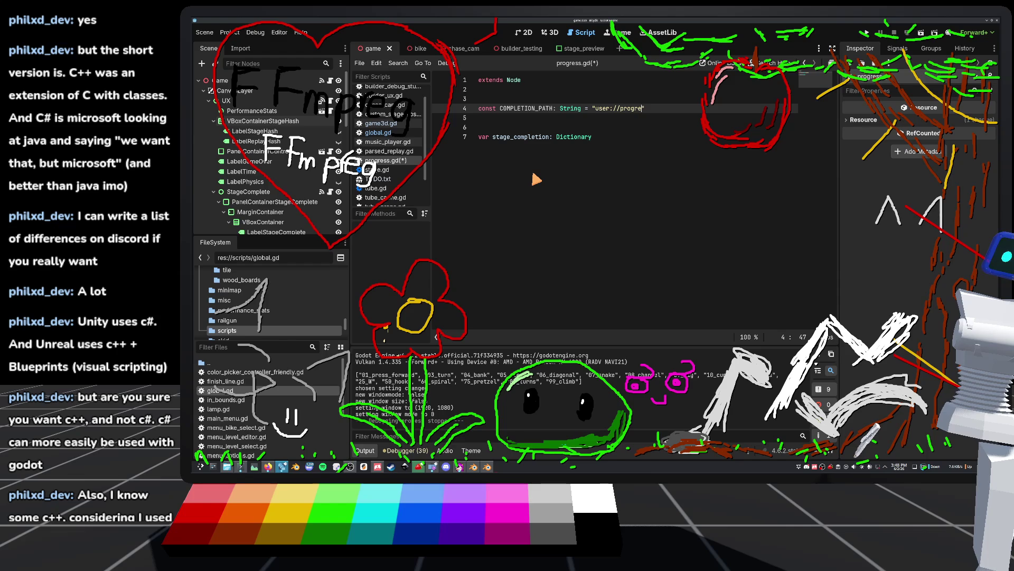
{"action": "type", "text": "ss.dat"}
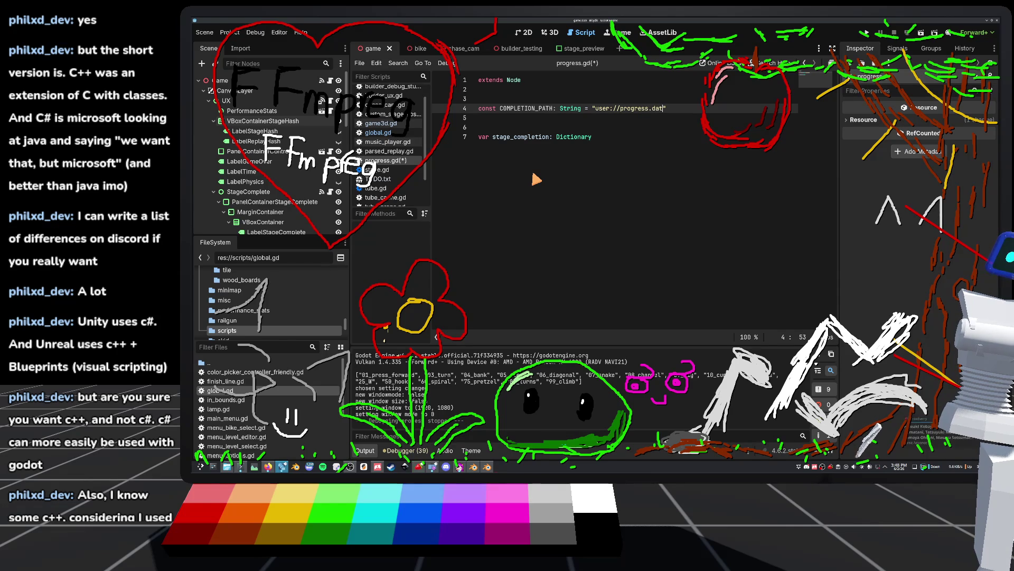
{"action": "type", "text": "\""}
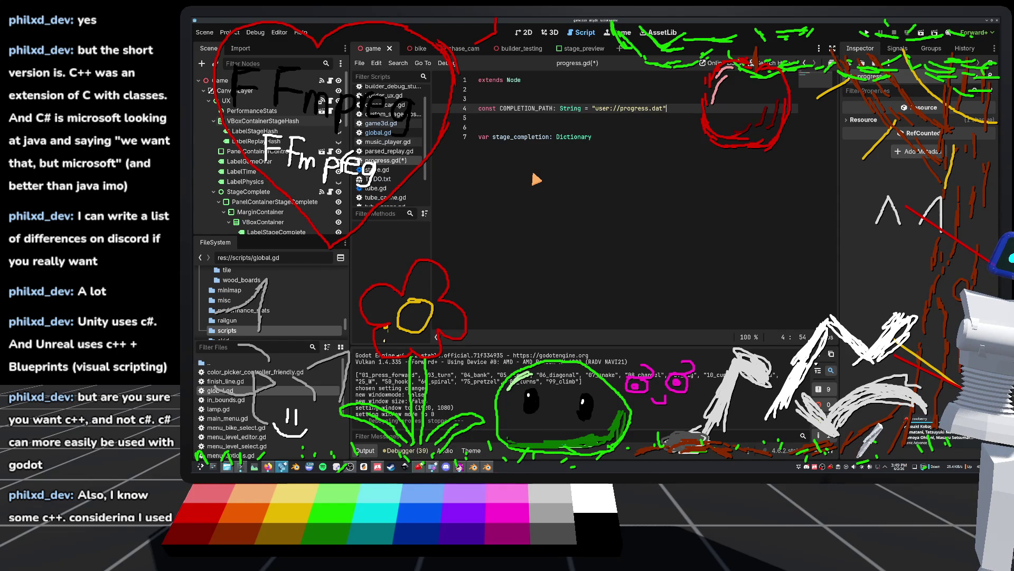
Add an empty _ready() -> void function below stage_completion and save progress.gd.
{"action": "left_click", "coordinate": [581, 169]}
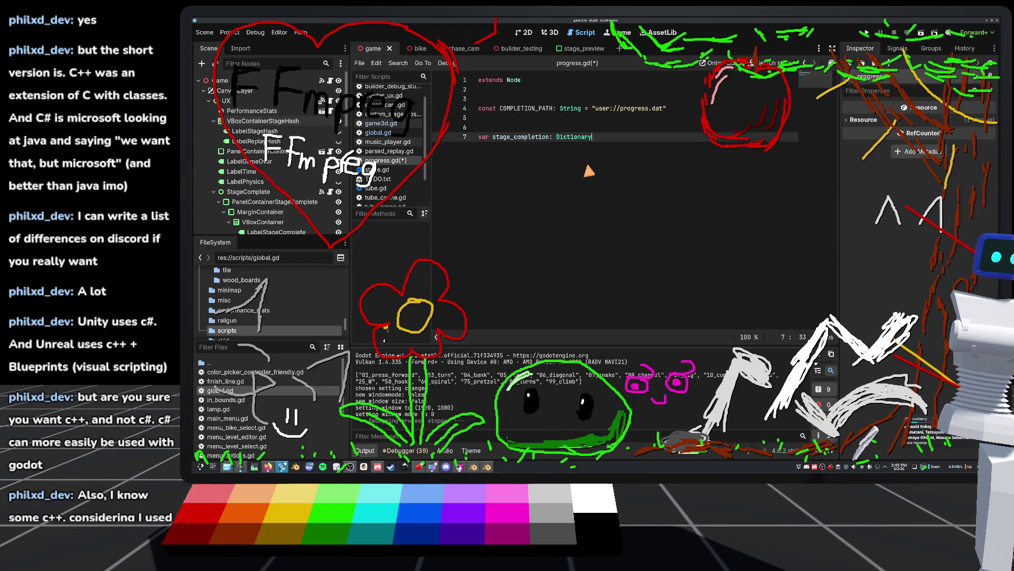
{"action": "key", "text": "Return"}
{"action": "key", "text": "Return"}
{"action": "key", "text": "Return"}
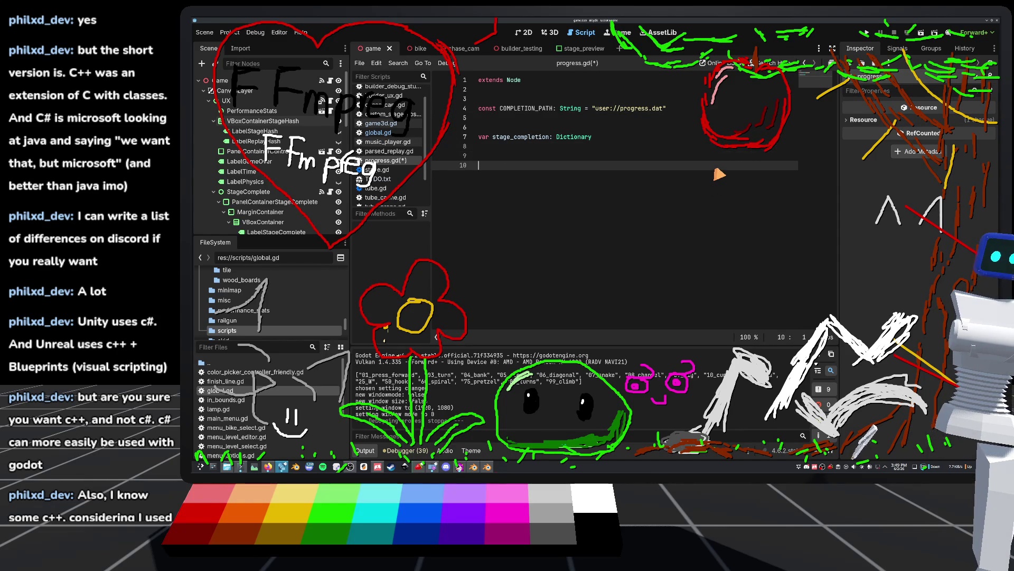
{"action": "type", "text": "func _re"}
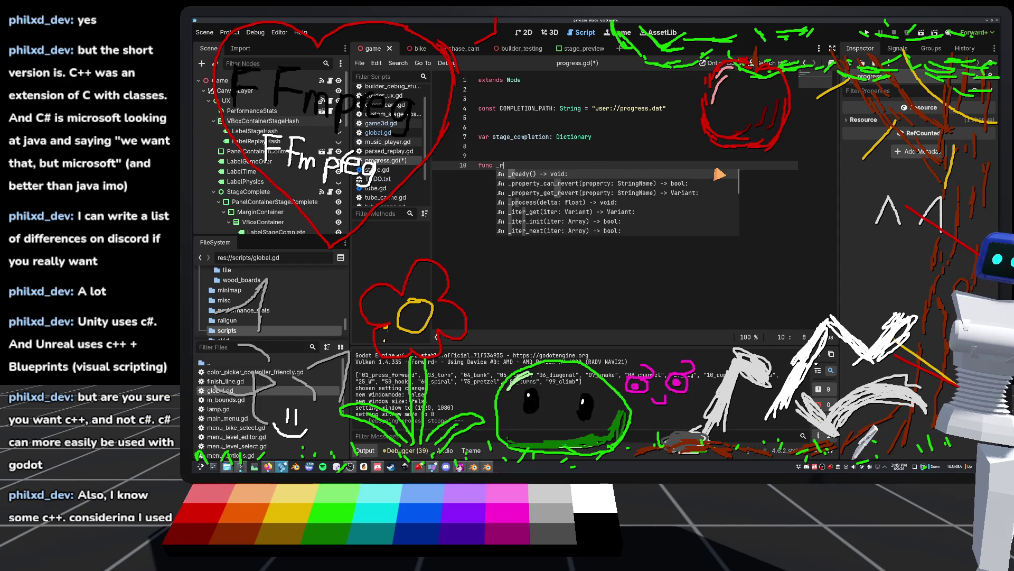
{"action": "key", "text": "Return"}
{"action": "key", "text": "Return"}
{"action": "type", "text": "pass"}
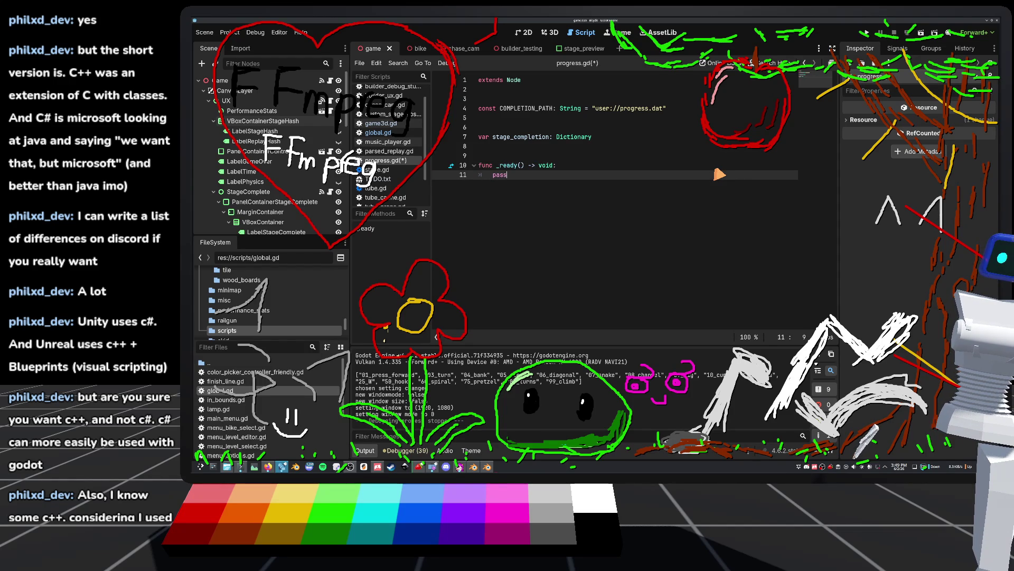
{"action": "key", "text": "ctrl+s"}
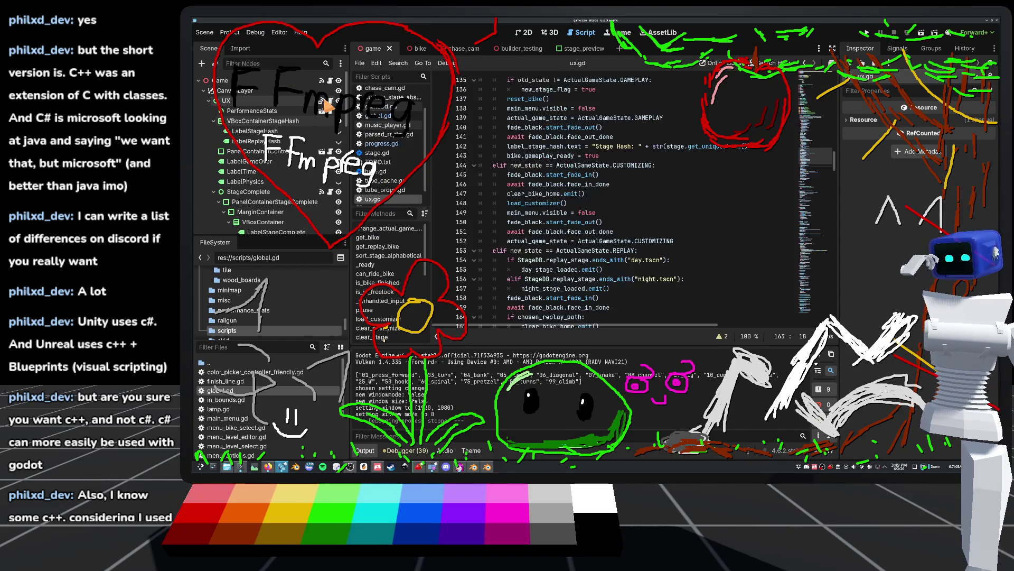
Glance through ux.gd, return briefly to progress.gd, then switch to game3d.gd.
{"action": "key", "text": "alt+Left"}
{"action": "scroll", "coordinate": [718, 274], "scroll_direction": "down", "scroll_amount": 10}
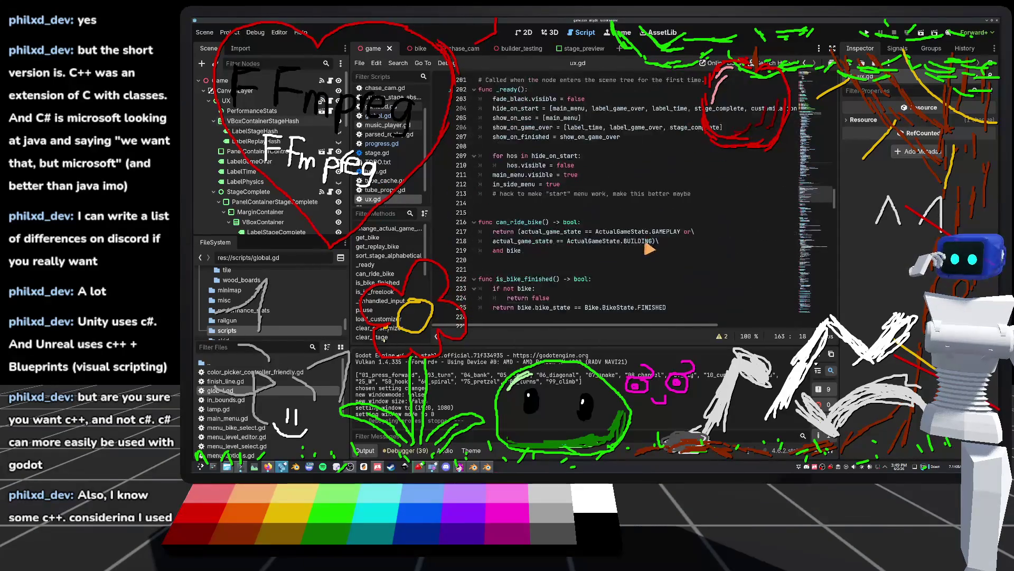
{"action": "left_click", "coordinate": [396, 144]}
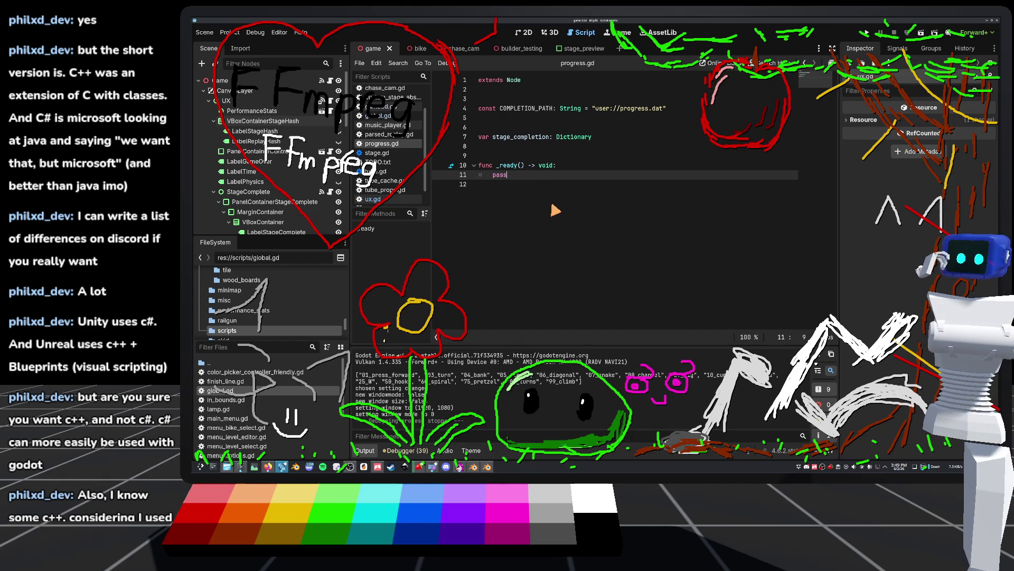
{"action": "key", "text": "alt+Left"}
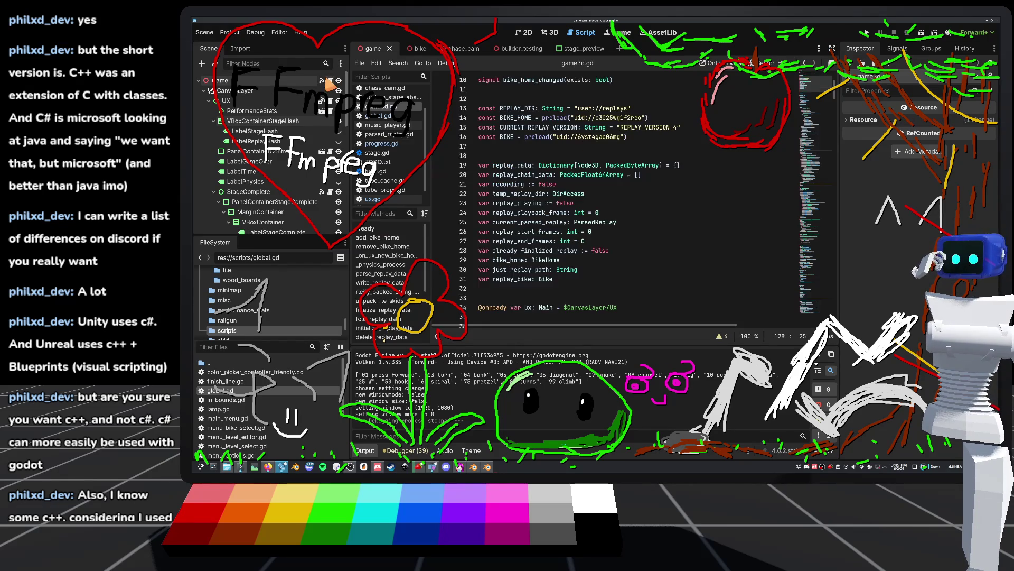
Scroll through game3d.gd and the Scene dock, then open the menu_level_select scene.
{"action": "scroll", "coordinate": [592, 180], "scroll_direction": "down", "scroll_amount": 14}
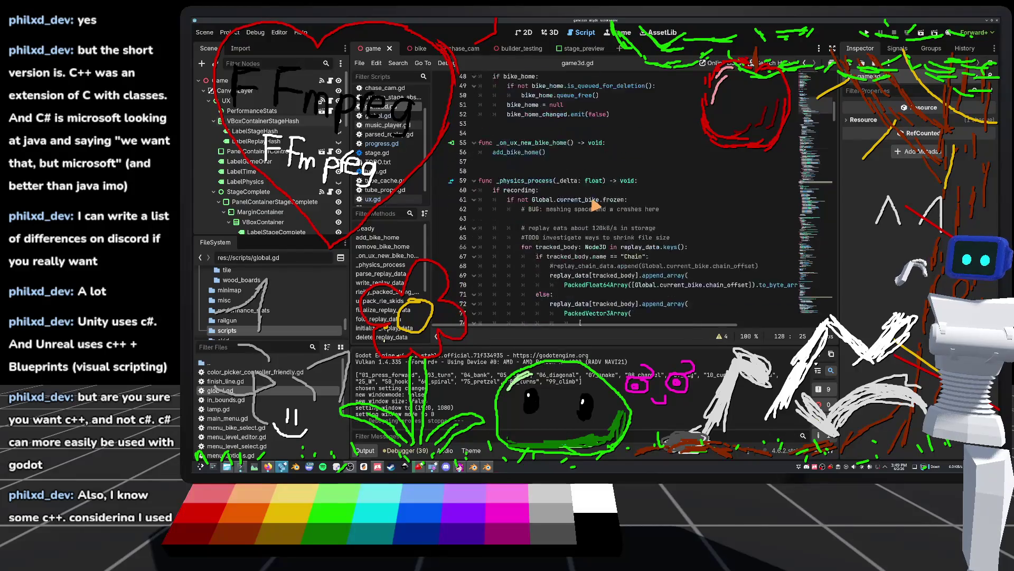
{"action": "scroll", "coordinate": [584, 210], "scroll_direction": "down", "scroll_amount": 20}
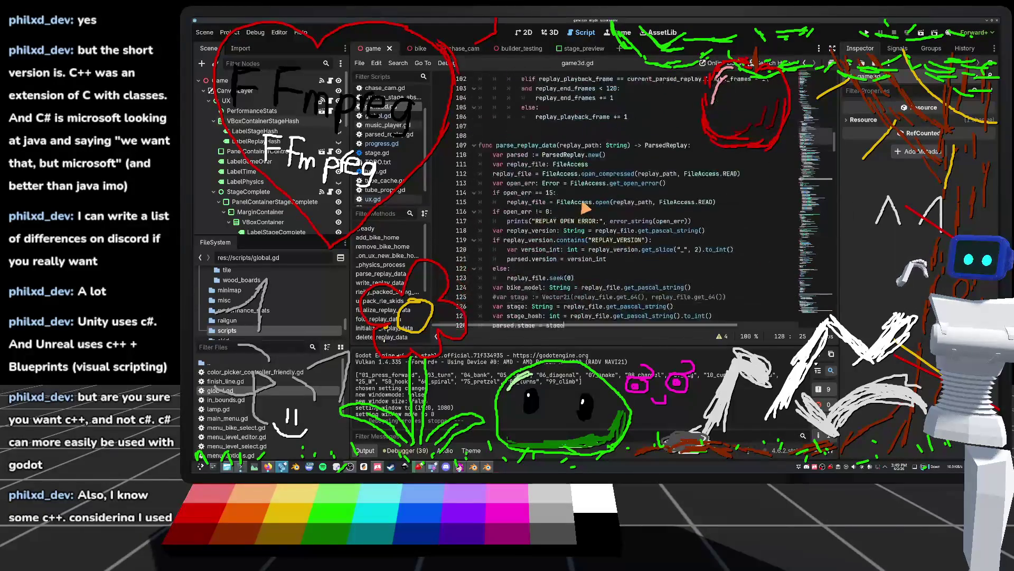
{"action": "scroll", "coordinate": [584, 210], "scroll_direction": "down", "scroll_amount": 17}
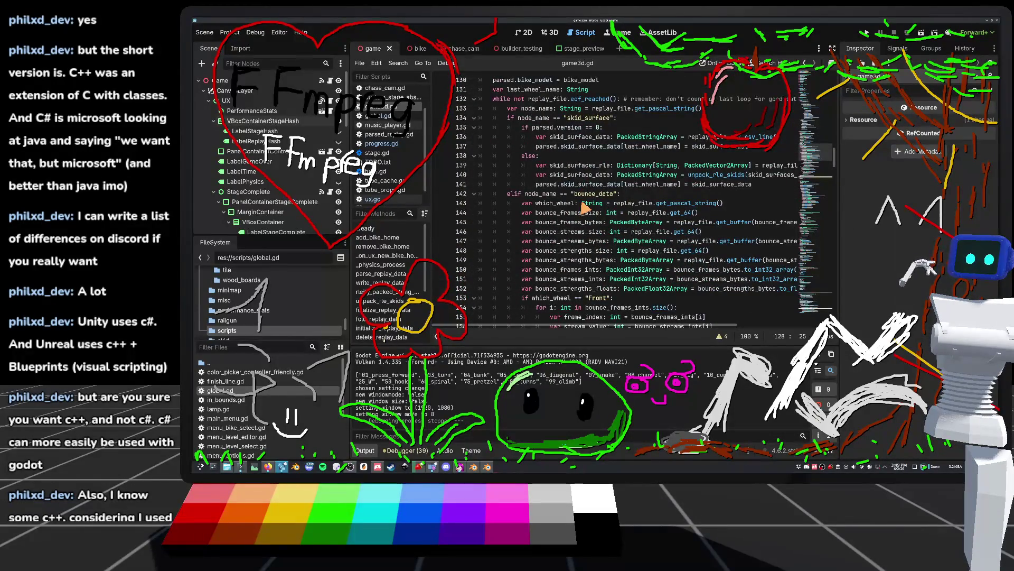
{"action": "scroll", "coordinate": [583, 210], "scroll_direction": "down", "scroll_amount": 2}
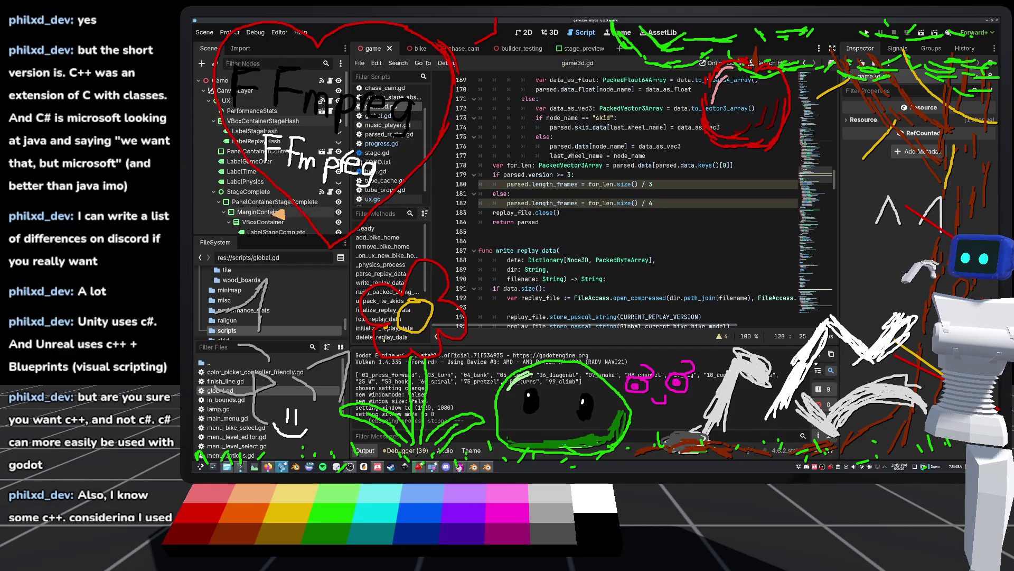
{"action": "scroll", "coordinate": [207, 201], "scroll_direction": "down", "scroll_amount": 5}
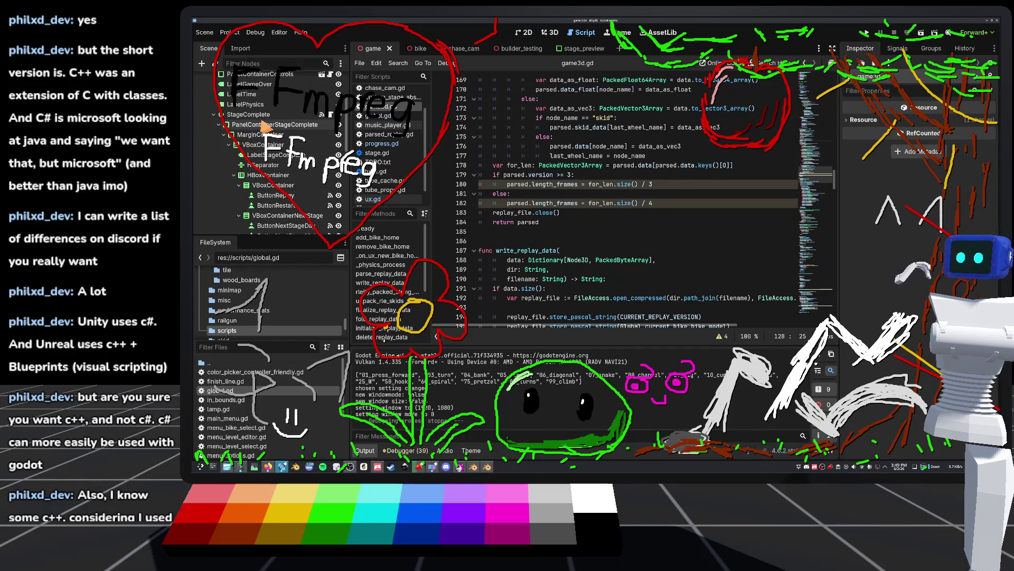
{"action": "scroll", "coordinate": [263, 152], "scroll_direction": "down", "scroll_amount": 10}
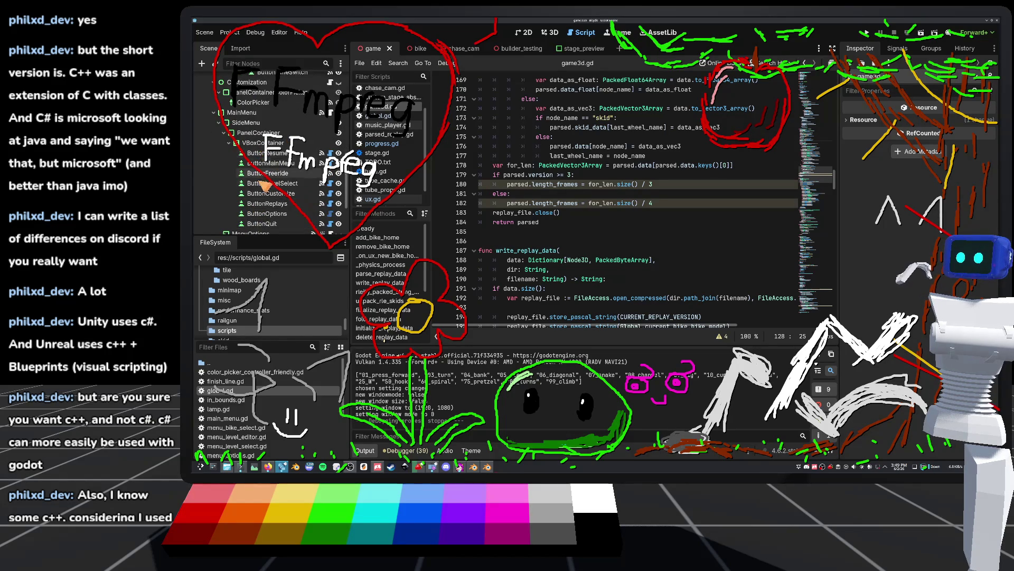
{"action": "scroll", "coordinate": [267, 174], "scroll_direction": "down", "scroll_amount": 3}
{"action": "left_click", "coordinate": [322, 183]}
Read menu_level_select.gd's stage-loading code, checking the STAGES_DIR and DirAccess docs, then return to the game scene.
{"action": "left_click", "coordinate": [334, 80]}
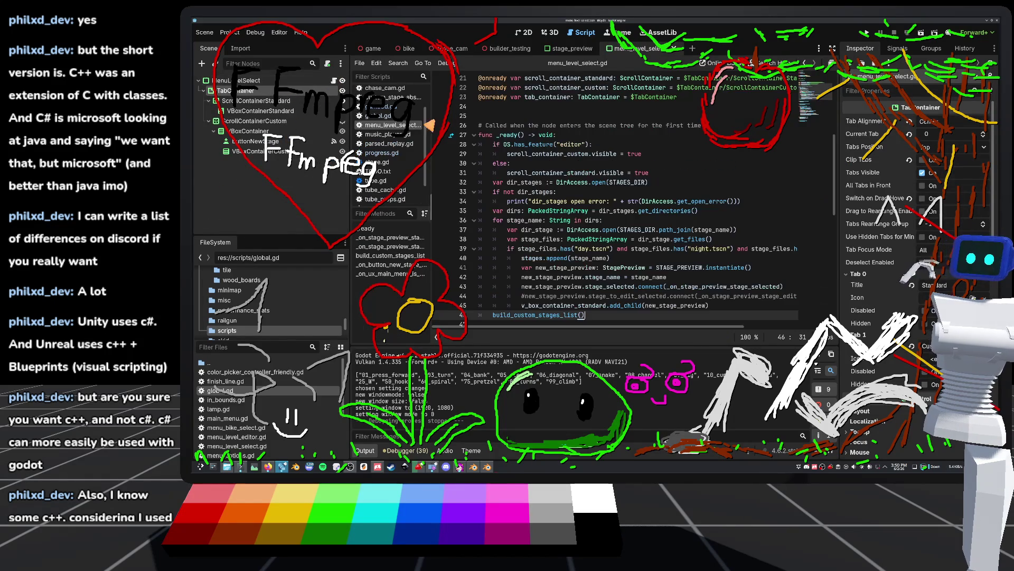
{"action": "scroll", "coordinate": [608, 294], "scroll_direction": "down", "scroll_amount": 1}
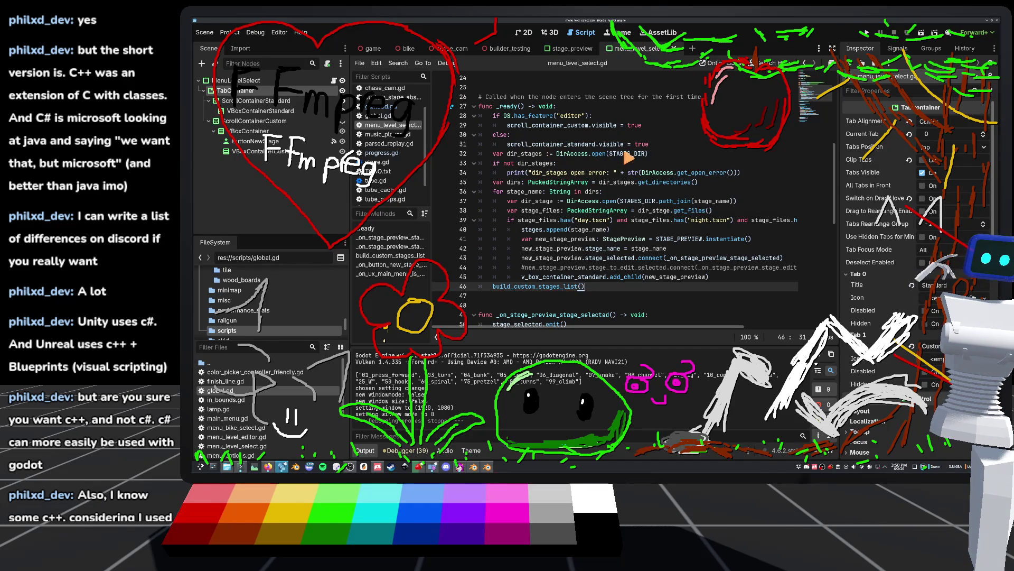
{"action": "mouse_move", "coordinate": [629, 158]}
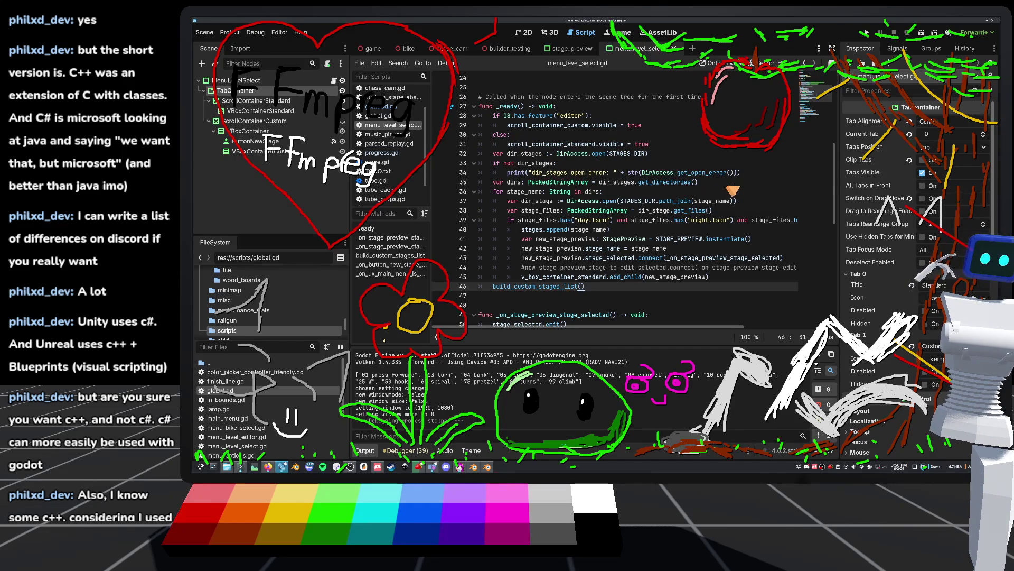
{"action": "type", "text": "#"}
{"action": "mouse_move", "coordinate": [560, 158]}
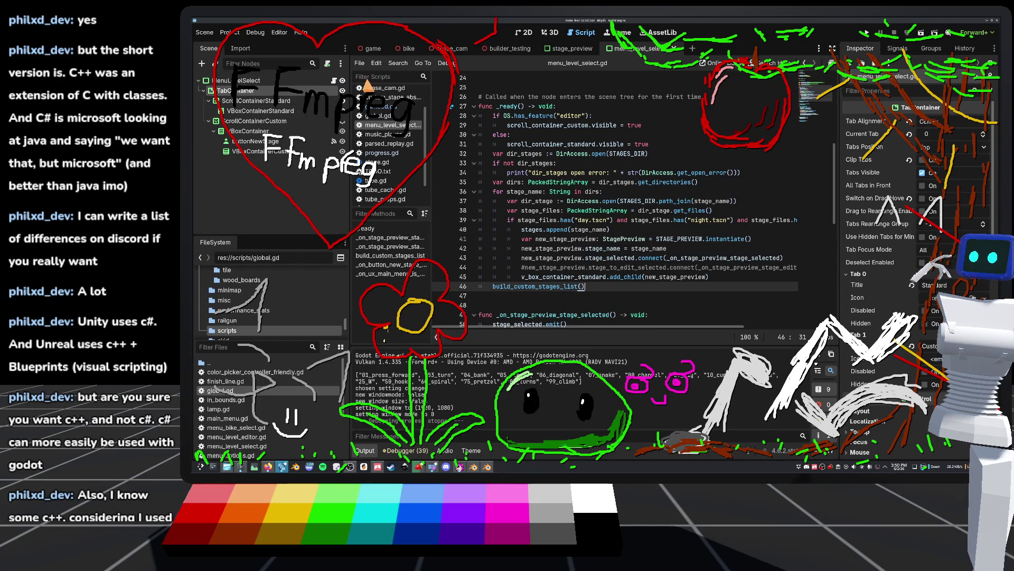
{"action": "left_click", "coordinate": [374, 55]}
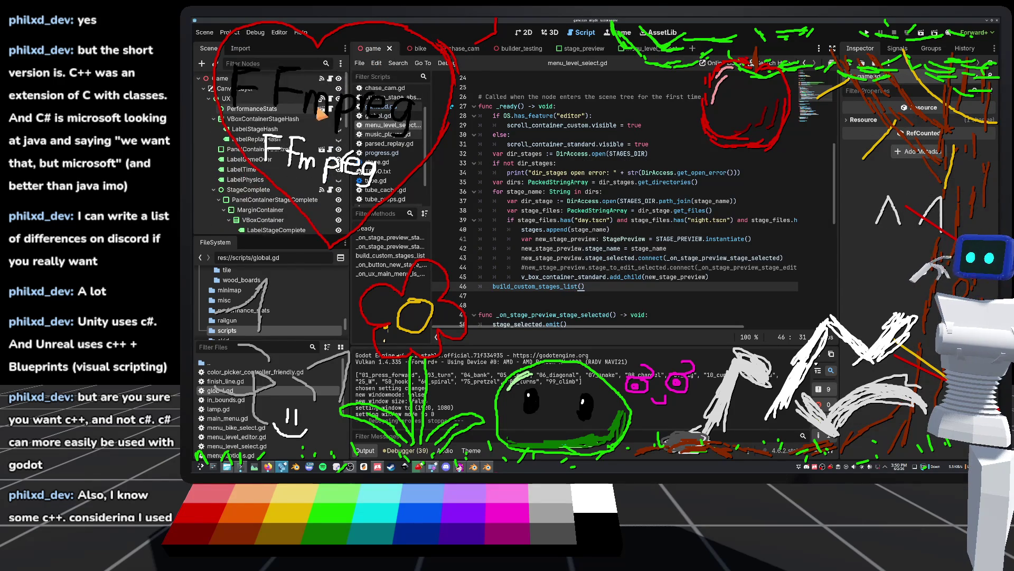
Review game3d.gd's replay code, then go to progress.gd and select the placeholder pass in _ready.
{"action": "left_click", "coordinate": [330, 81]}
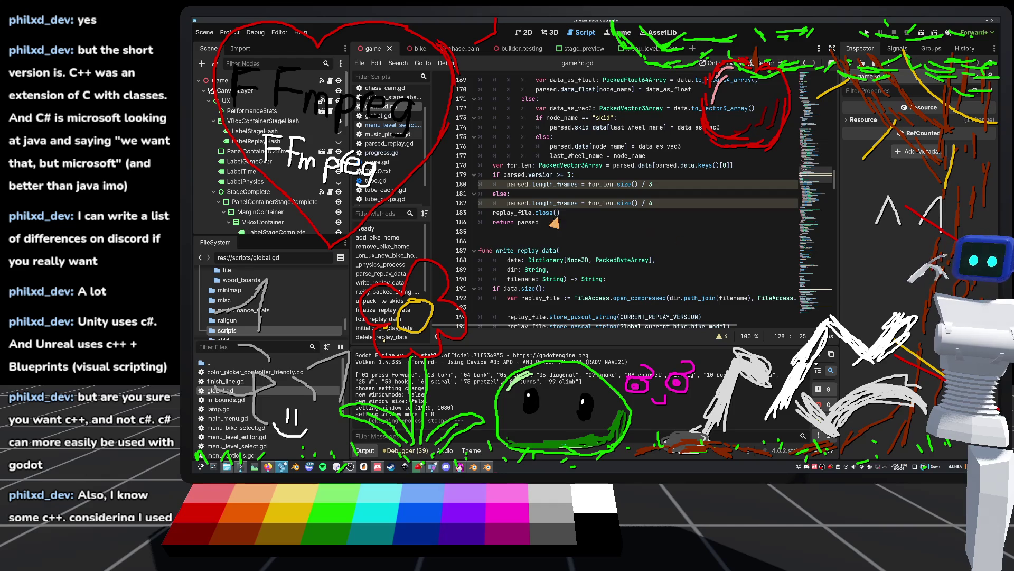
{"action": "scroll", "coordinate": [507, 203], "scroll_direction": "up", "scroll_amount": 5}
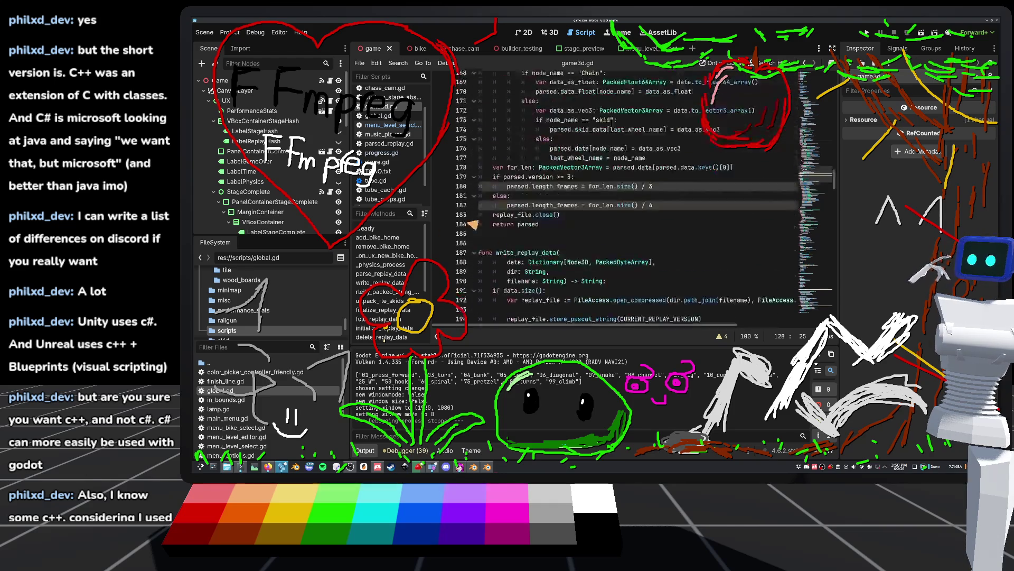
{"action": "scroll", "coordinate": [536, 254], "scroll_direction": "down", "scroll_amount": 6}
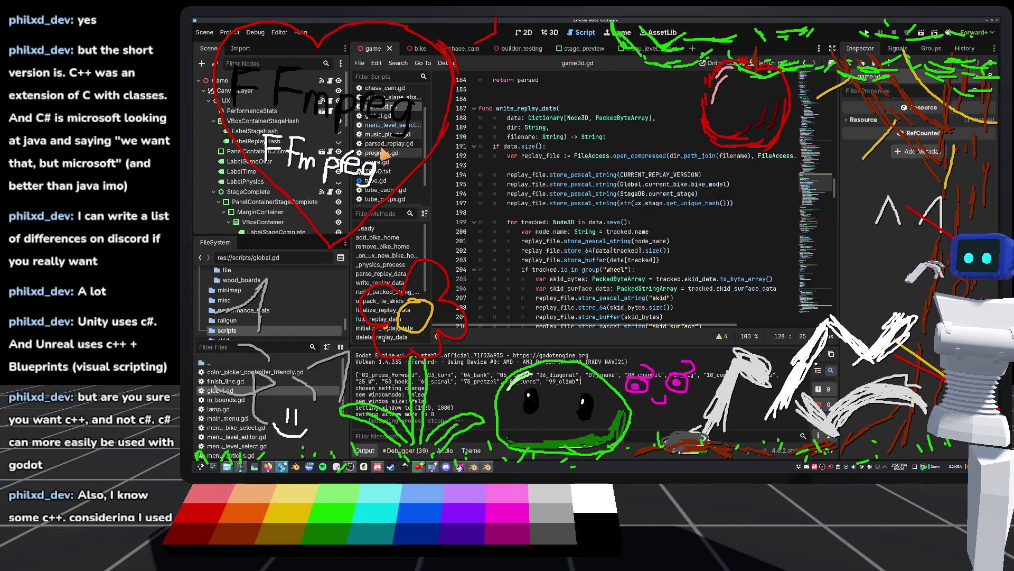
{"action": "left_click", "coordinate": [383, 155]}
{"action": "left_click_drag", "start_coordinate": [517, 178], "coordinate": [493, 178]}
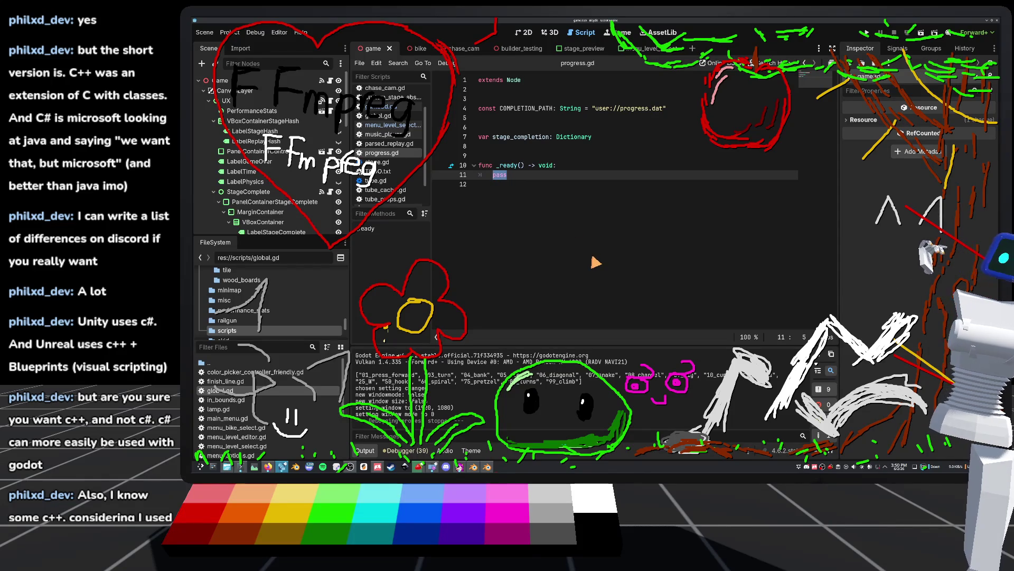
Replace pass with if not FileAccess.file_exists(COMPLETION_FILE):, renaming the constant to COMPLETION_FILE.
{"action": "type", "text": "if not"}
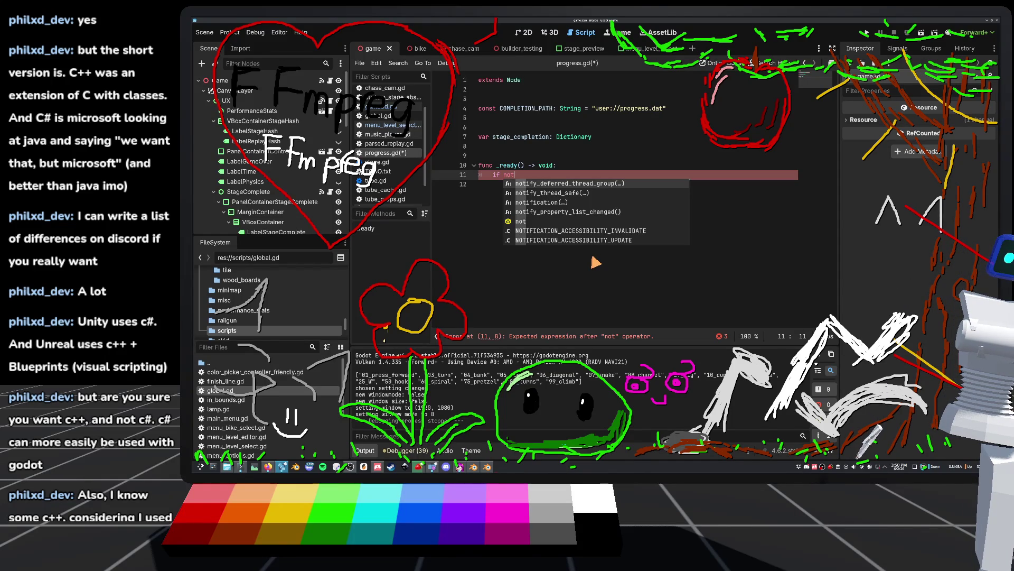
{"action": "type", "text": " File"}
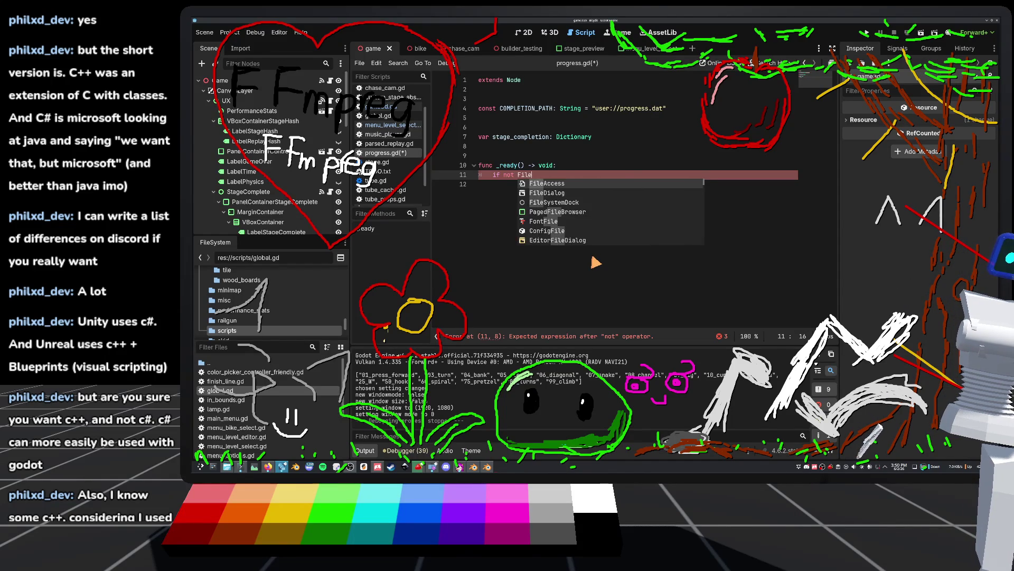
{"action": "type", "text": "Access.file_"}
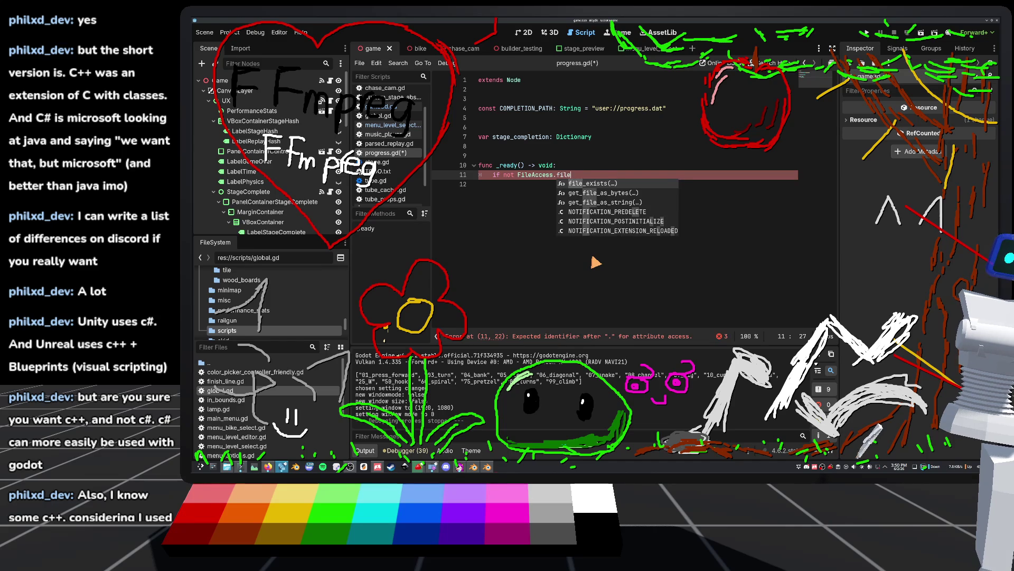
{"action": "key", "text": "Return"}
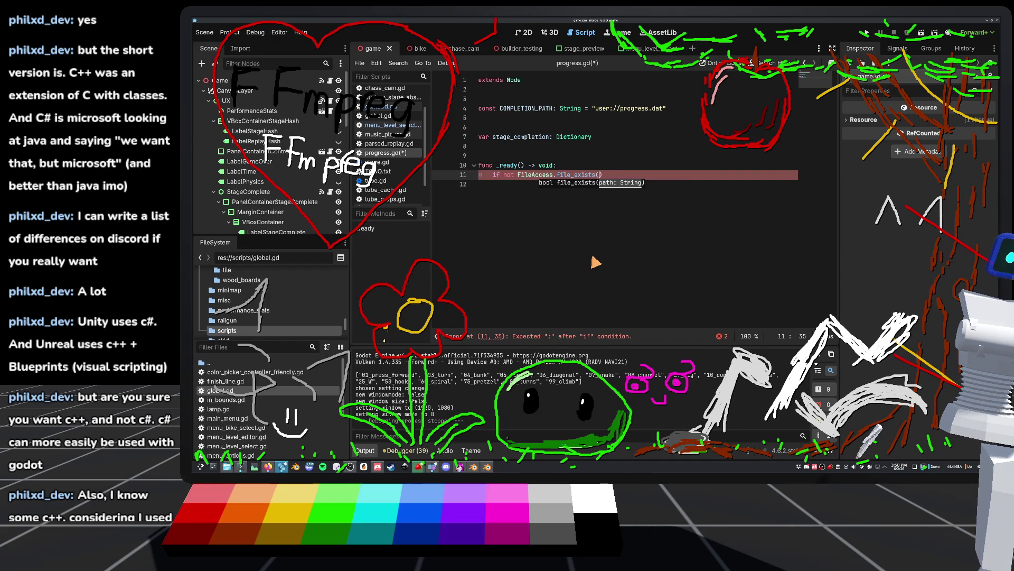
{"action": "left_click_drag", "start_coordinate": [554, 112], "coordinate": [534, 113]}
{"action": "type", "text": "FILE"}
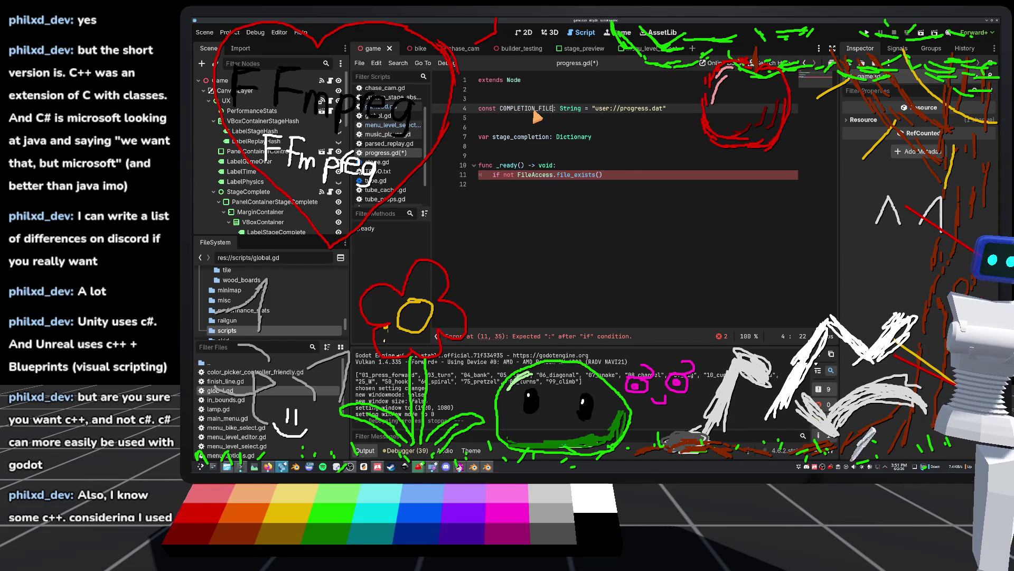
{"action": "left_click", "coordinate": [602, 177]}
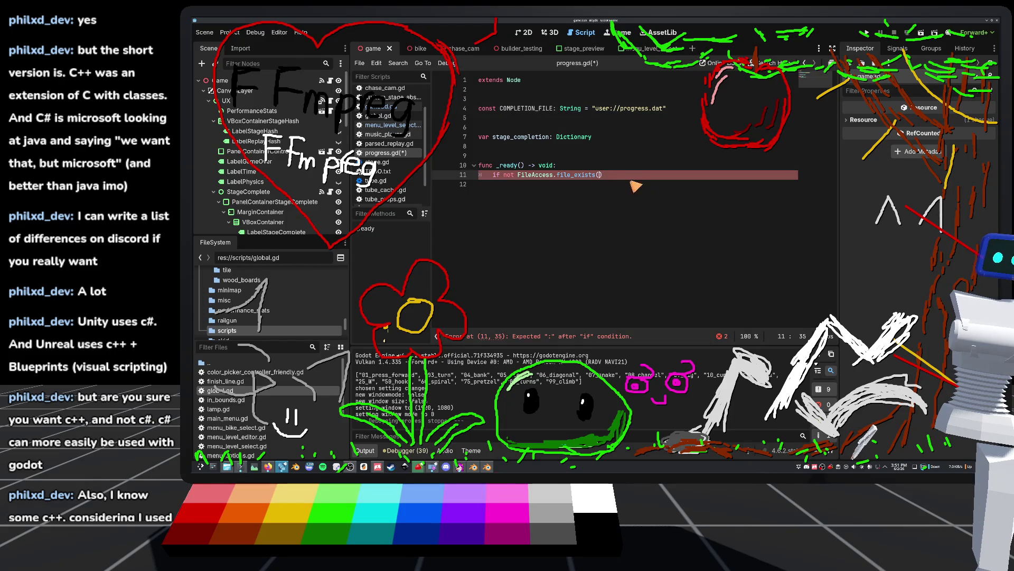
{"action": "type", "text": "CO"}
{"action": "key", "text": "Return"}
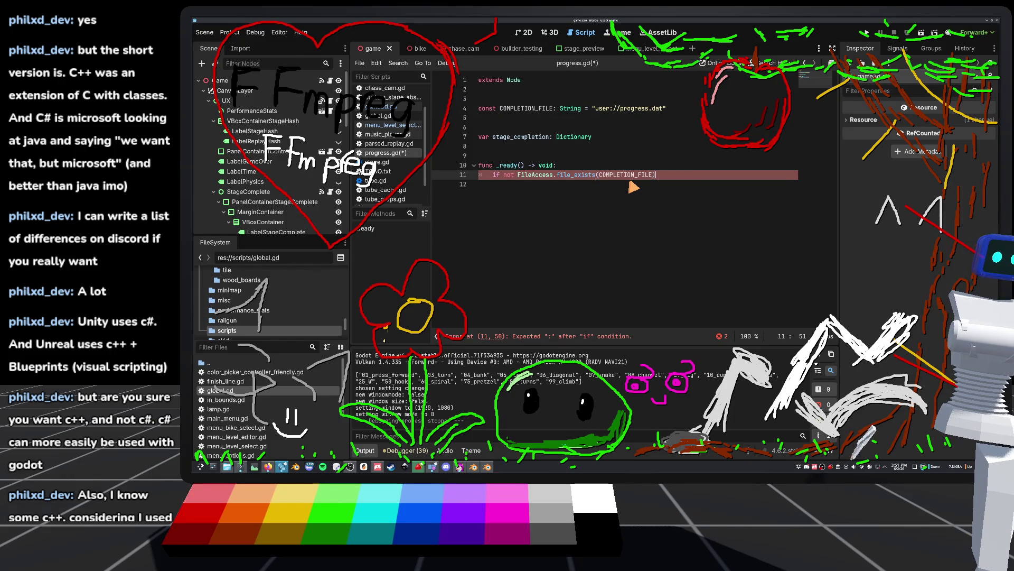
{"action": "type", "text": ":"}
{"action": "key", "text": "Return"}
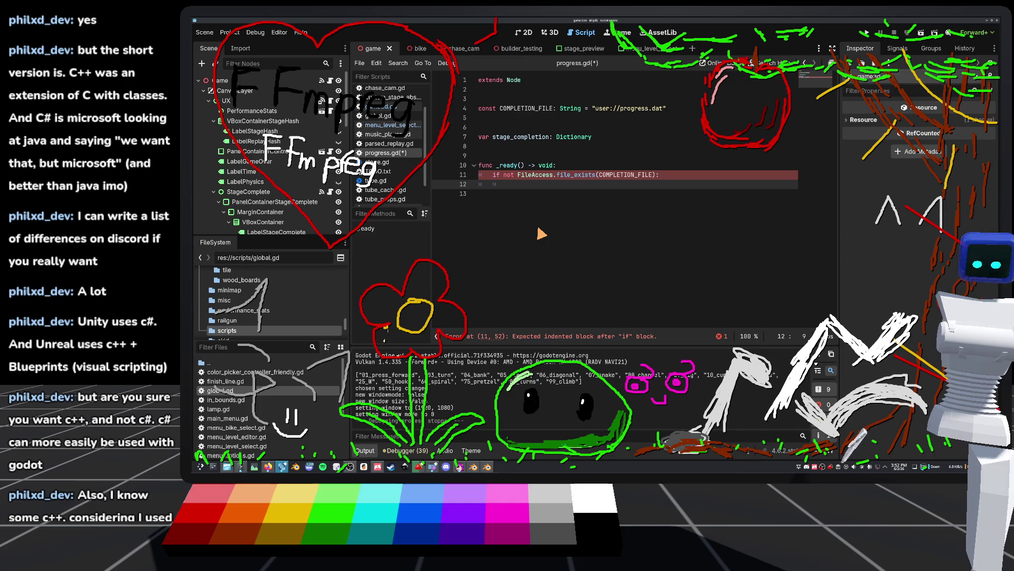
Start line 12 as var file := FileAccess, discarding the mistaken create and new() attempts.
{"action": "type", "text": "var com"}
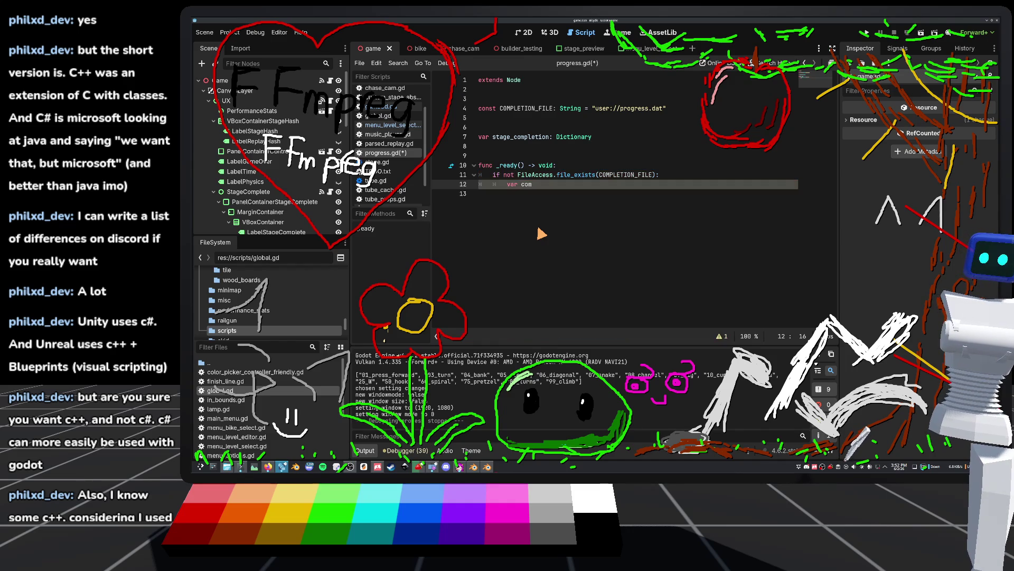
{"action": "key", "text": "BackSpace"}
{"action": "key", "text": "BackSpace"}
{"action": "key", "text": "BackSpace"}
{"action": "type", "text": "file"}
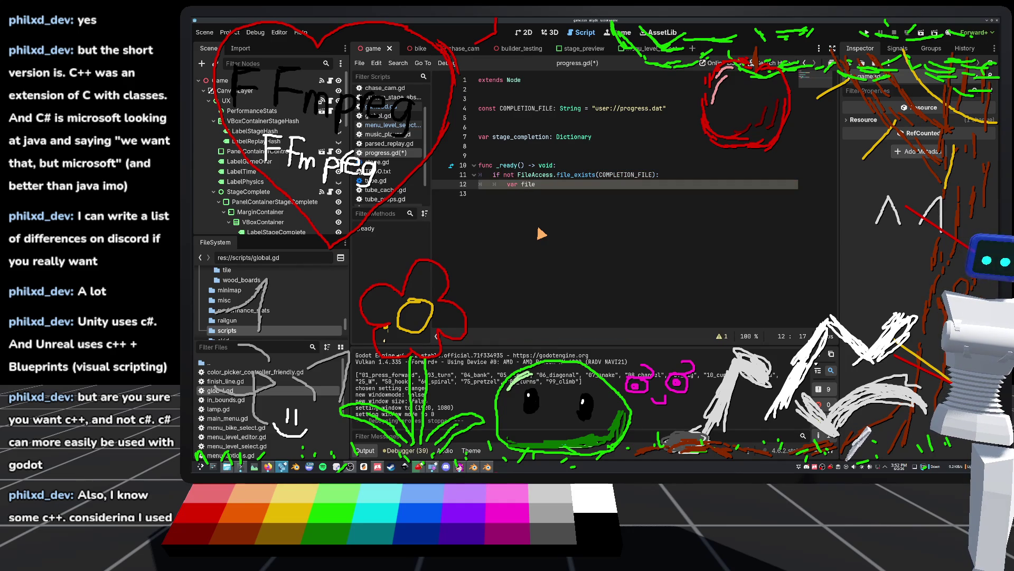
{"action": "type", "text": " :"}
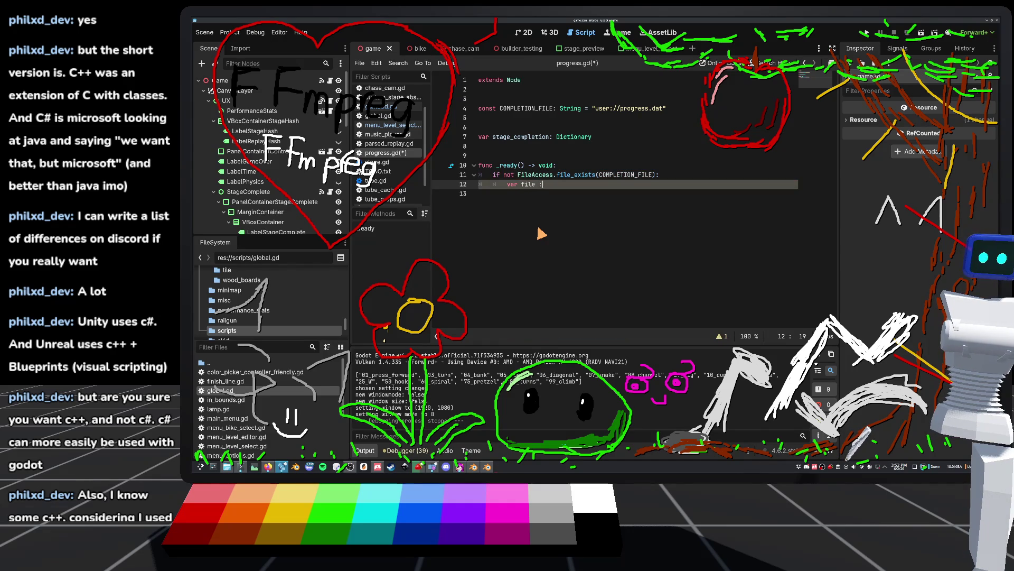
{"action": "type", "text": "= FileAccess."}
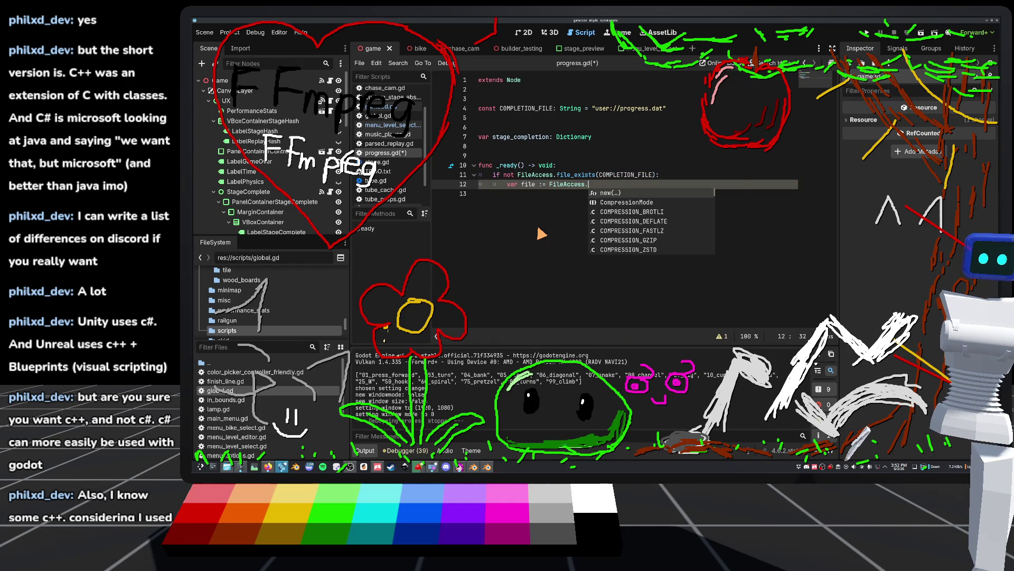
{"action": "type", "text": "cre"}
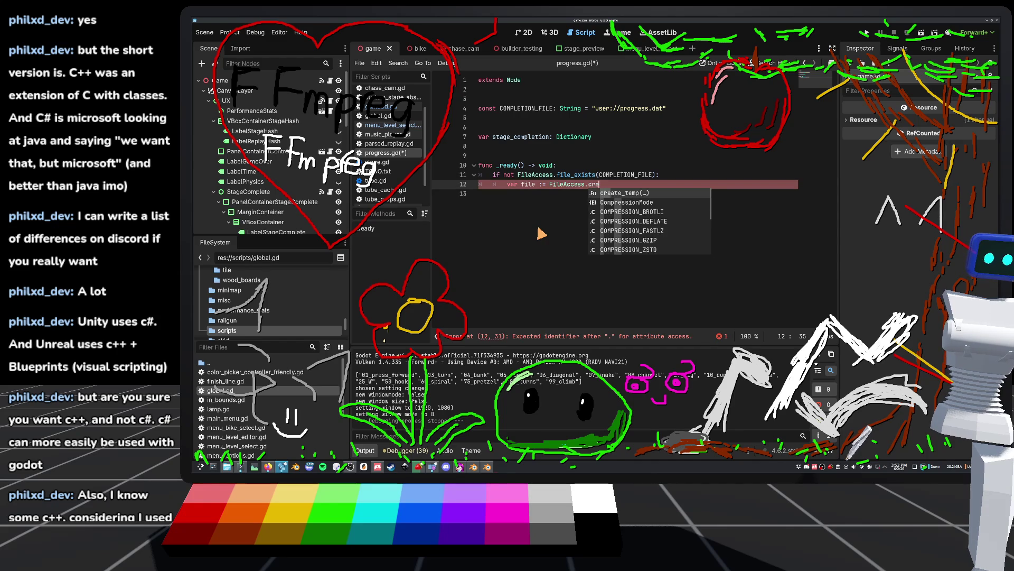
{"action": "type", "text": "at"}
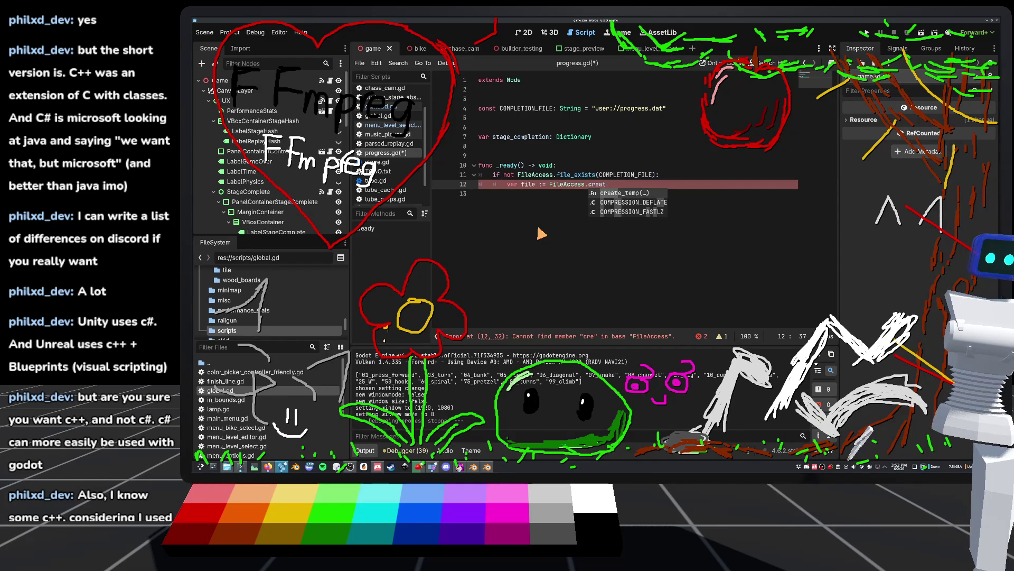
{"action": "key", "text": "BackSpace"}
{"action": "key", "text": "BackSpace"}
{"action": "key", "text": "BackSpace"}
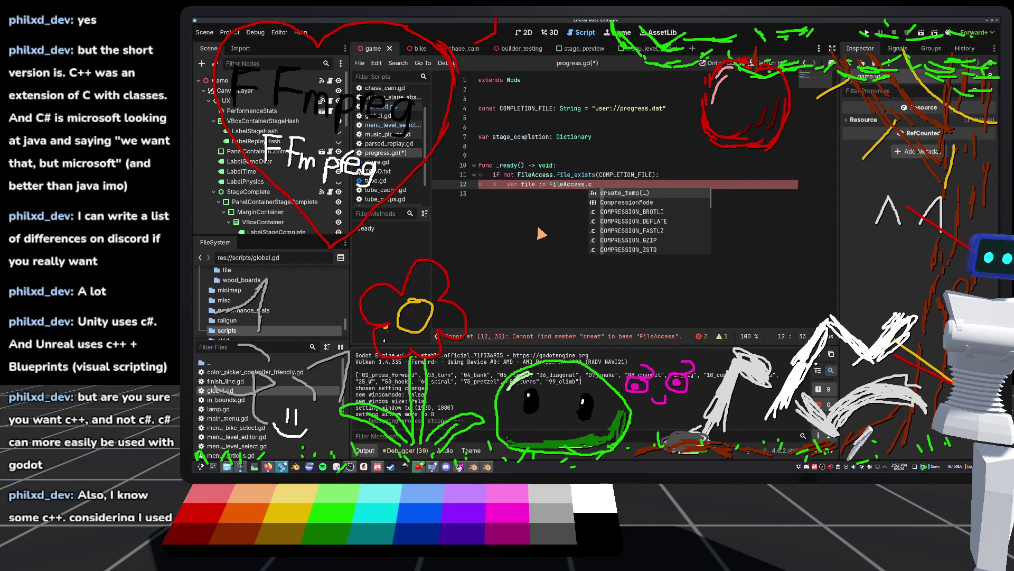
{"action": "key", "text": "BackSpace"}
{"action": "key", "text": "BackSpace"}
{"action": "key", "text": "BackSpace"}
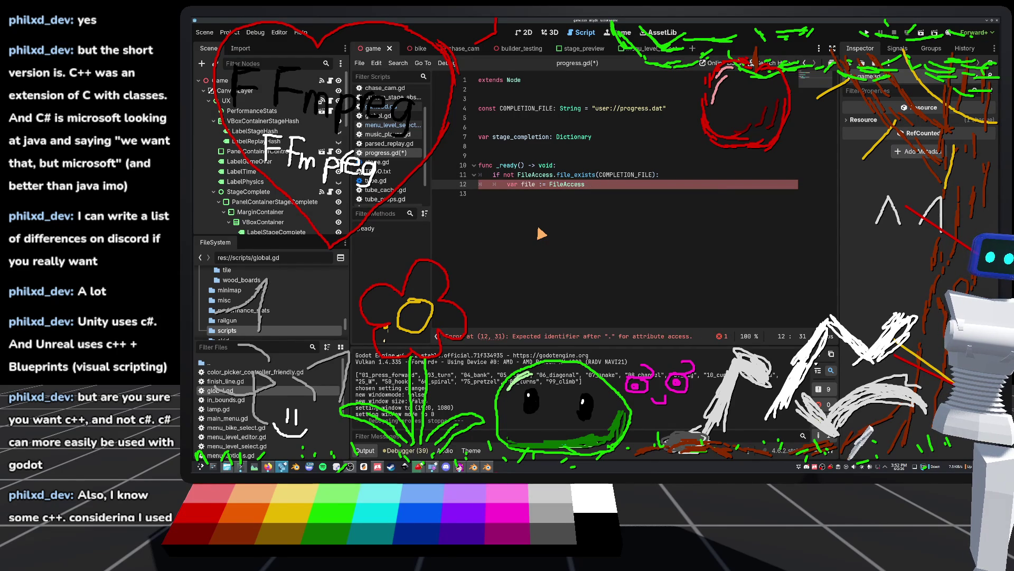
{"action": "key", "text": "BackSpace"}
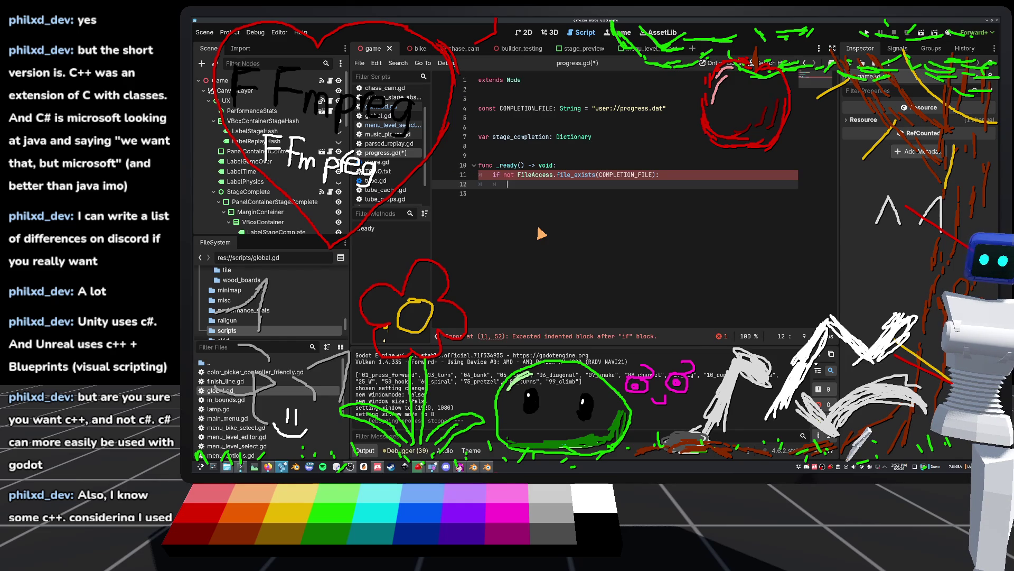
{"action": "key", "text": "ctrl+z"}
{"action": "type", "text": ".new("}
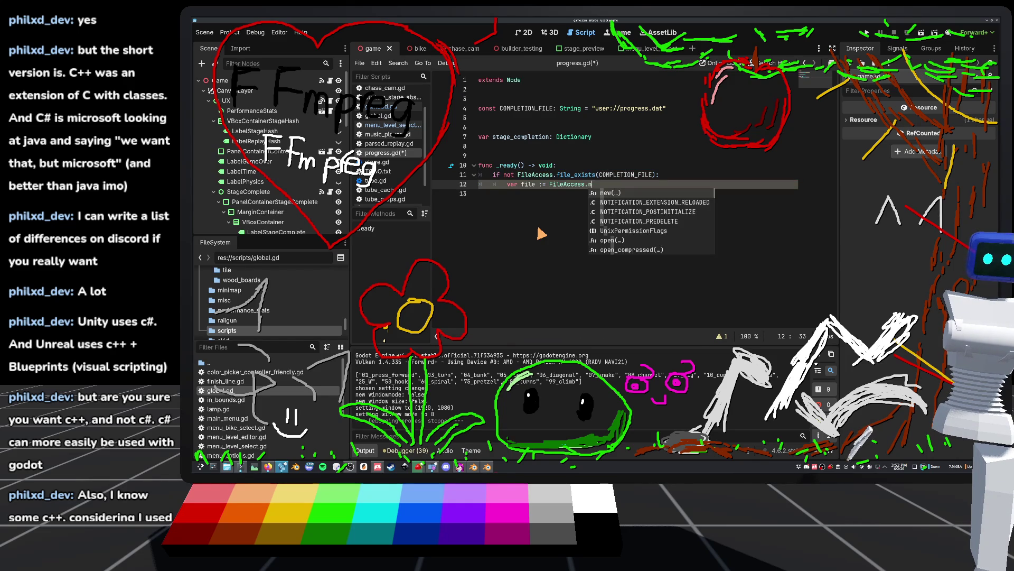
{"action": "key", "text": "Return"}
{"action": "type", "text": "fi"}
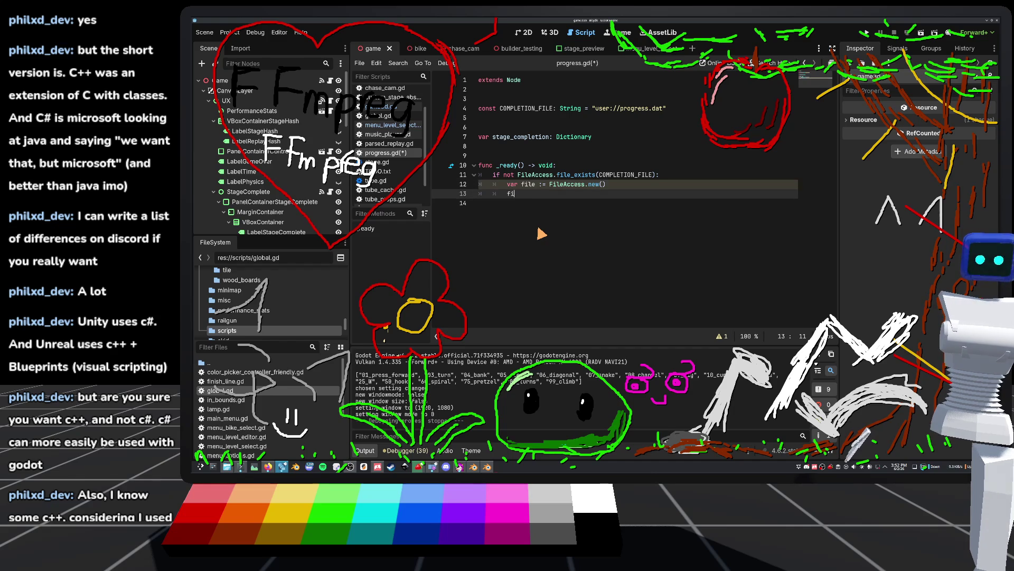
{"action": "type", "text": "le.cre"}
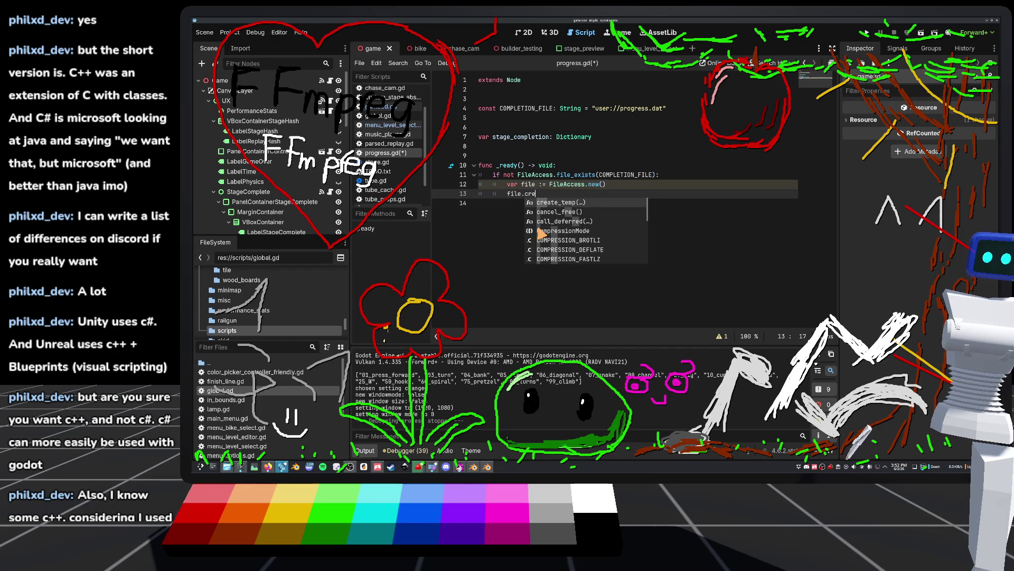
{"action": "key", "text": "BackSpace"}
{"action": "key", "text": "BackSpace"}
{"action": "key", "text": "BackSpace"}
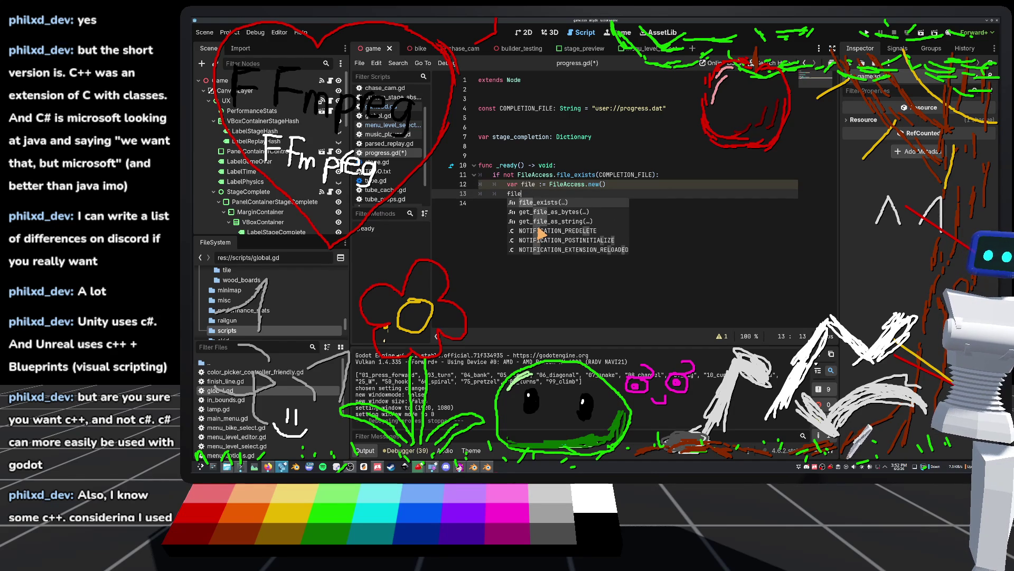
{"action": "key", "text": "BackSpace"}
{"action": "key", "text": "BackSpace"}
{"action": "key", "text": "BackSpace"}
Complete the line with FileAccess.open_encrypted() and open its documentation.
{"action": "type", "text": "op"}
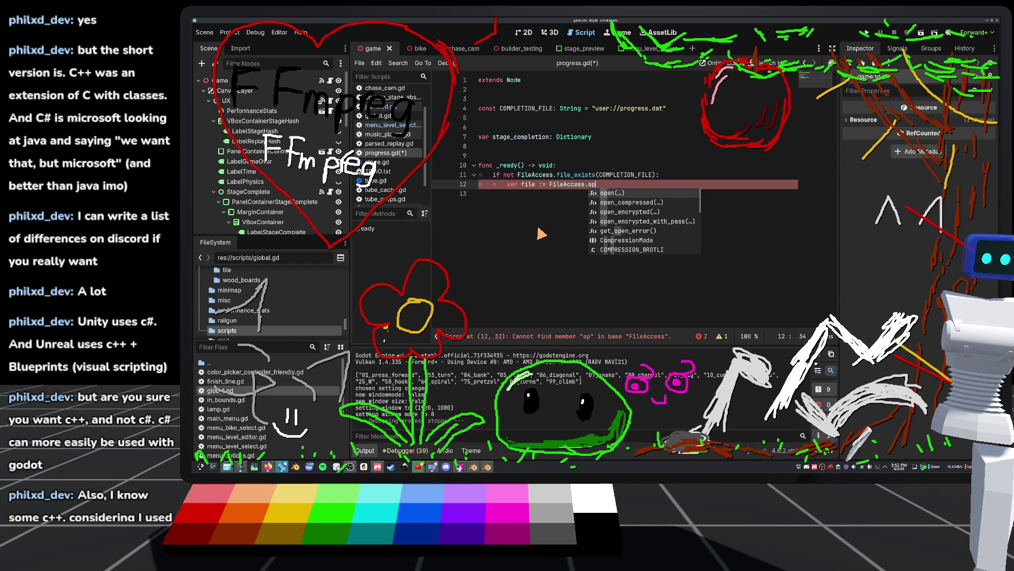
{"action": "key", "text": "Down"}
{"action": "key", "text": "Down"}
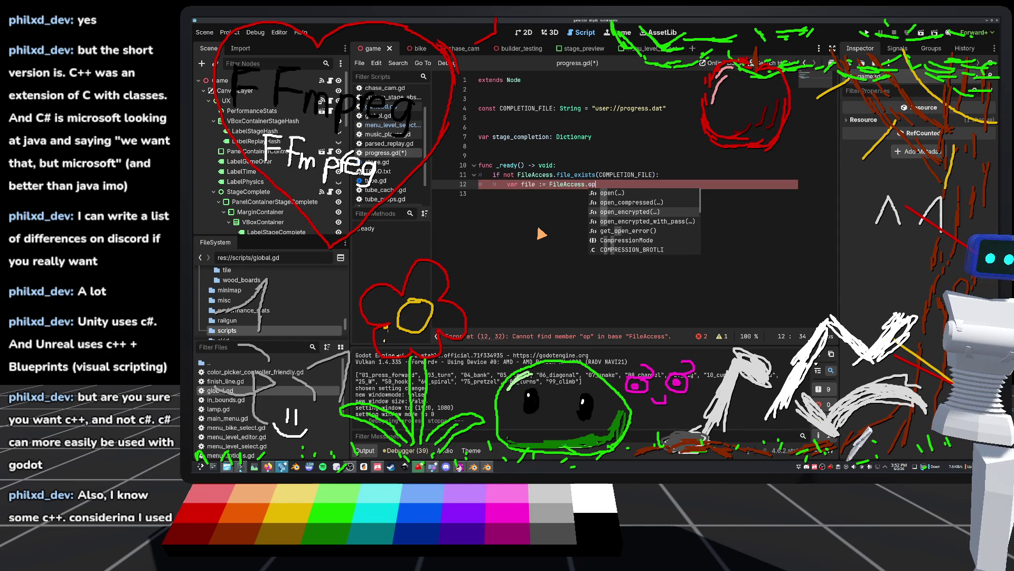
{"action": "key", "text": "Up"}
{"action": "key", "text": "Up"}
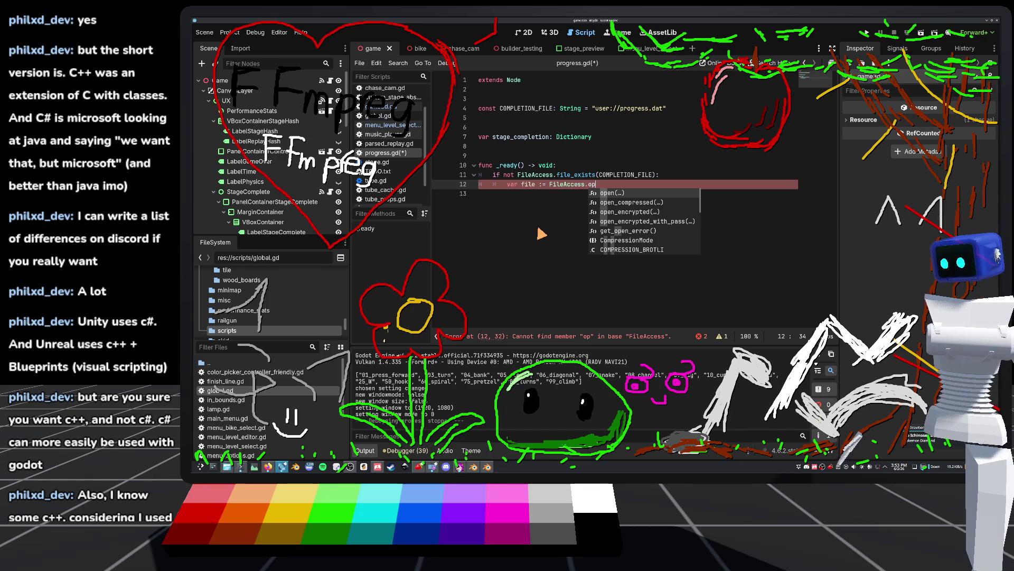
{"action": "key", "text": "Down"}
{"action": "key", "text": "Down"}
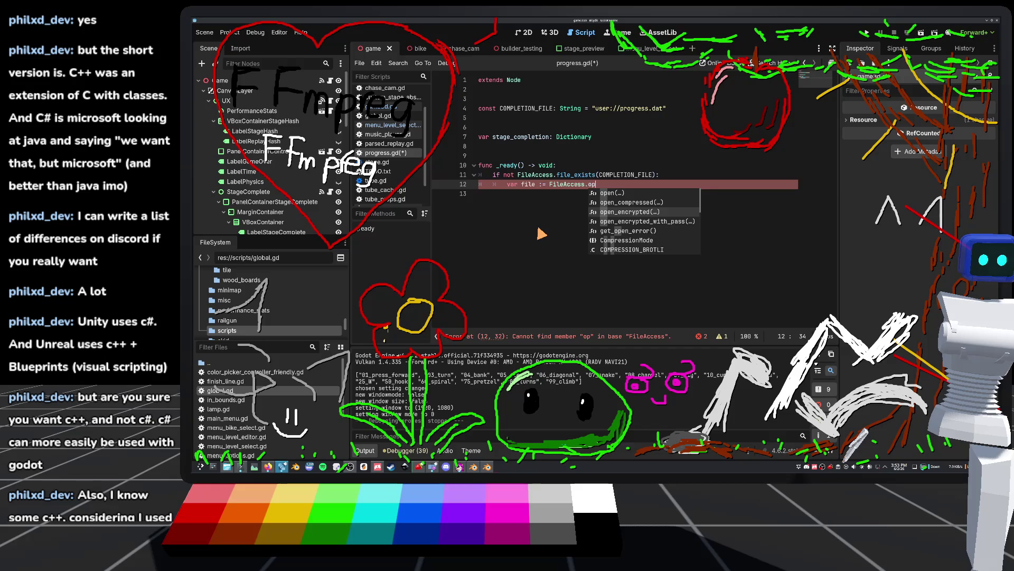
{"action": "key", "text": "Return"}
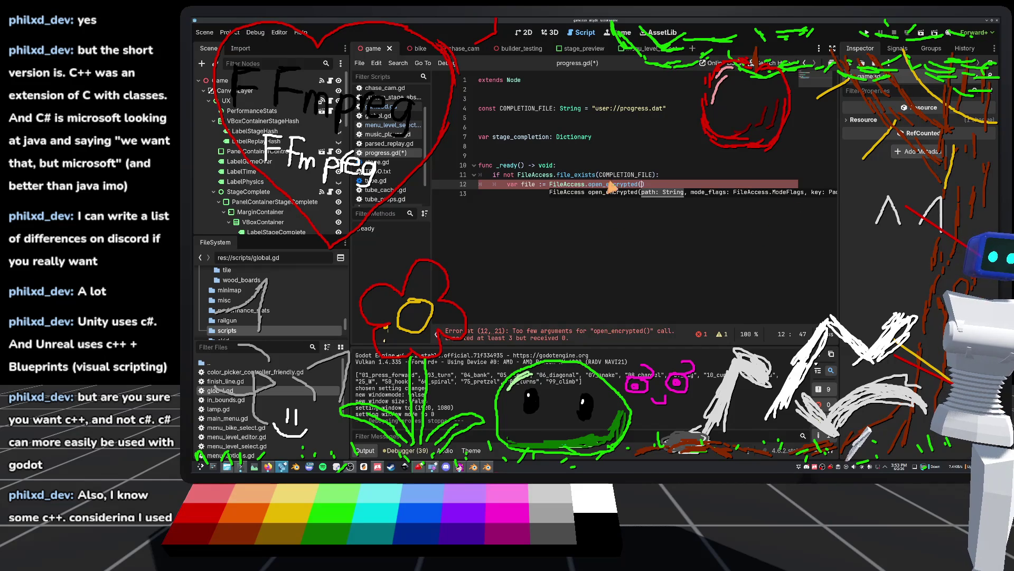
{"action": "left_click", "coordinate": [616, 183], "text": "ctrl"}
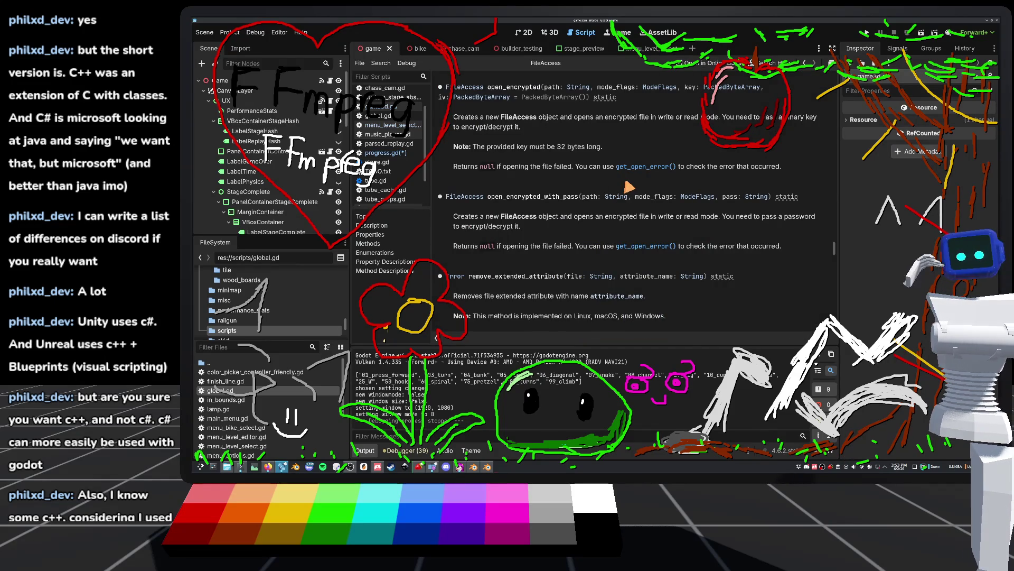
{"action": "scroll", "coordinate": [636, 184], "scroll_direction": "up", "scroll_amount": 2}
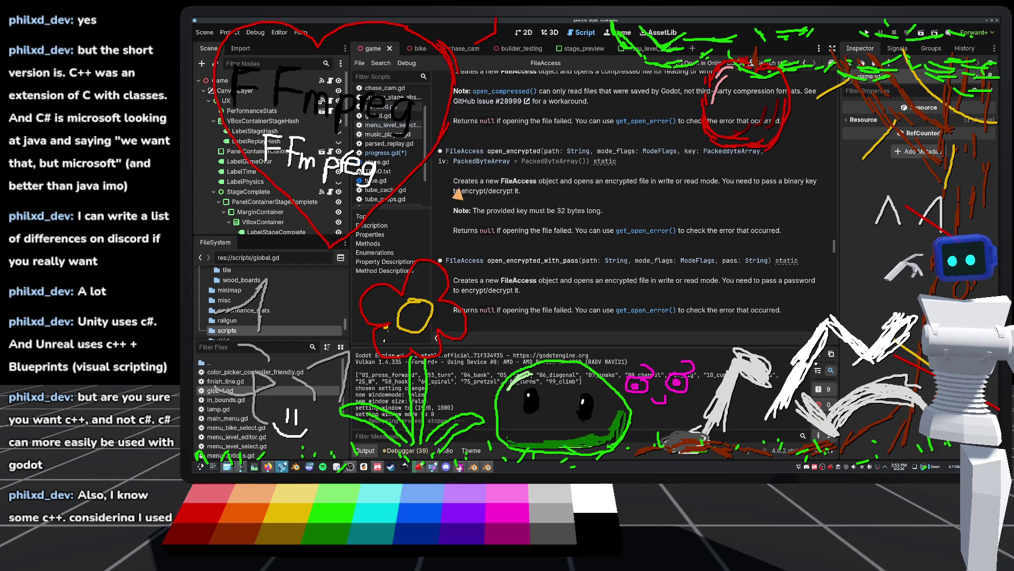
{"action": "left_click", "coordinate": [475, 162]}
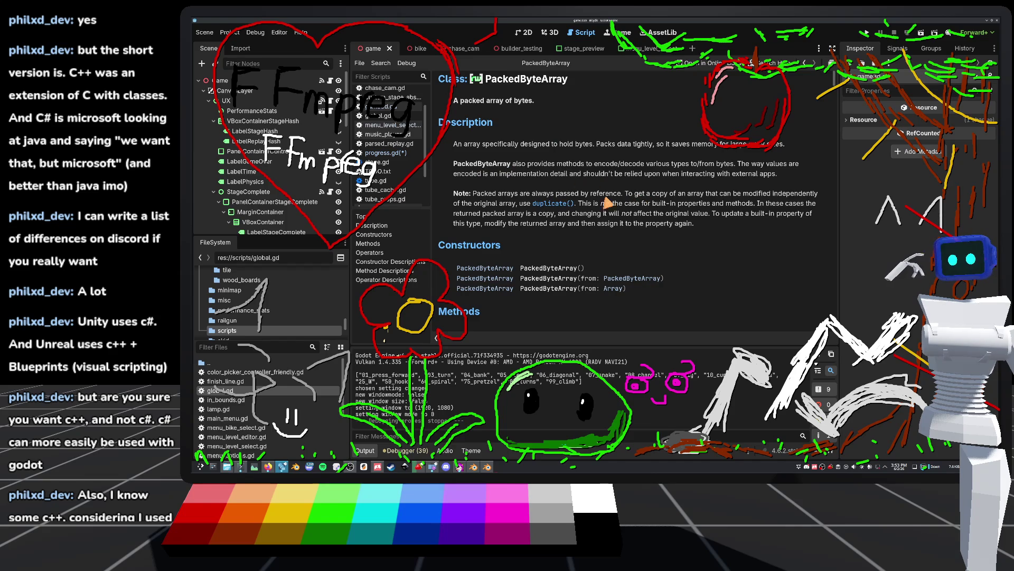
{"action": "left_click", "coordinate": [806, 63]}
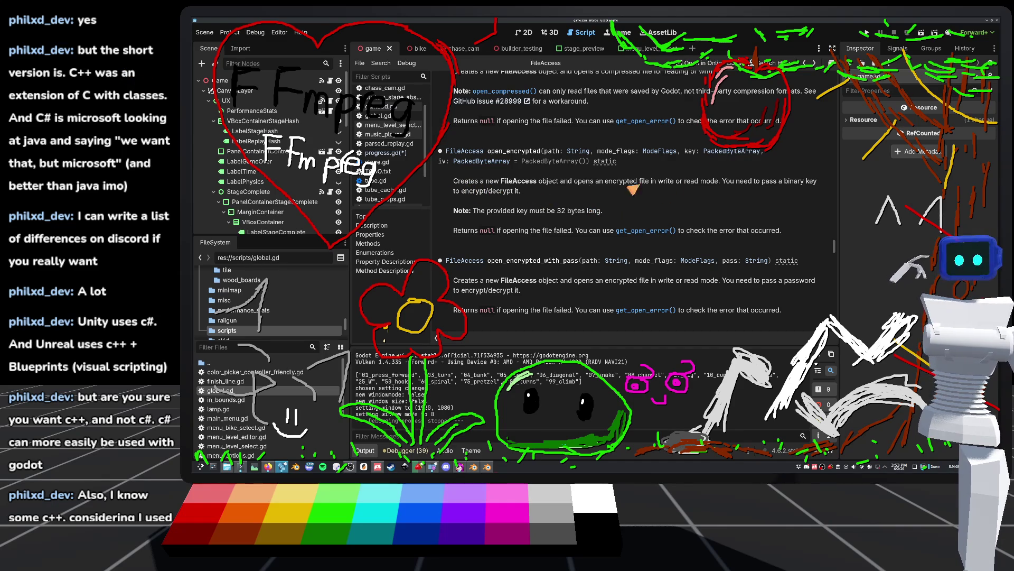
{"action": "left_click", "coordinate": [721, 152]}
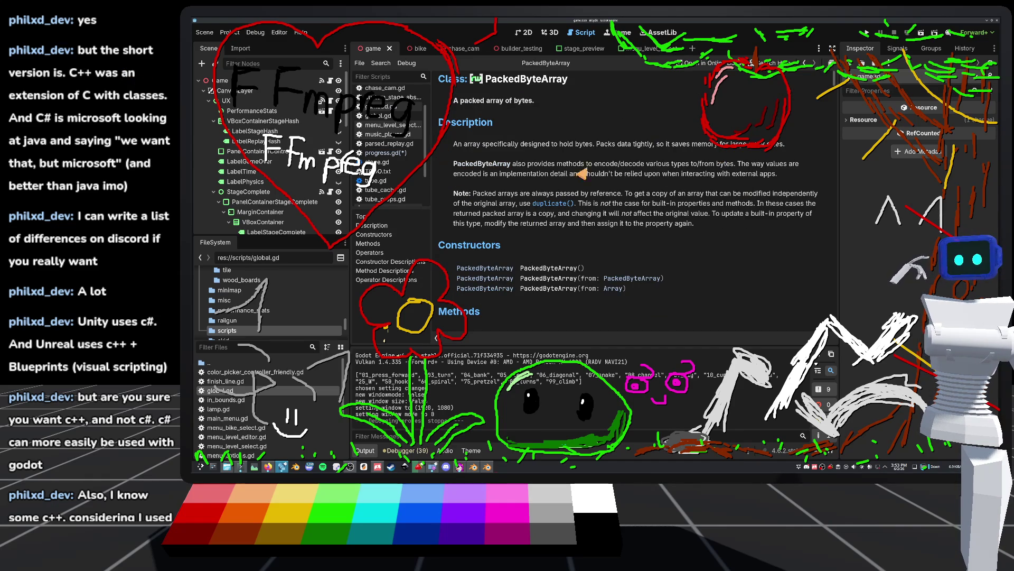
{"action": "left_click", "coordinate": [804, 63]}
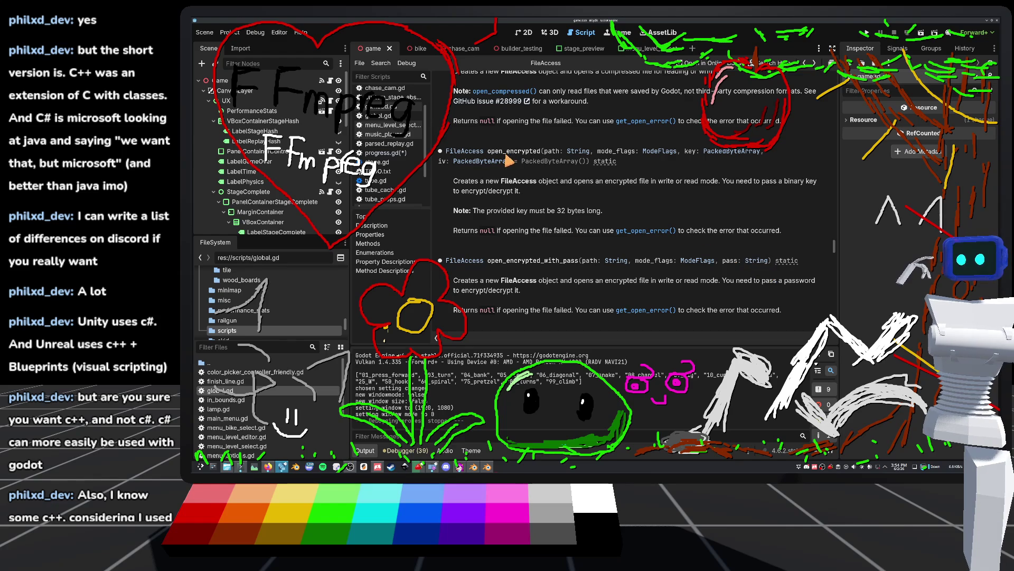
{"action": "scroll", "coordinate": [508, 161], "scroll_direction": "up", "scroll_amount": 2}
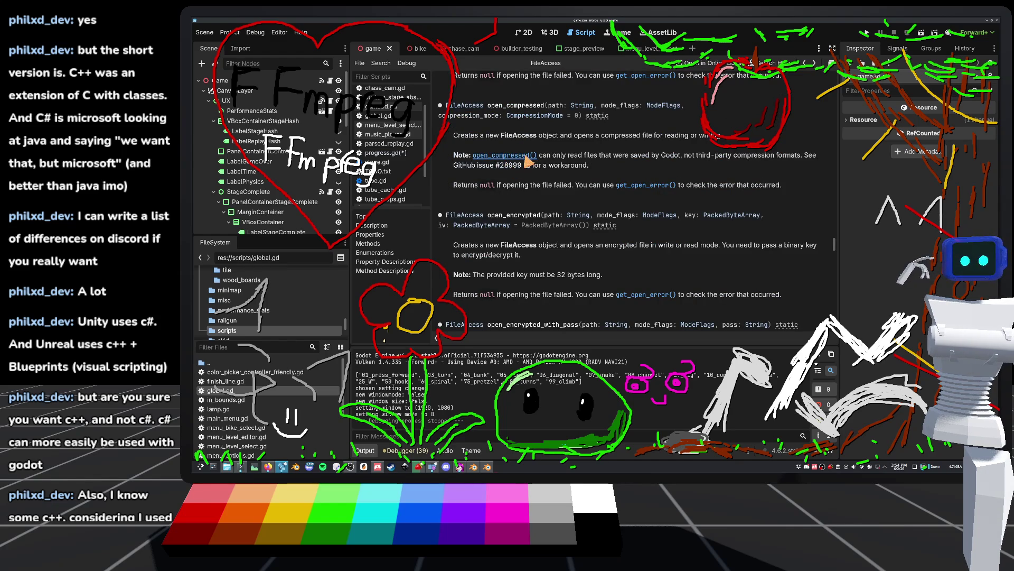
{"action": "scroll", "coordinate": [527, 161], "scroll_direction": "down", "scroll_amount": 2}
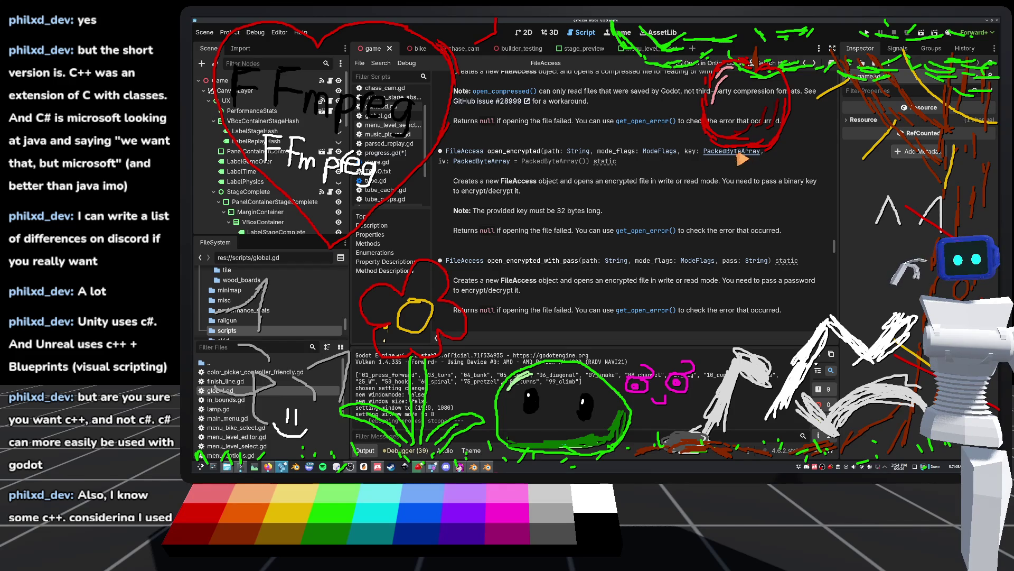
{"action": "left_click", "coordinate": [662, 152]}
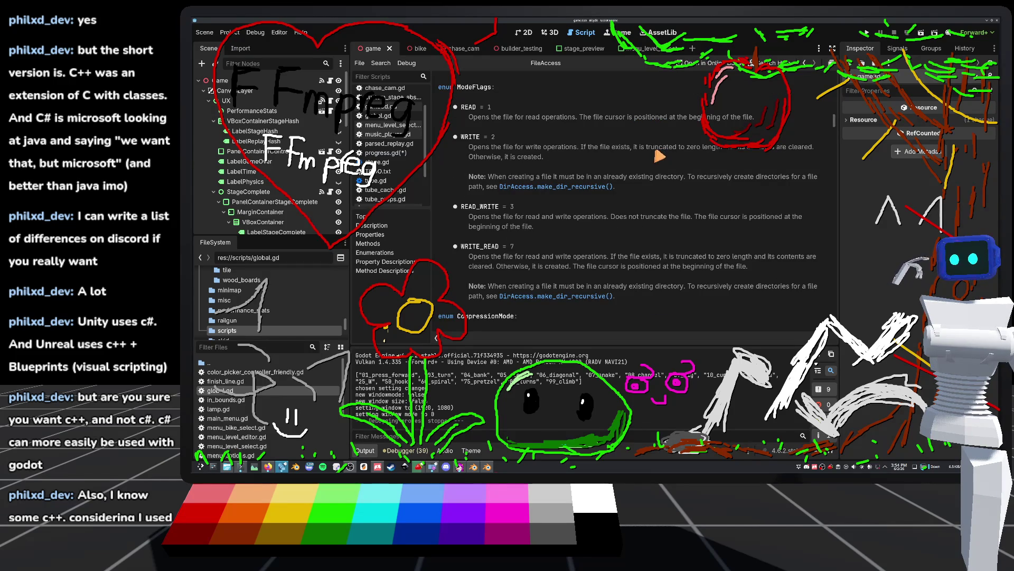
{"action": "left_click", "coordinate": [805, 63]}
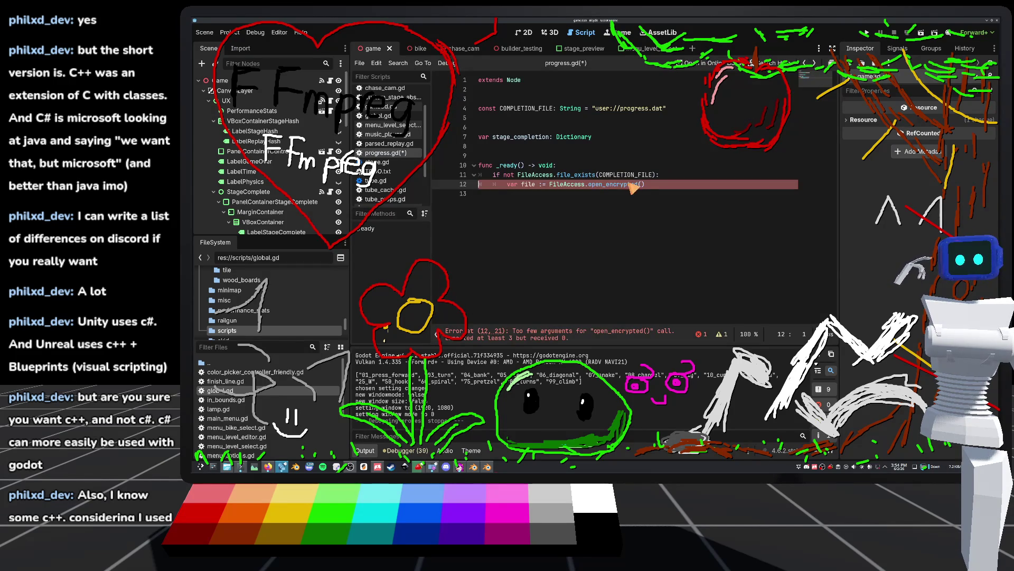
{"action": "mouse_move", "coordinate": [622, 190]}
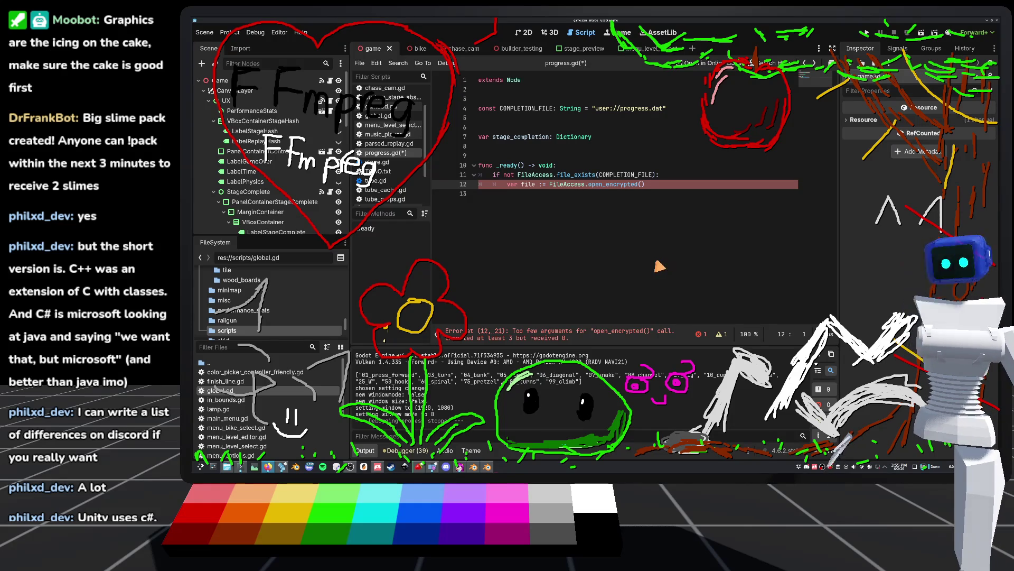
{"action": "left_click", "coordinate": [679, 111]}
{"action": "key", "text": "Return"}
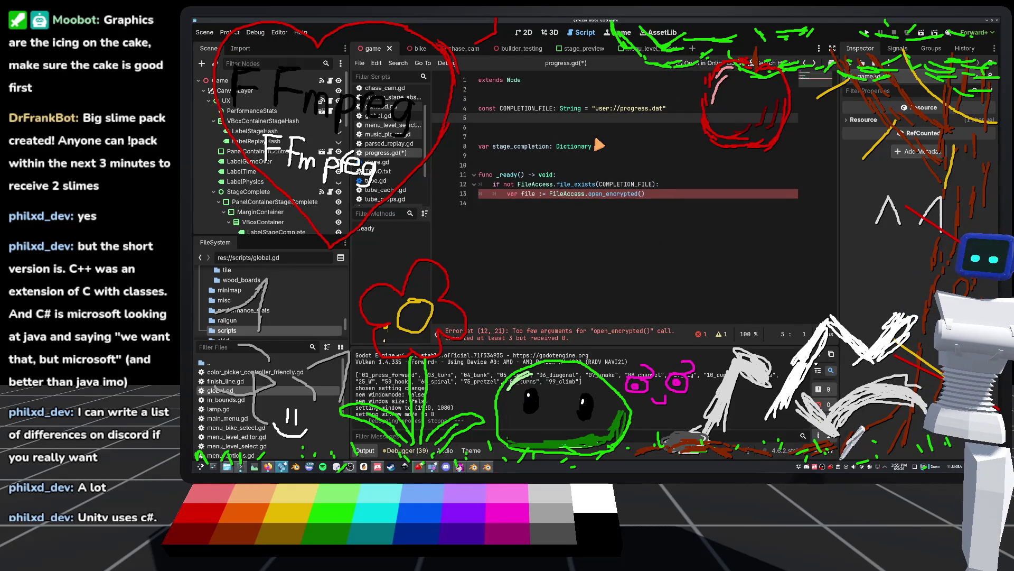
{"action": "type", "text": "co"}
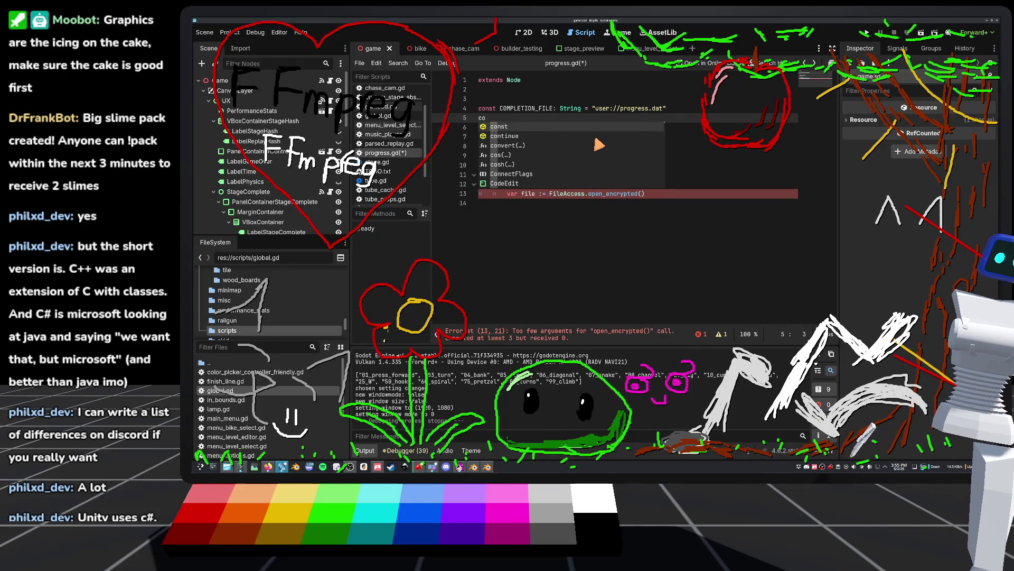
{"action": "key", "text": "Return"}
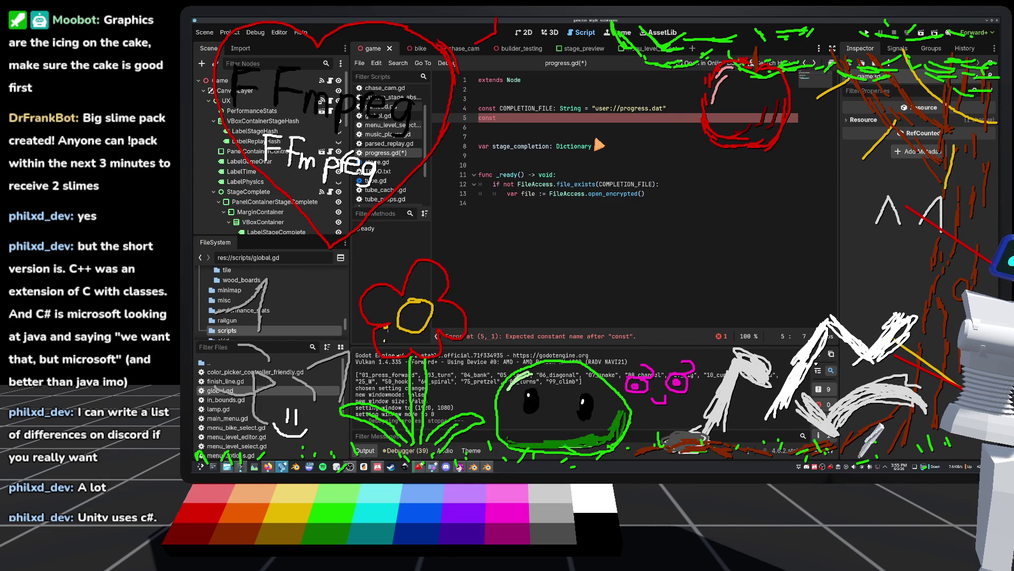
{"action": "key", "text": "BackSpace"}
{"action": "key", "text": "BackSpace"}
{"action": "key", "text": "BackSpace"}
{"action": "type", "text": "\\"}
{"action": "key", "text": "BackSpace"}
{"action": "key", "text": "Delete"}
{"action": "key", "text": "Return"}
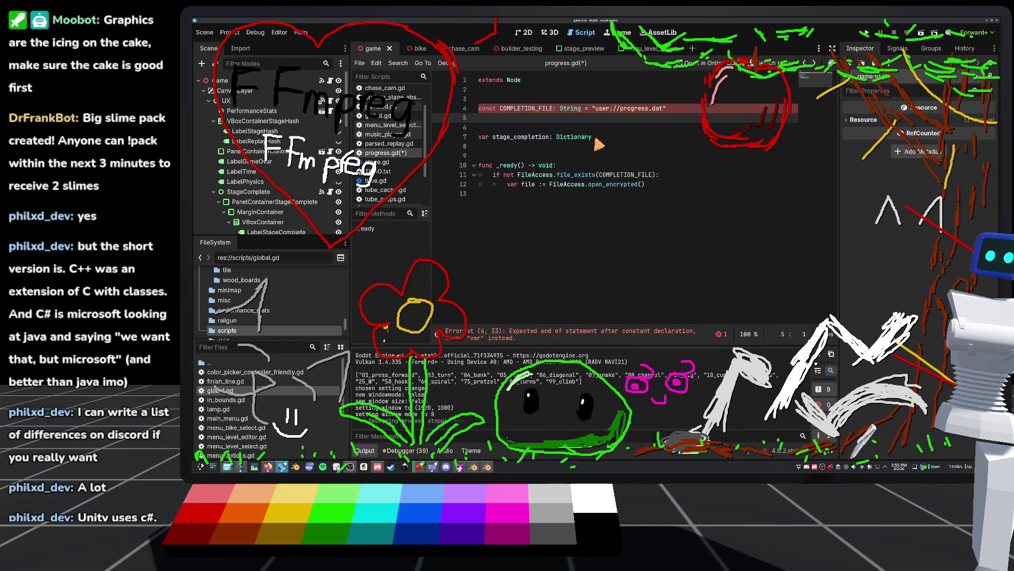
{"action": "left_click", "coordinate": [597, 139]}
{"action": "key", "text": "Return"}
{"action": "type", "text": "var "}
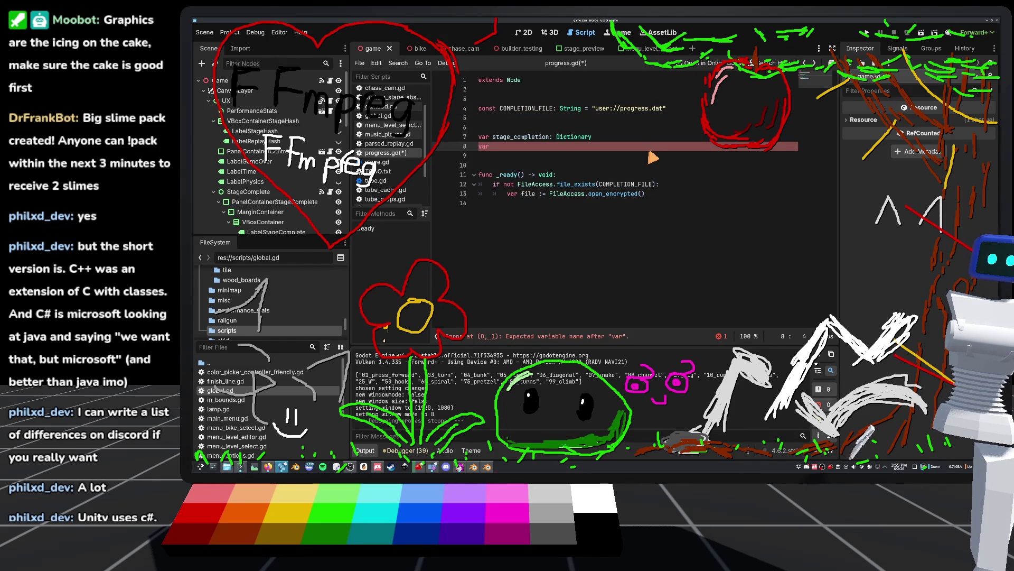
{"action": "type", "text": "pro"}
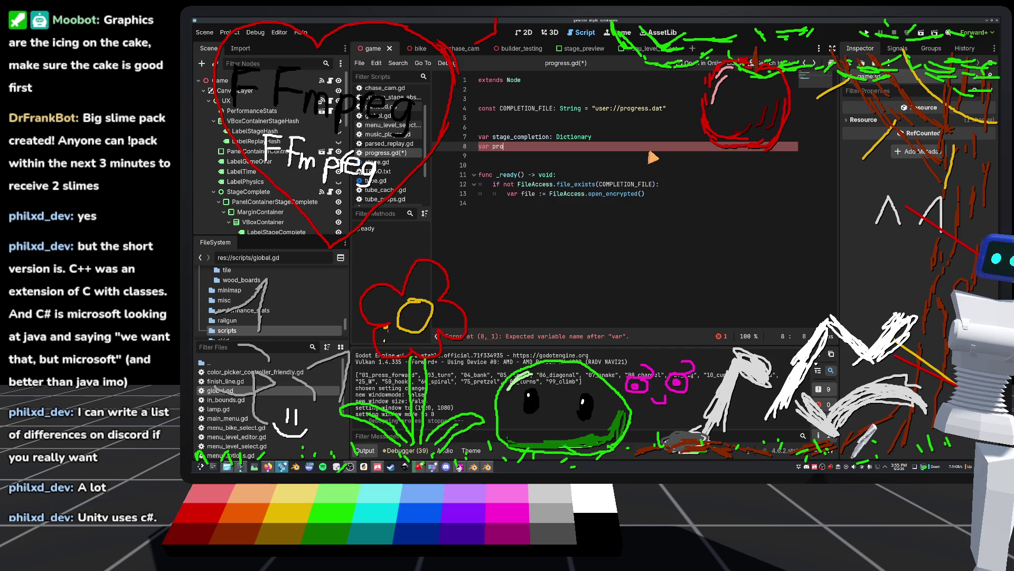
{"action": "type", "text": "gress_lic"}
Declare var progress_lock: PackedByteArray on line 8 and save progress.gd.
{"action": "key", "text": "BackSpace"}
{"action": "key", "text": "BackSpace"}
{"action": "type", "text": "ock: PackedB"}
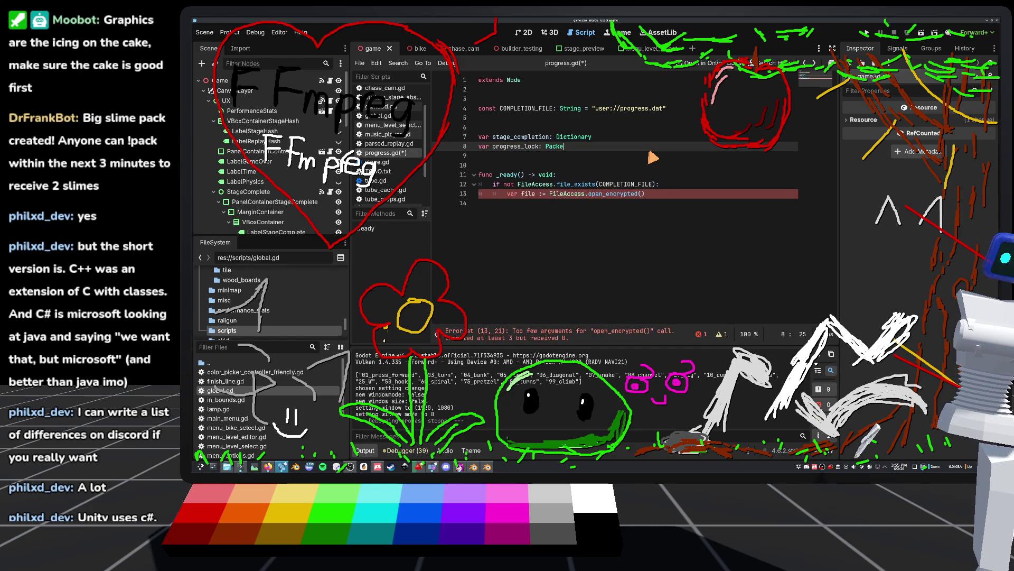
{"action": "key", "text": "Return"}
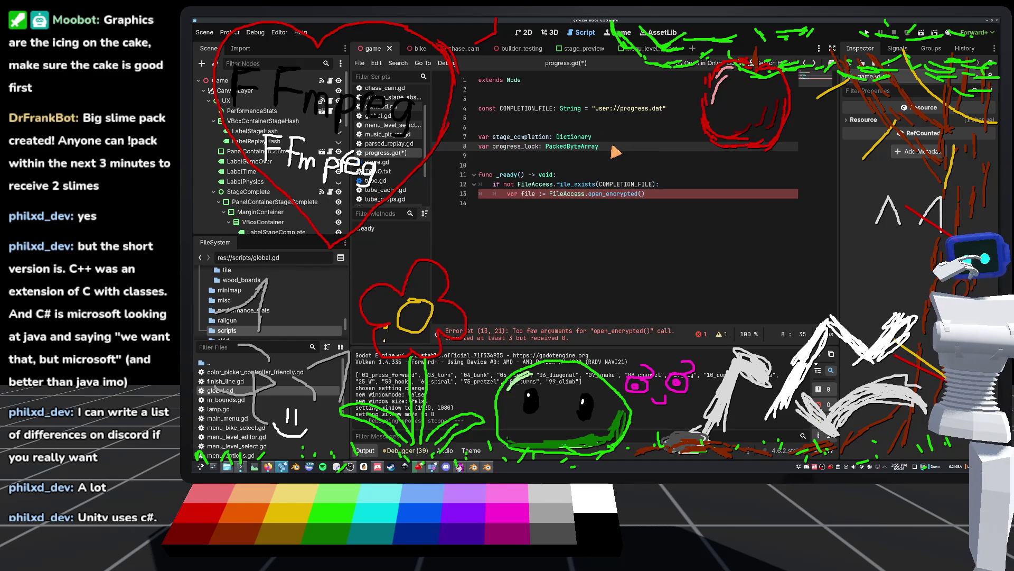
{"action": "mouse_move", "coordinate": [583, 149]}
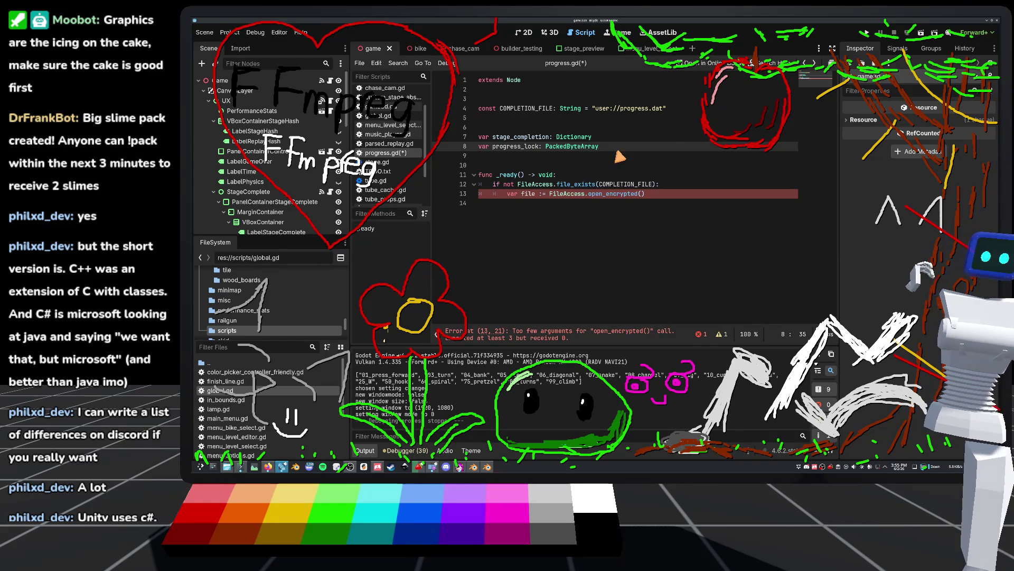
{"action": "left_click_drag", "start_coordinate": [603, 146], "coordinate": [472, 147]}
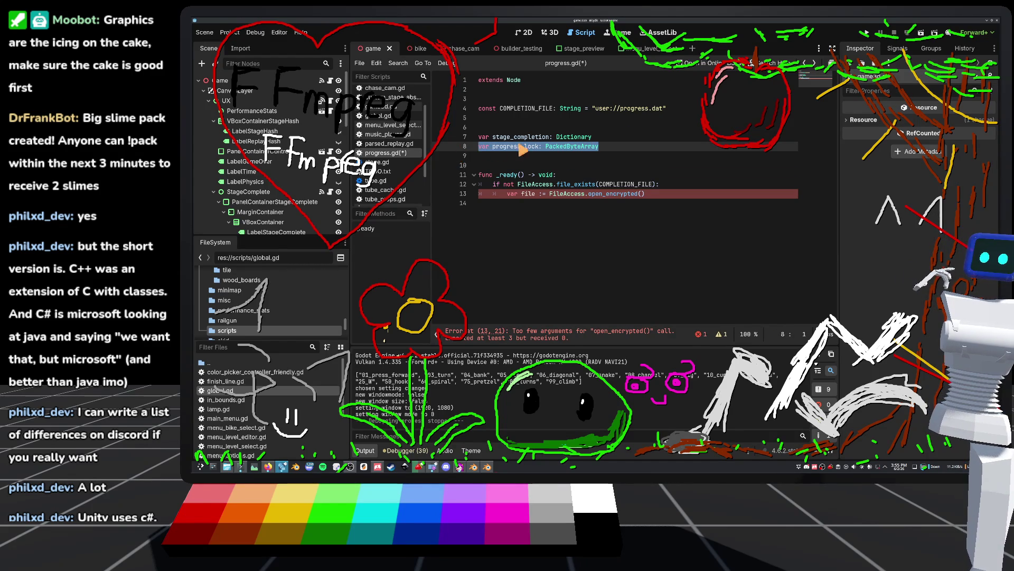
{"action": "left_click", "coordinate": [582, 128]}
{"action": "key", "text": "ctrl+s"}
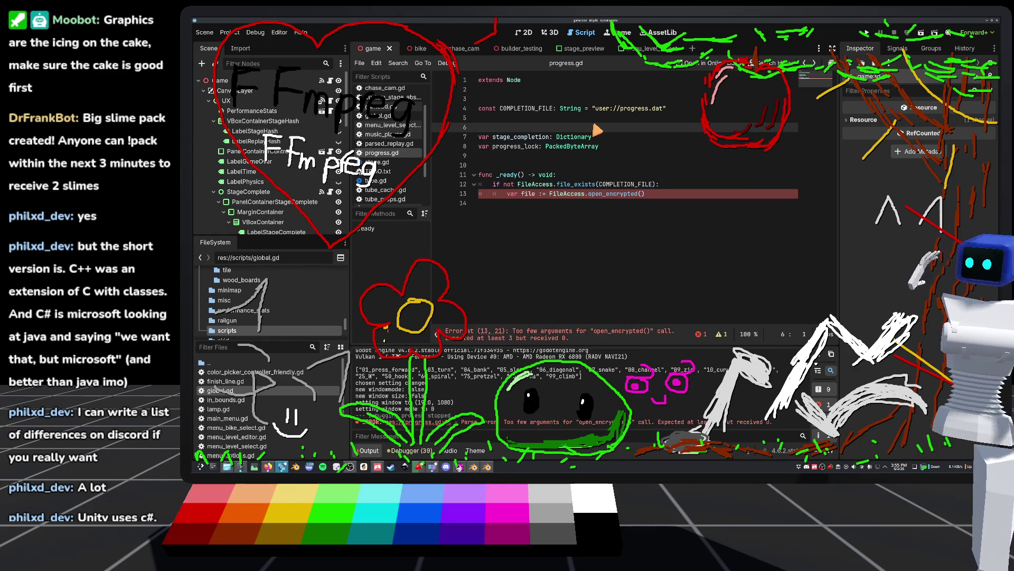
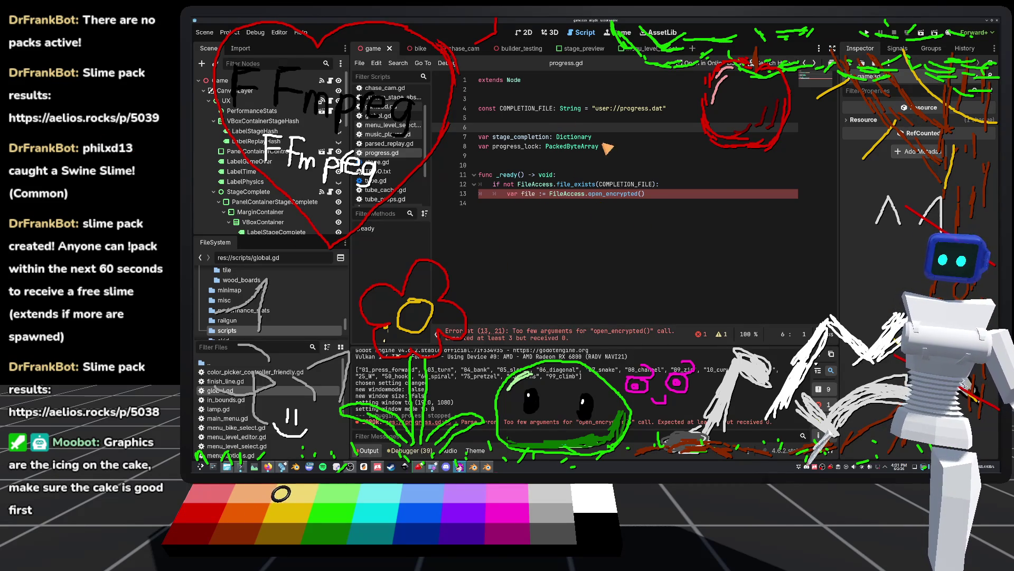
Delete the progress_lock variable declaration line.
{"action": "left_click_drag", "start_coordinate": [599, 147], "coordinate": [591, 147]}
{"action": "triple_click", "coordinate": [561, 146]}
{"action": "key", "text": "BackSpace"}
{"action": "key", "text": "BackSpace"}
{"action": "left_click", "coordinate": [501, 120]}
{"action": "key", "text": "Return"}
{"action": "key", "text": "Up"}
{"action": "type", "text": "vp"}
{"action": "key", "text": "BackSpace"}
{"action": "key", "text": "BackSpace"}
{"action": "type", "text": "const"}
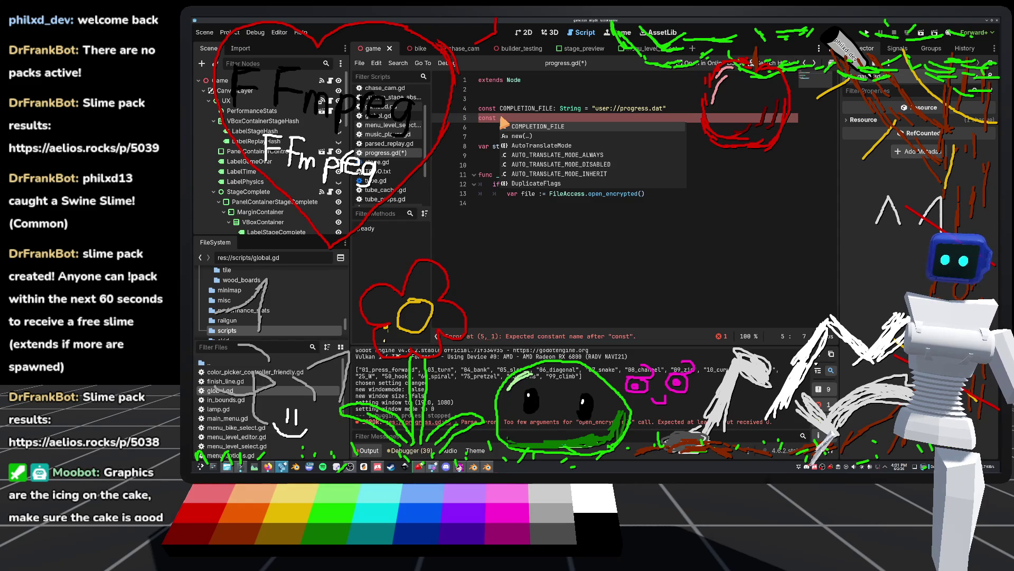
{"action": "type", "text": "PRO"}
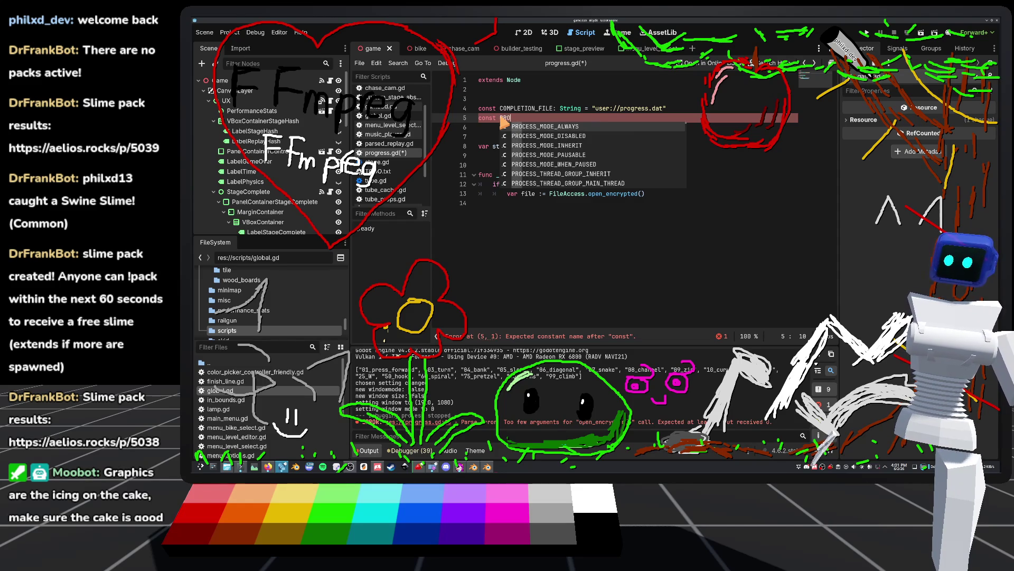
{"action": "type", "text": "GRESS_LOCK"}
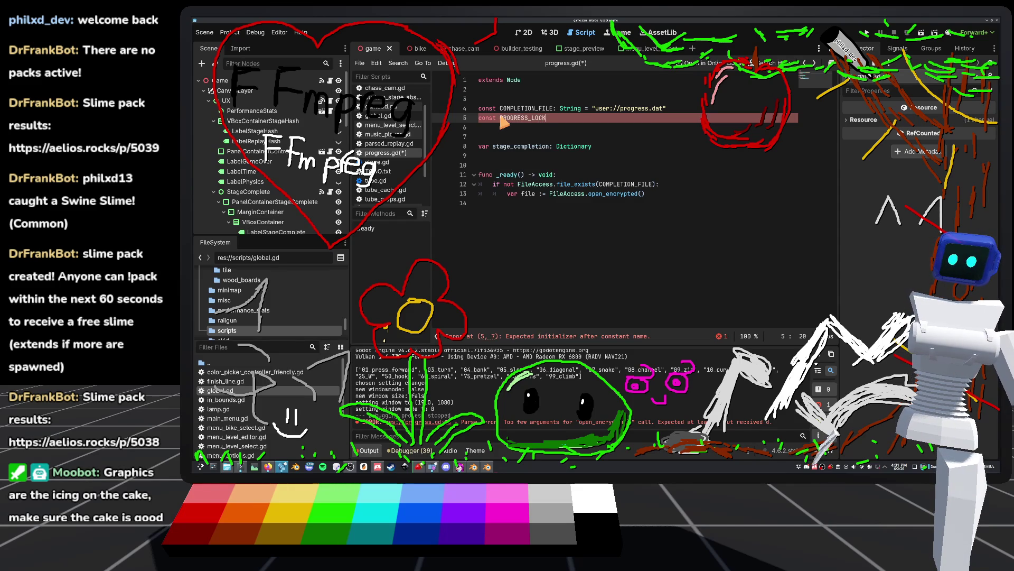
{"action": "type", "text": "_SEED: int = "}
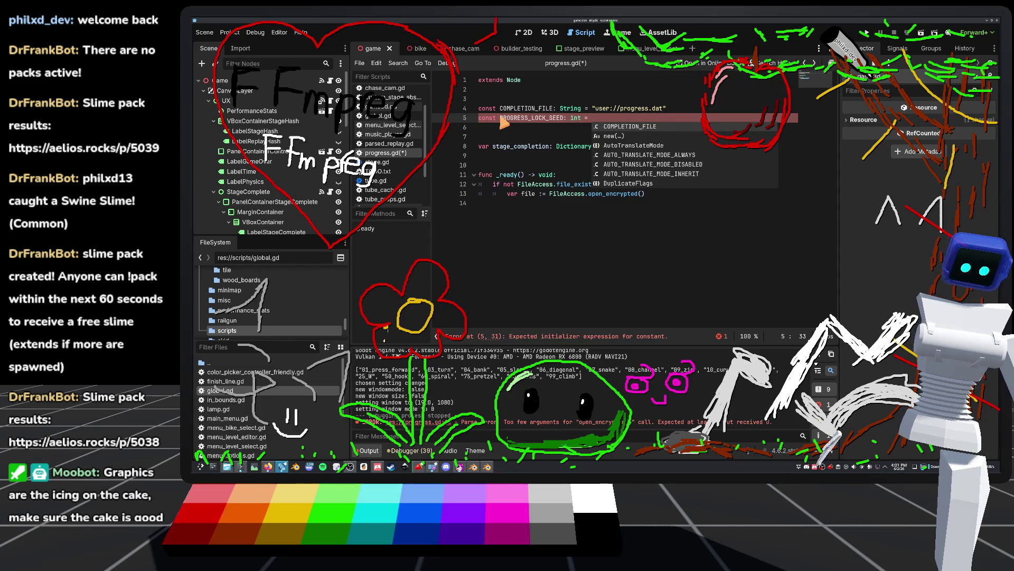
{"action": "type", "text": "29571"}
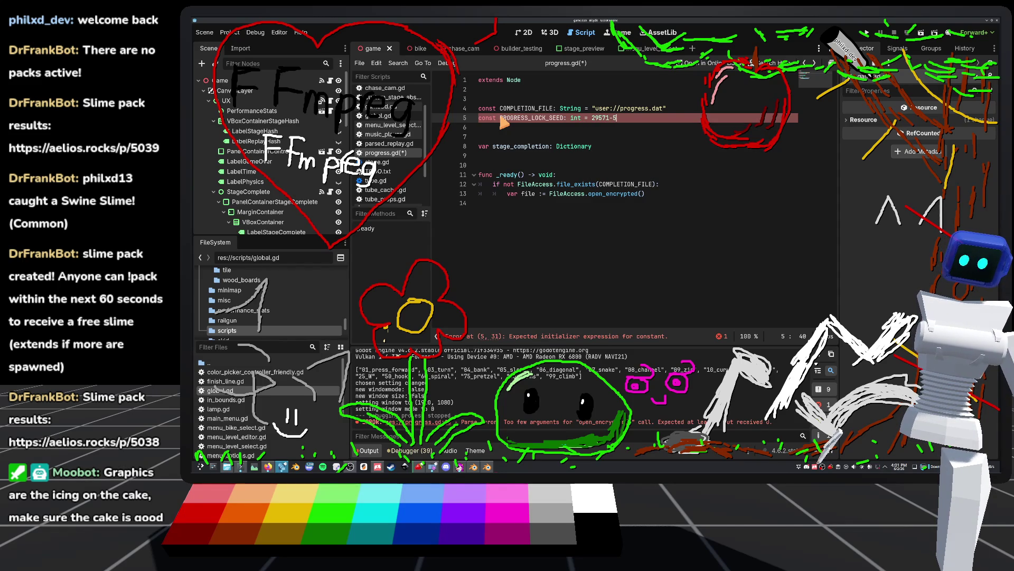
{"action": "type", "text": "90927"}
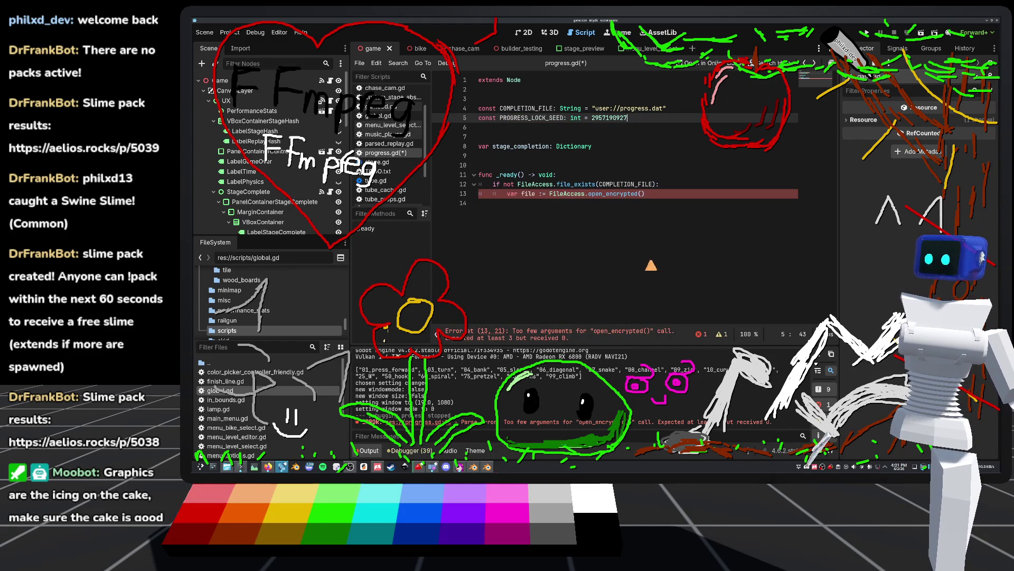
Add 'var pwd := PackedByteArray([])' above the open_encrypted line.
{"action": "left_click", "coordinate": [642, 194]}
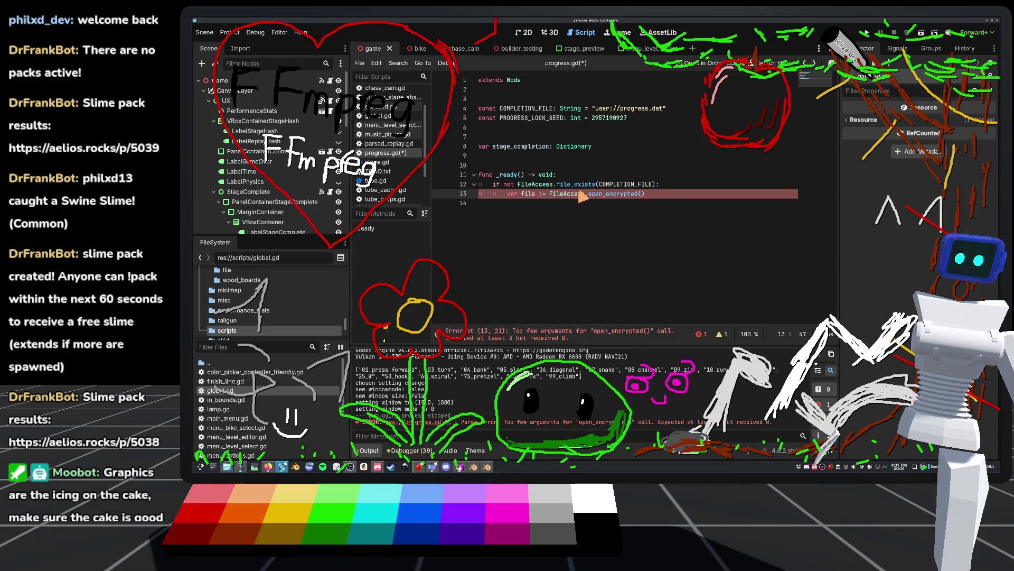
{"action": "key", "text": "Up"}
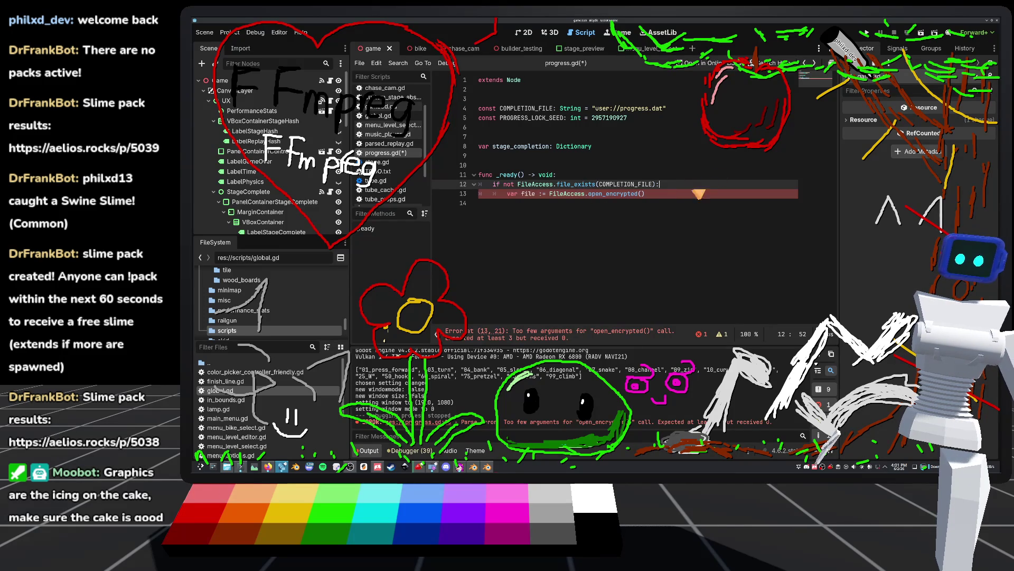
{"action": "key", "text": "Return"}
{"action": "type", "text": "v"}
{"action": "type", "text": "r "}
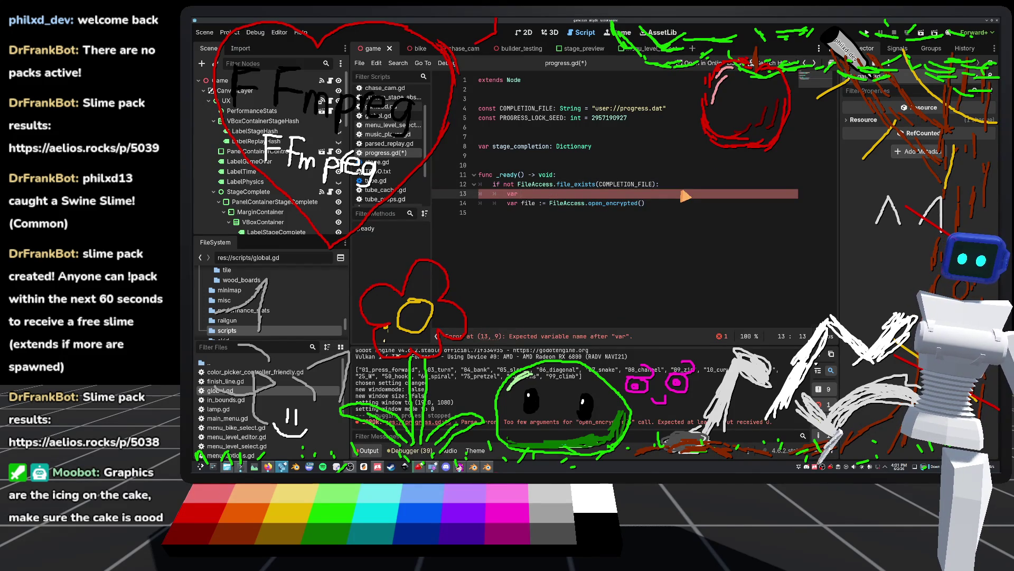
{"action": "type", "text": ":"}
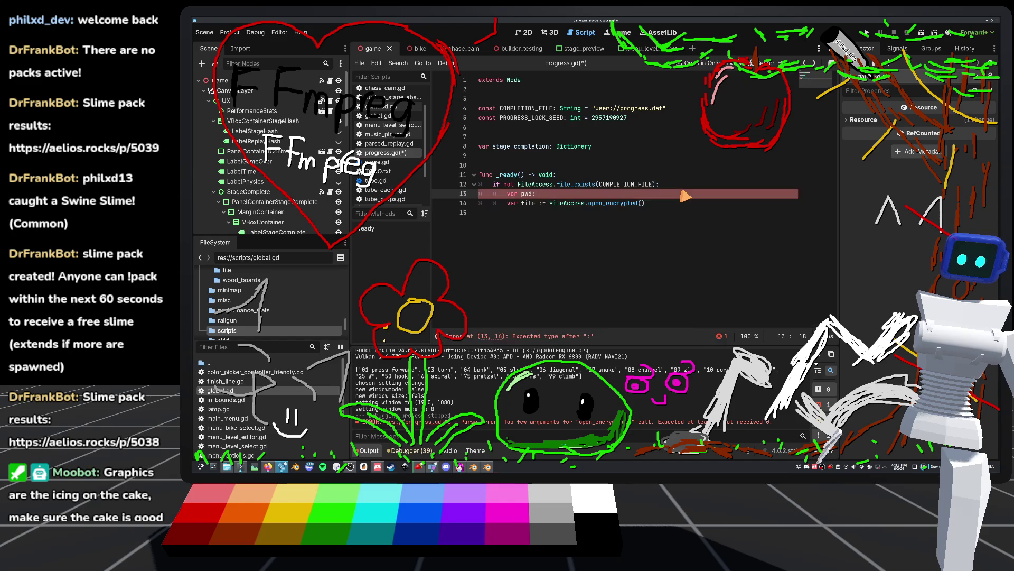
{"action": "key", "text": "BackSpace"}
{"action": "key", "text": "BackSpace"}
{"action": "type", "text": "P"}
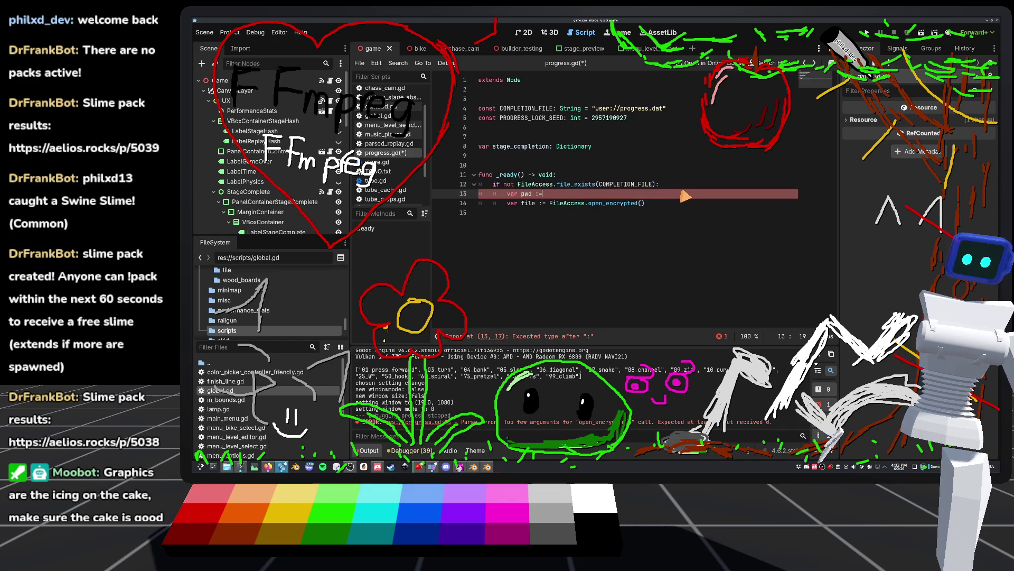
{"action": "type", "text": "acked"}
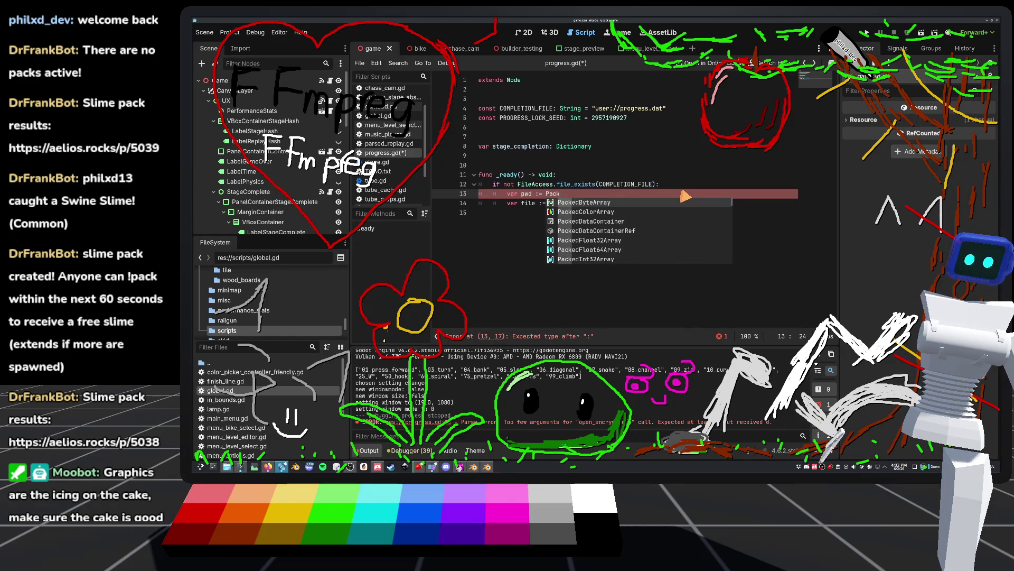
{"action": "key", "text": "Return"}
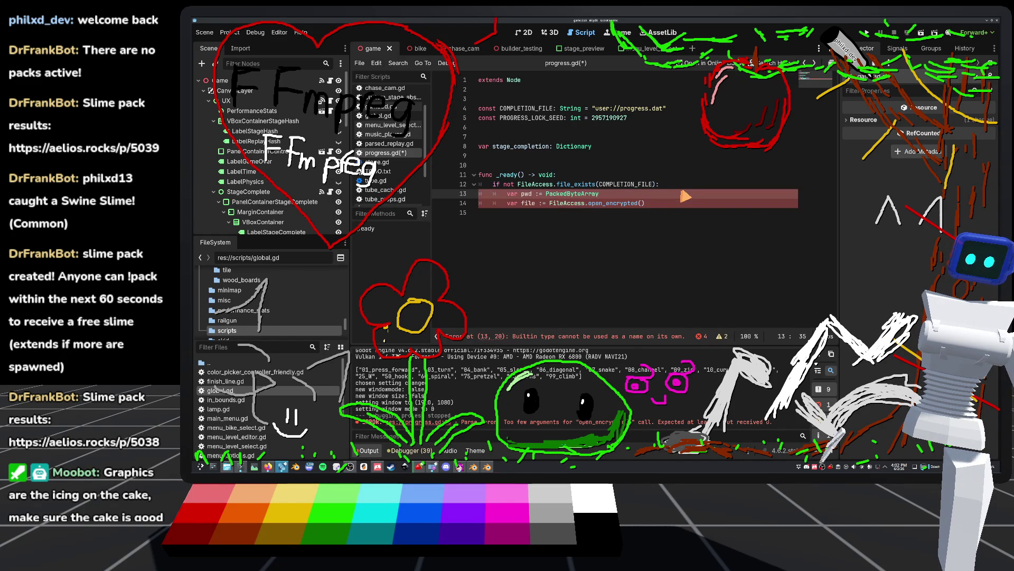
{"action": "type", "text": "(["}
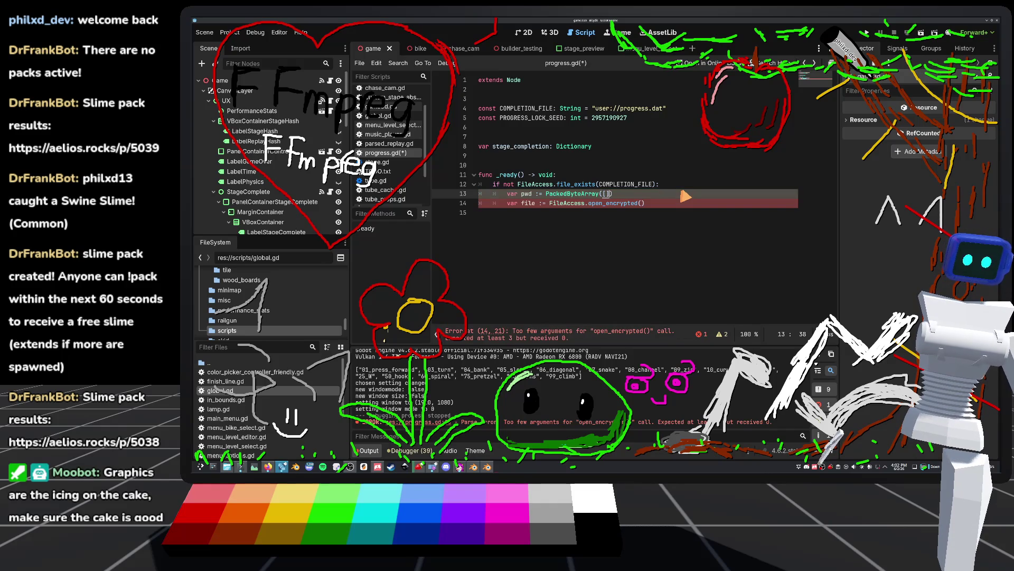
Add 'pwd.resize(32)' below the pwd declaration.
{"action": "key", "text": "End"}
{"action": "key", "text": "Return"}
{"action": "type", "text": "pwd."}
{"action": "key", "text": "Return"}
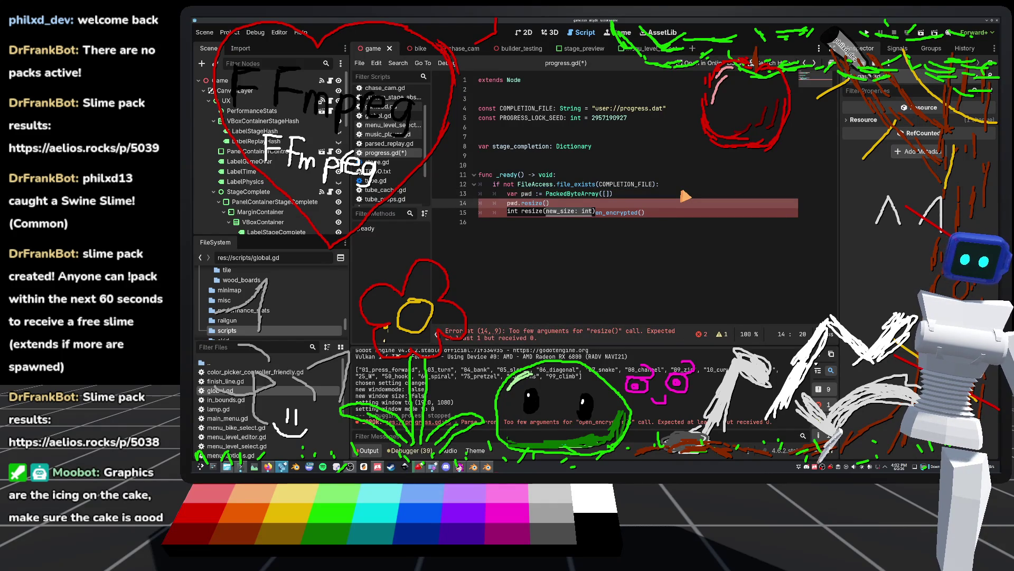
{"action": "type", "text": "32"}
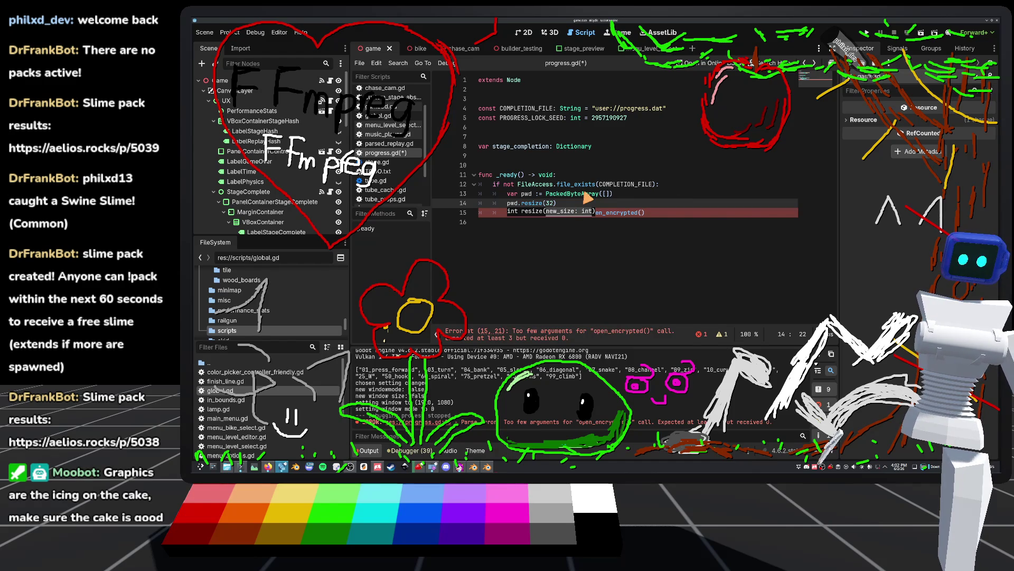
Insert a seed() call on a new line, then delete that line again.
{"action": "mouse_move", "coordinate": [585, 196]}
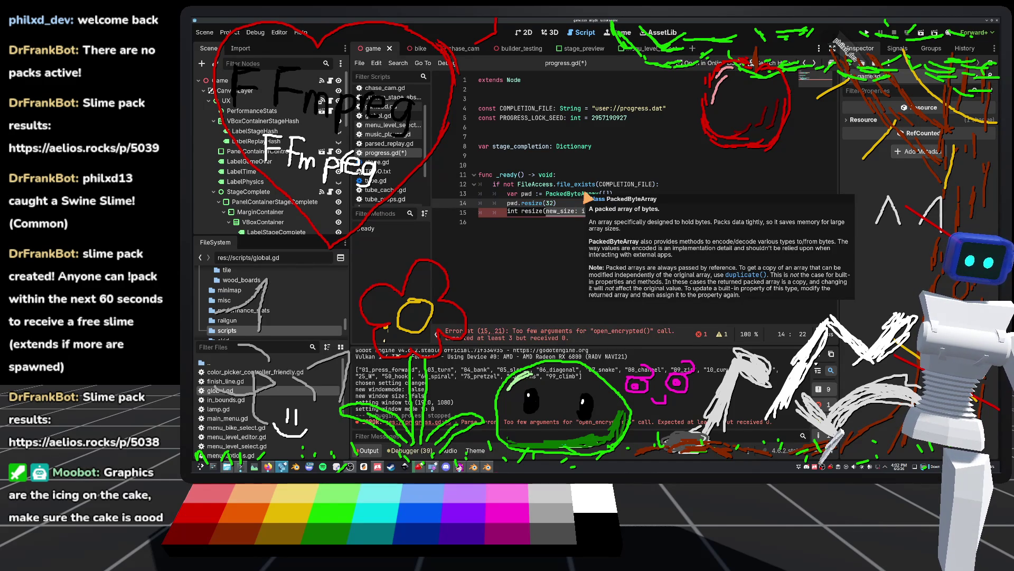
{"action": "mouse_move", "coordinate": [540, 209]}
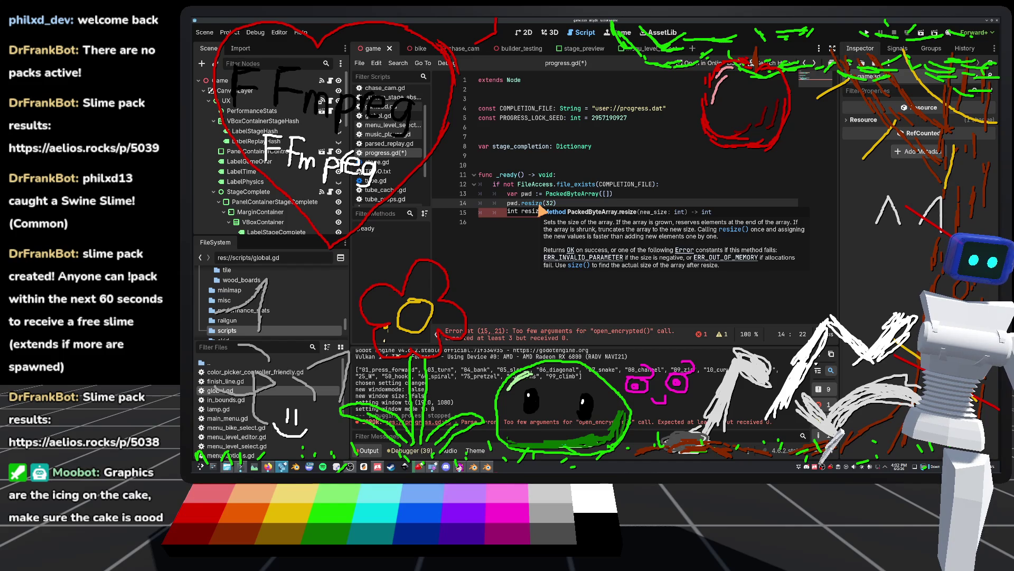
{"action": "type", "text": "\\"}
{"action": "key", "text": "Return"}
{"action": "key", "text": "BackSpace"}
{"action": "key", "text": "BackSpace"}
{"action": "key", "text": "Return"}
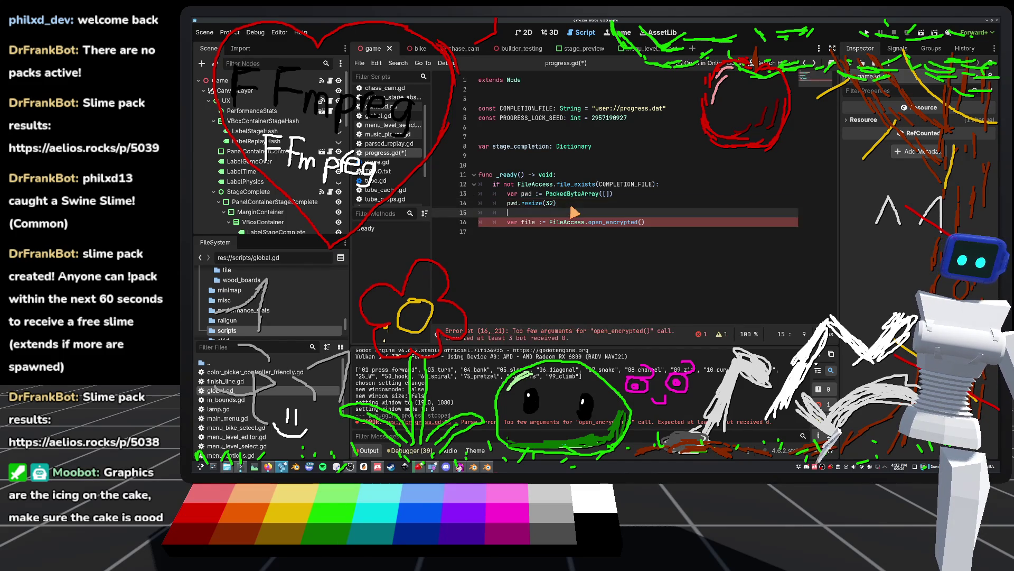
{"action": "type", "text": "seed"}
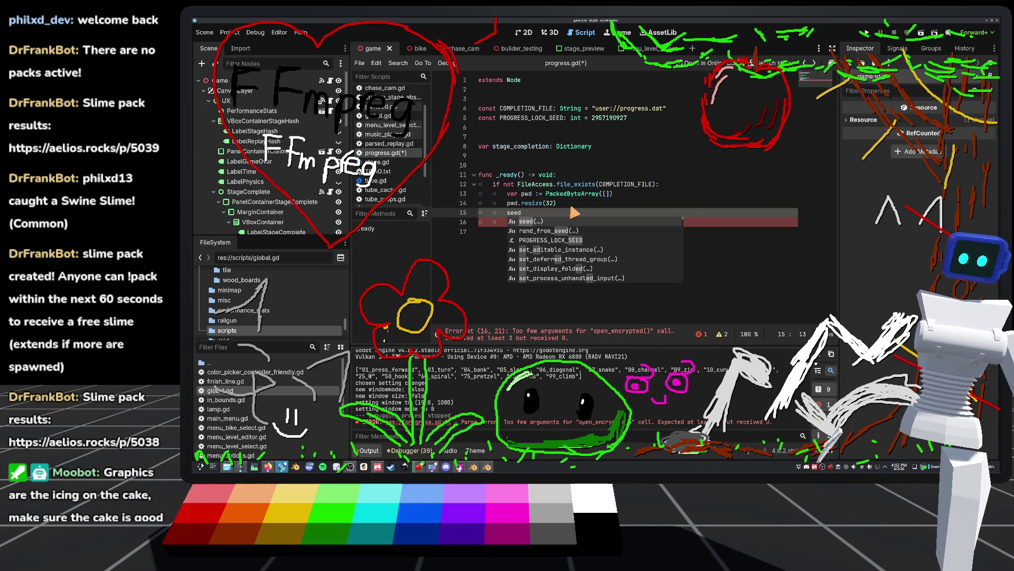
{"action": "key", "text": "Down"}
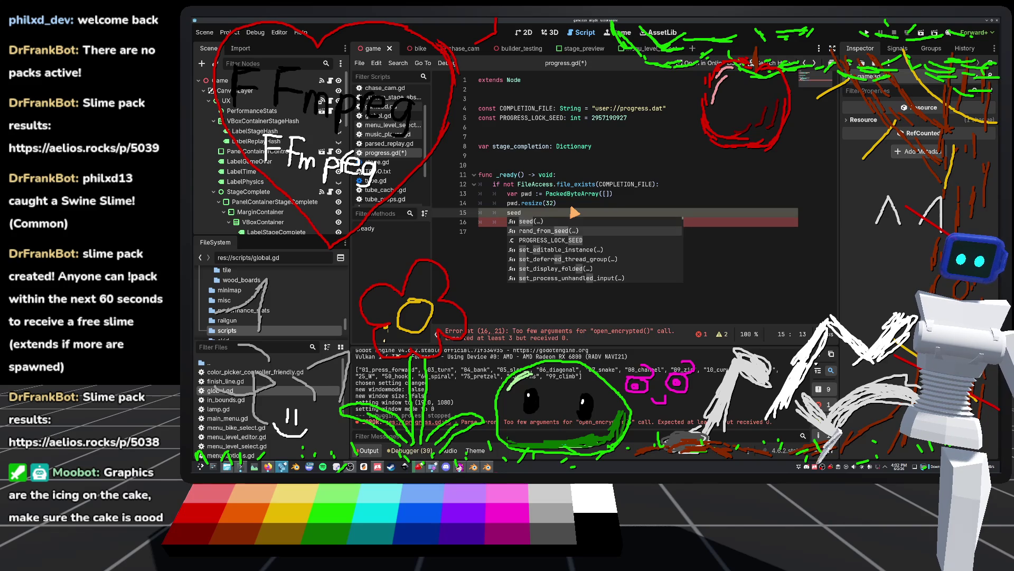
{"action": "key", "text": "BackSpace"}
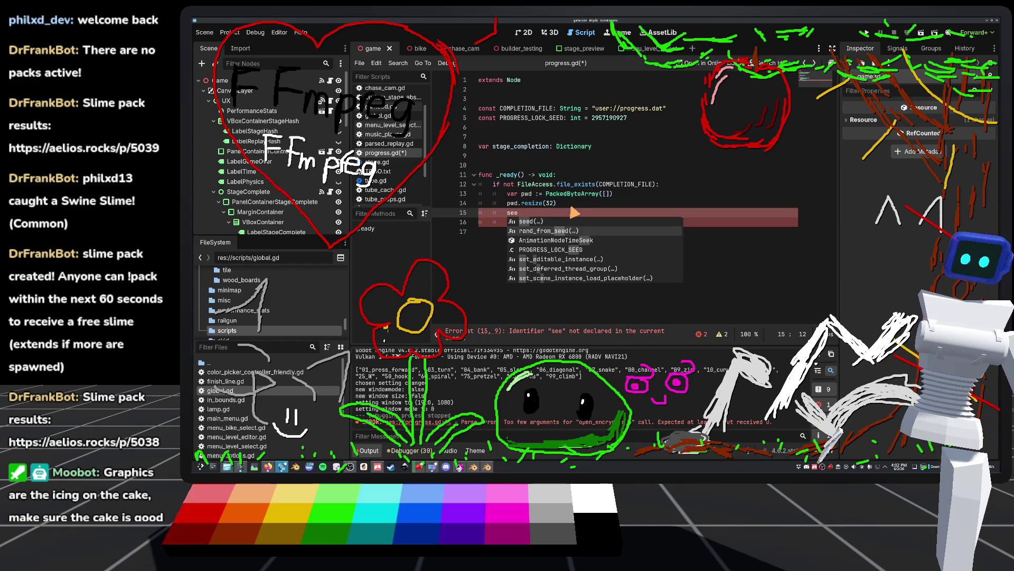
{"action": "key", "text": "Up"}
{"action": "key", "text": "Return"}
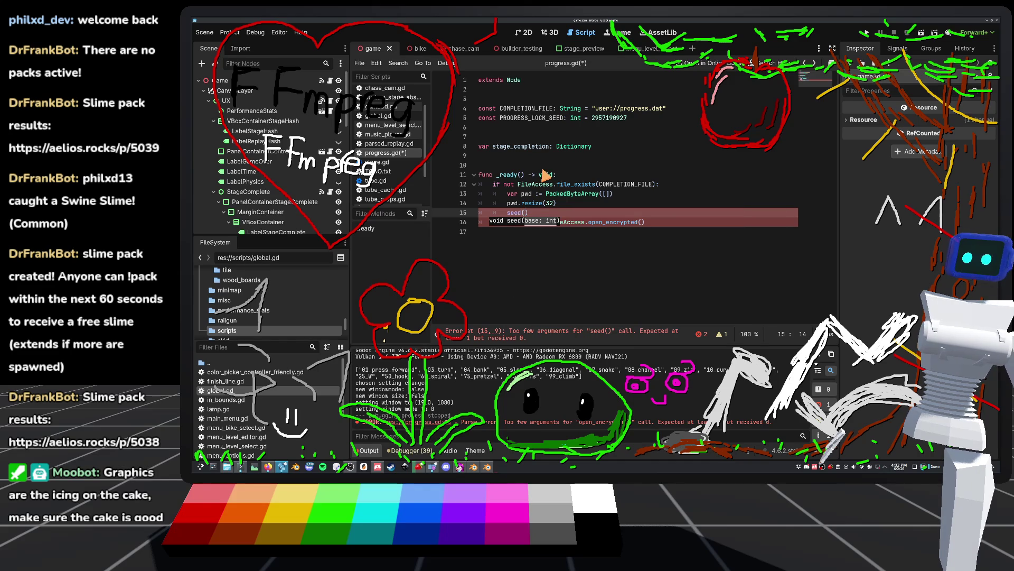
{"action": "triple_click", "coordinate": [537, 216]}
{"action": "key", "text": "BackSpace"}
{"action": "key", "text": "BackSpace"}
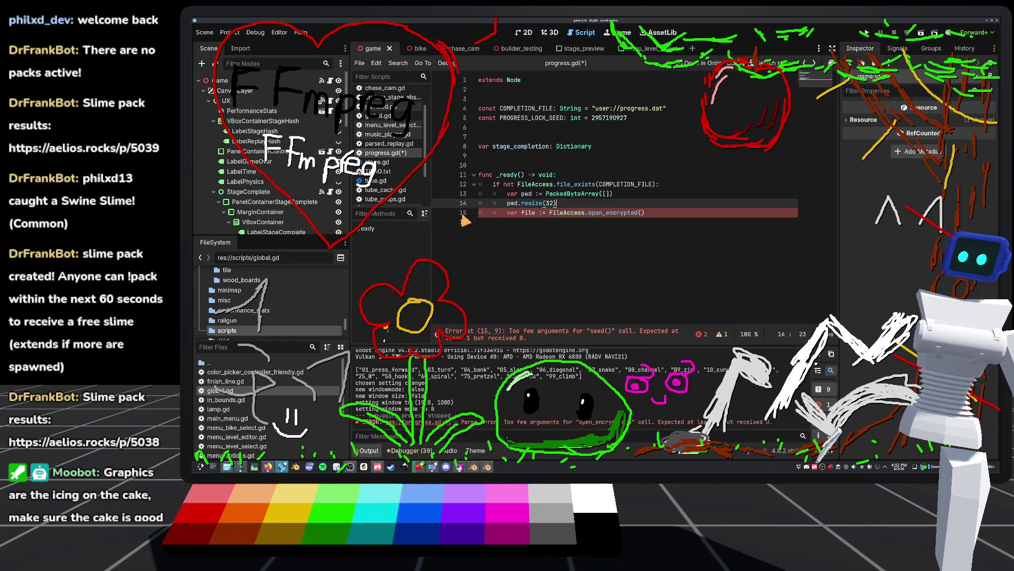
Write 'var rng := RandomNumberGenerator.new()' on line 15 using autocomplete.
{"action": "key", "text": "Return"}
{"action": "type", "text": "var "}
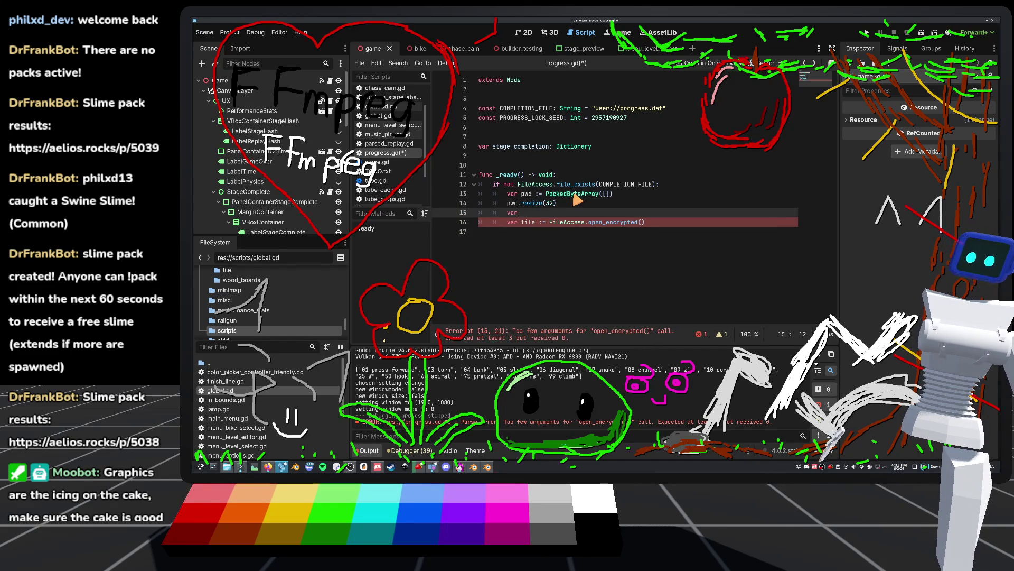
{"action": "type", "text": "nr"}
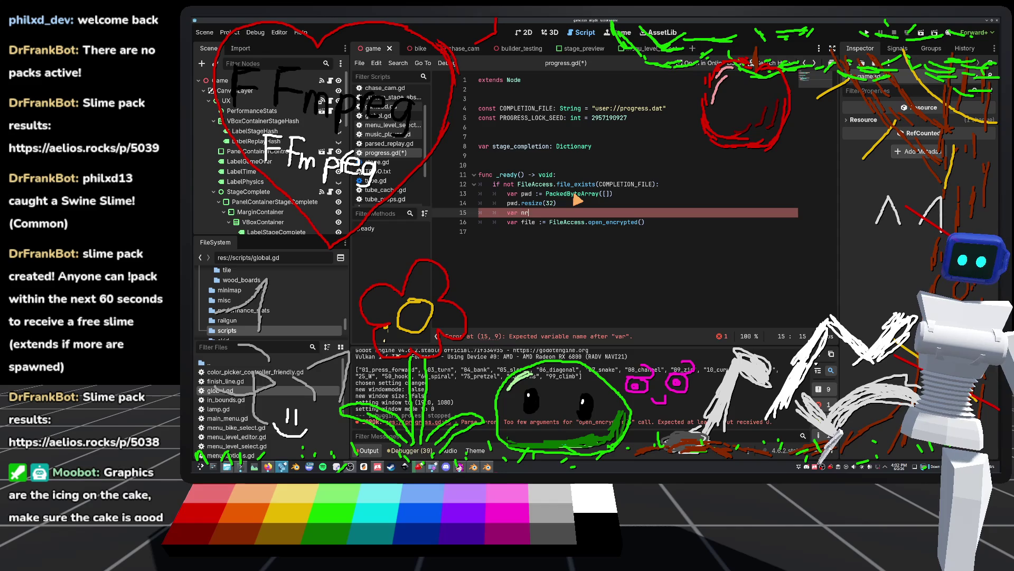
{"action": "key", "text": "BackSpace"}
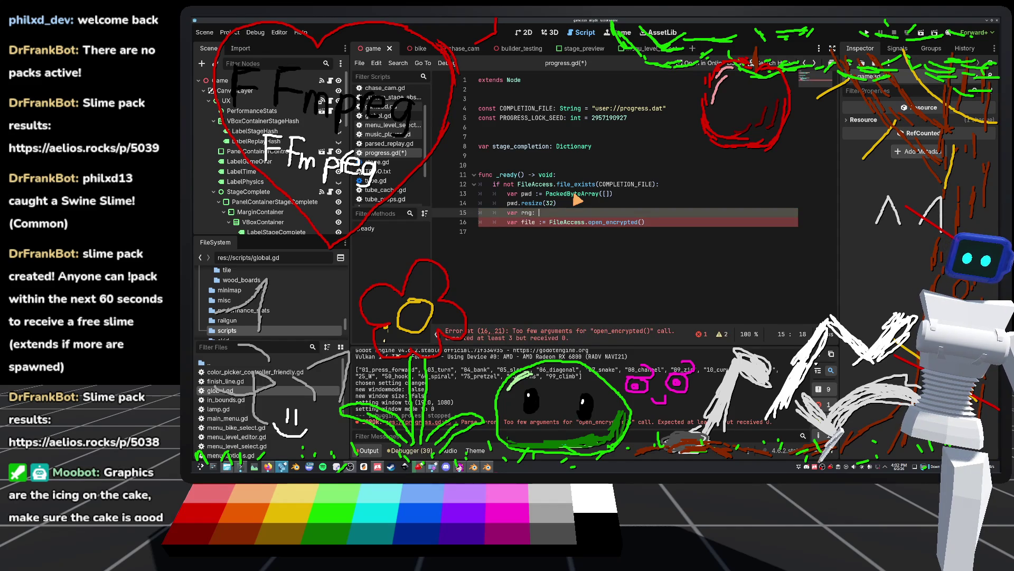
{"action": "type", "text": "RNG"}
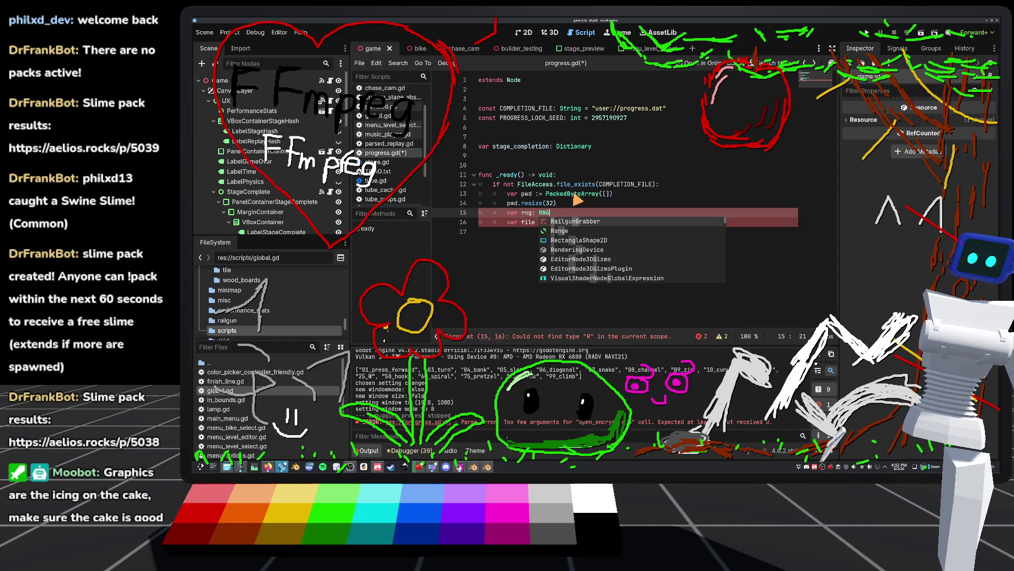
{"action": "key", "text": "BackSpace"}
{"action": "key", "text": "BackSpace"}
{"action": "type", "text": "and"}
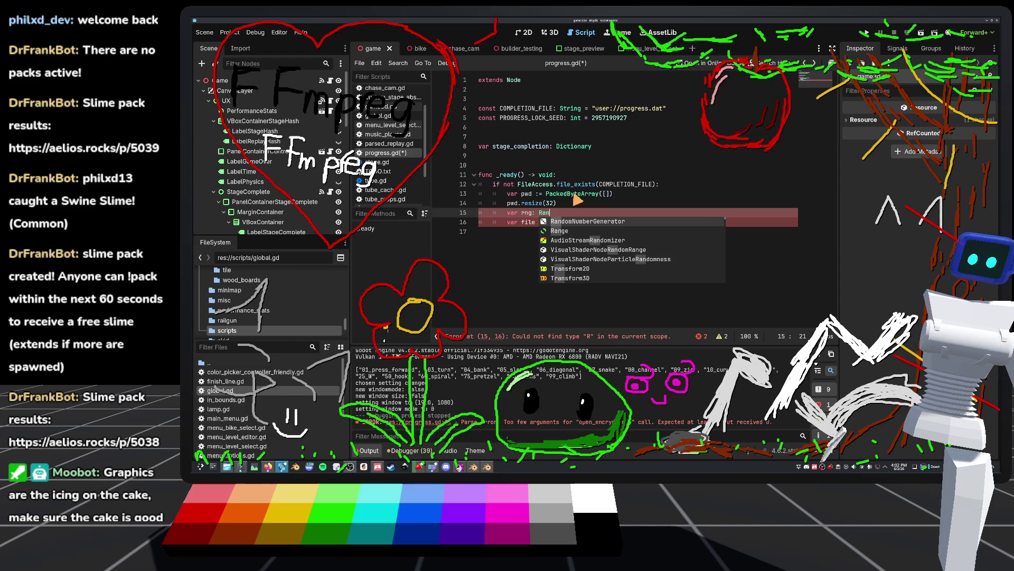
{"action": "key", "text": "Return"}
{"action": "type", "text": ".n"}
{"action": "key", "text": "BackSpace"}
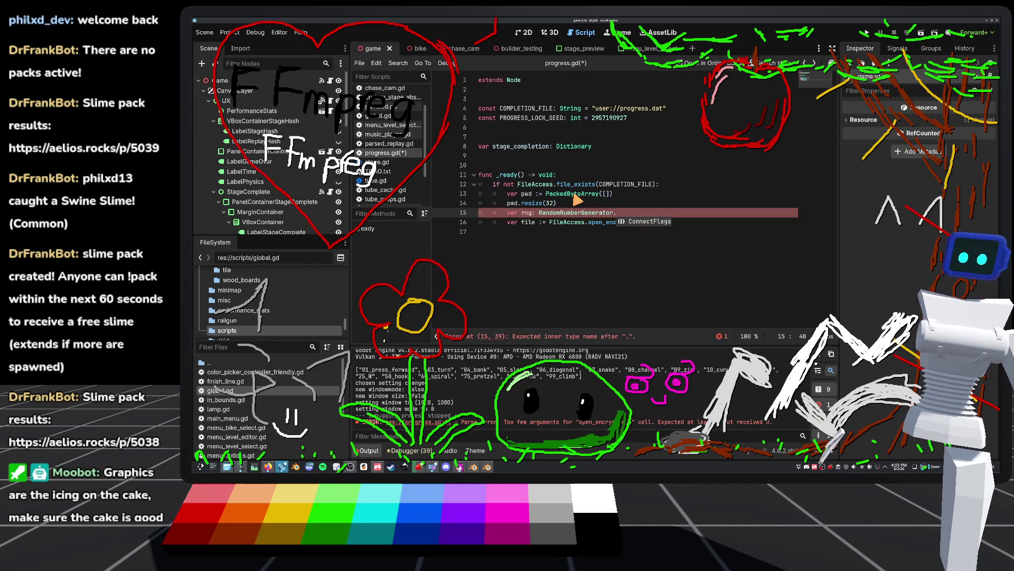
{"action": "left_click", "coordinate": [536, 213]}
{"action": "type", "text": "=="}
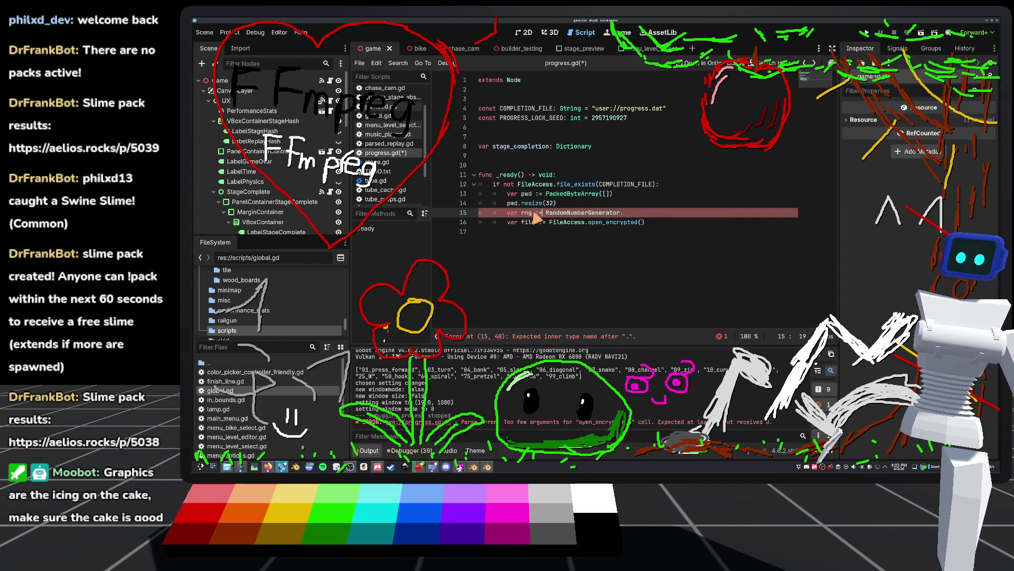
{"action": "left_click", "coordinate": [660, 203]}
{"action": "left_click", "coordinate": [634, 216]}
{"action": "type", "text": "new("}
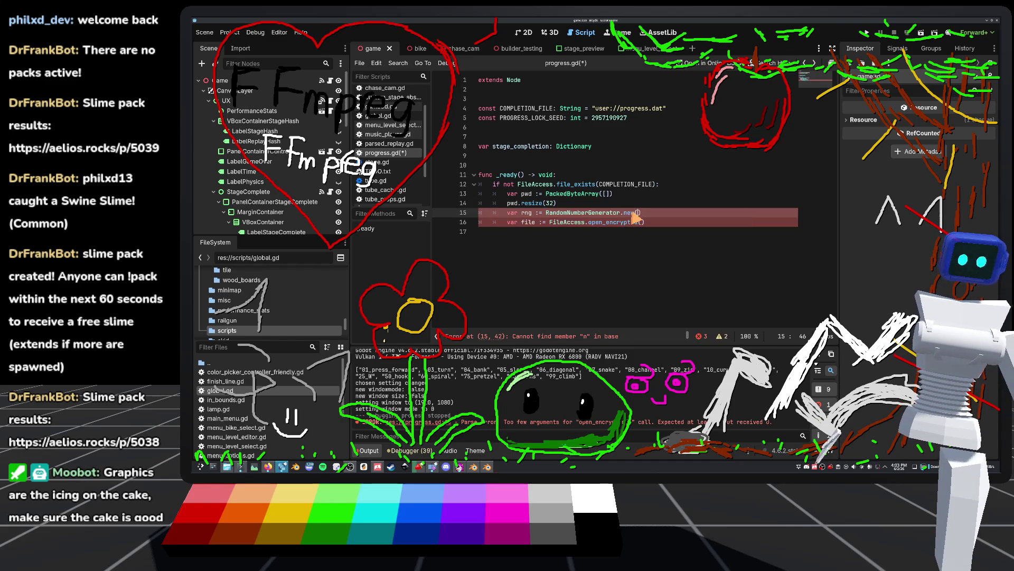
{"action": "key", "text": "Return"}
{"action": "key", "text": "Return"}
Start line 16 with 'rng.seed =' and open the seed documentation.
{"action": "type", "text": "n"}
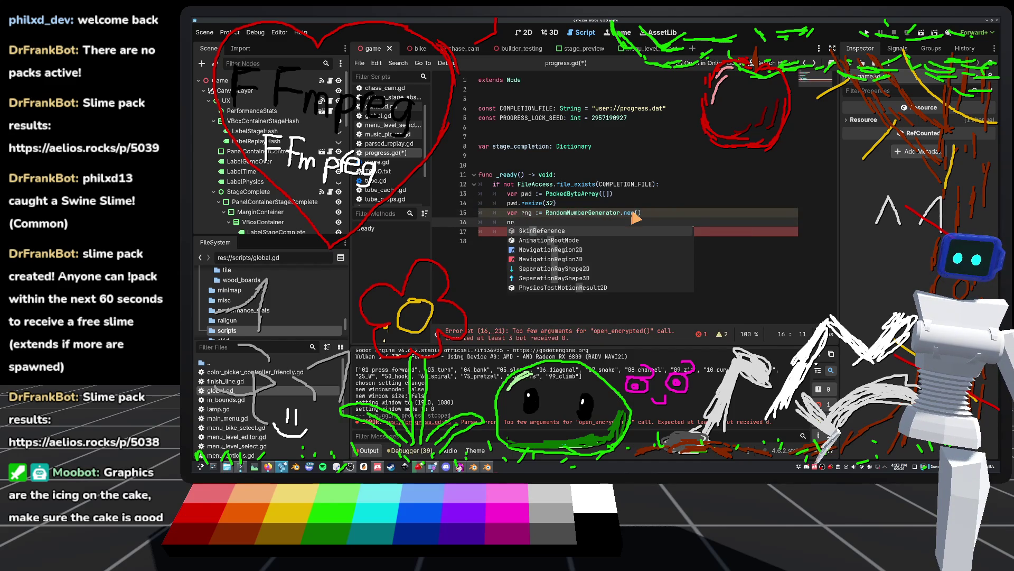
{"action": "key", "text": "BackSpace"}
{"action": "type", "text": "rng.seed"}
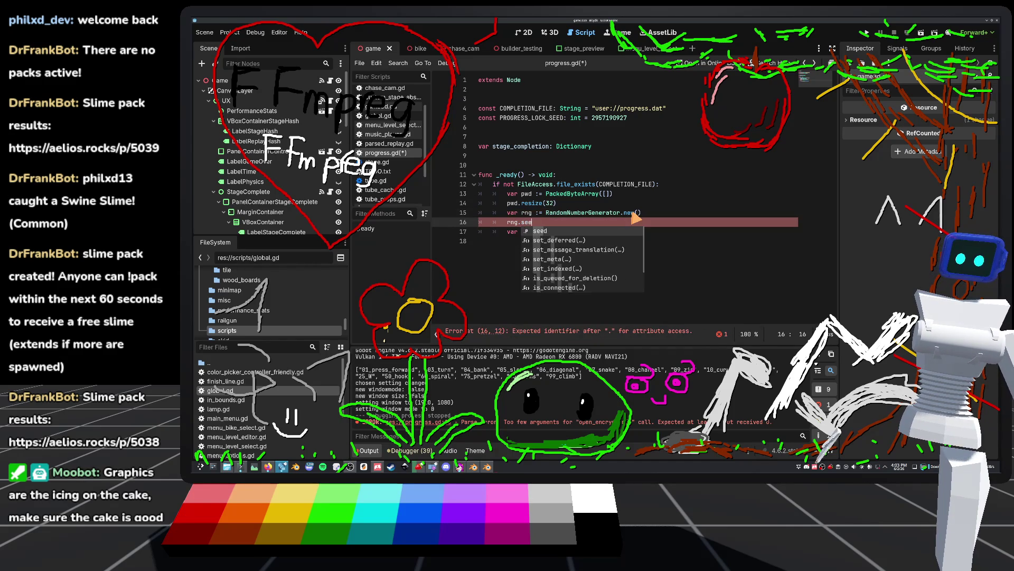
{"action": "key", "text": "Escape"}
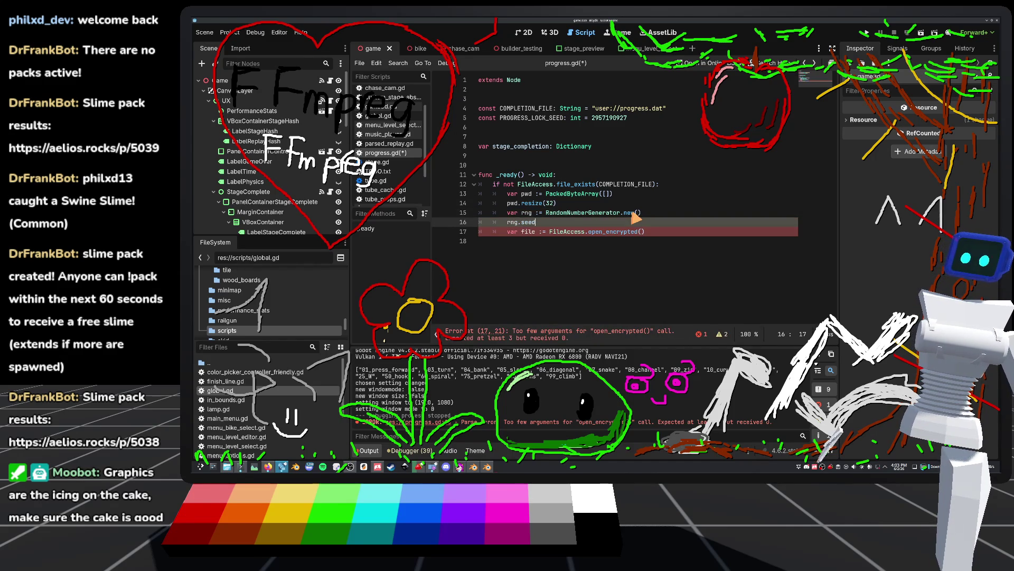
{"action": "type", "text": " ="}
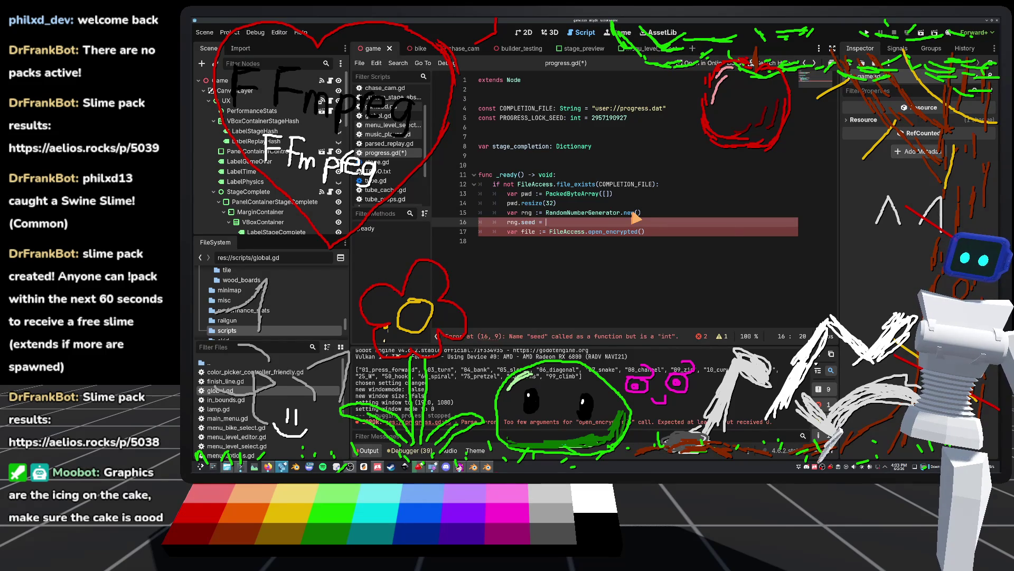
{"action": "left_click", "coordinate": [524, 222], "text": "ctrl"}
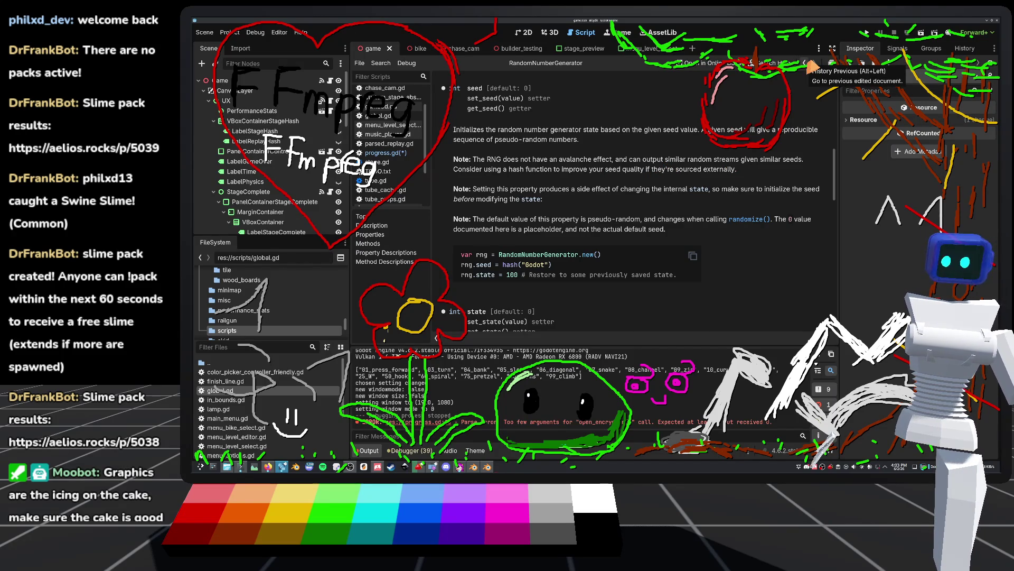
After checking the docs, complete the line as 'rng.seed = PROGRESS_LOCK_SEED'.
{"action": "left_click", "coordinate": [811, 64]}
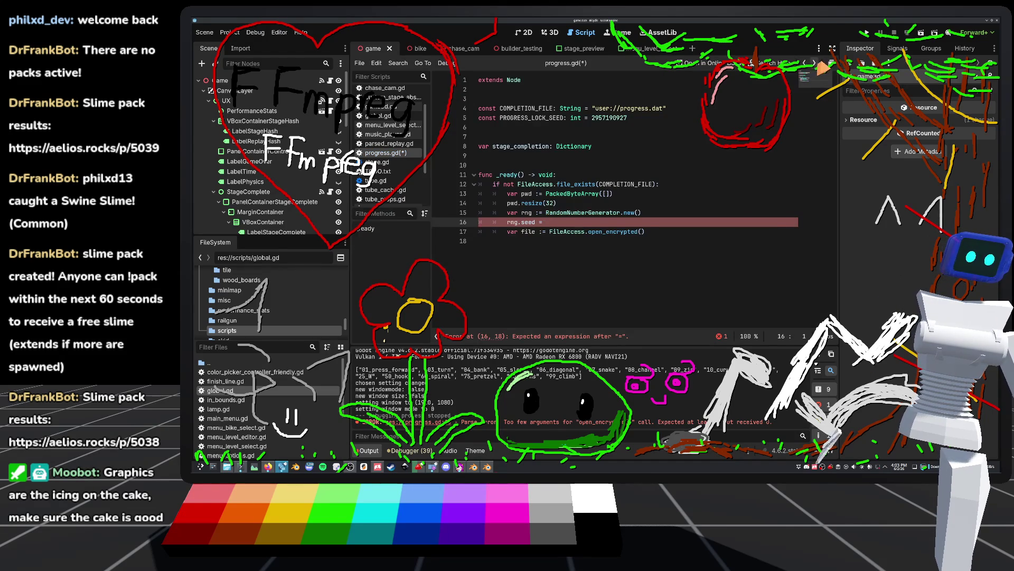
{"action": "left_click", "coordinate": [806, 64]}
{"action": "left_click", "coordinate": [813, 63]}
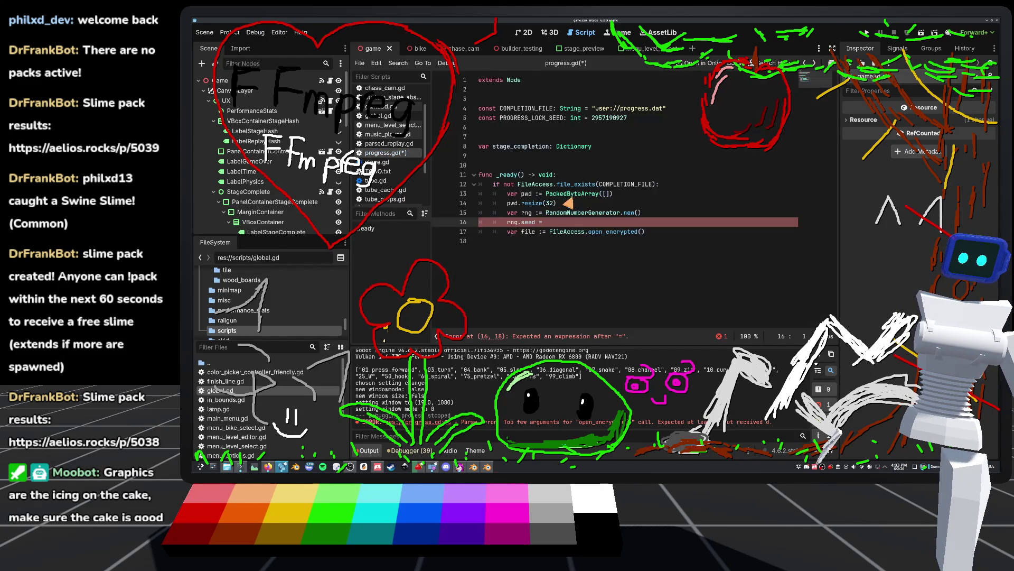
{"action": "left_click", "coordinate": [552, 222]}
{"action": "type", "text": "PRO"}
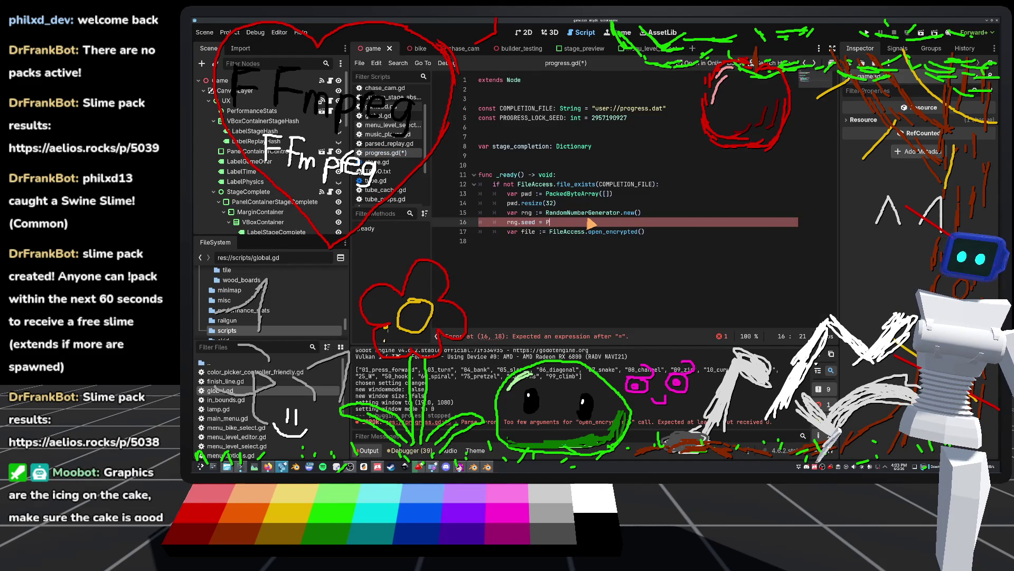
{"action": "key", "text": "Return"}
{"action": "key", "text": "Return"}
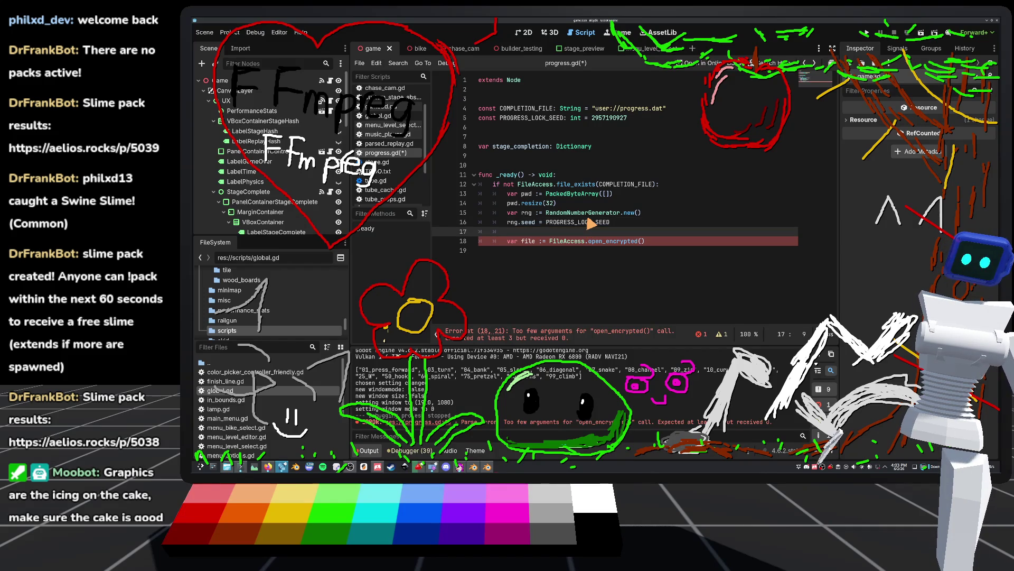
Add an empty 'for i in 32:' loop on line 17.
{"action": "type", "text": "rng."}
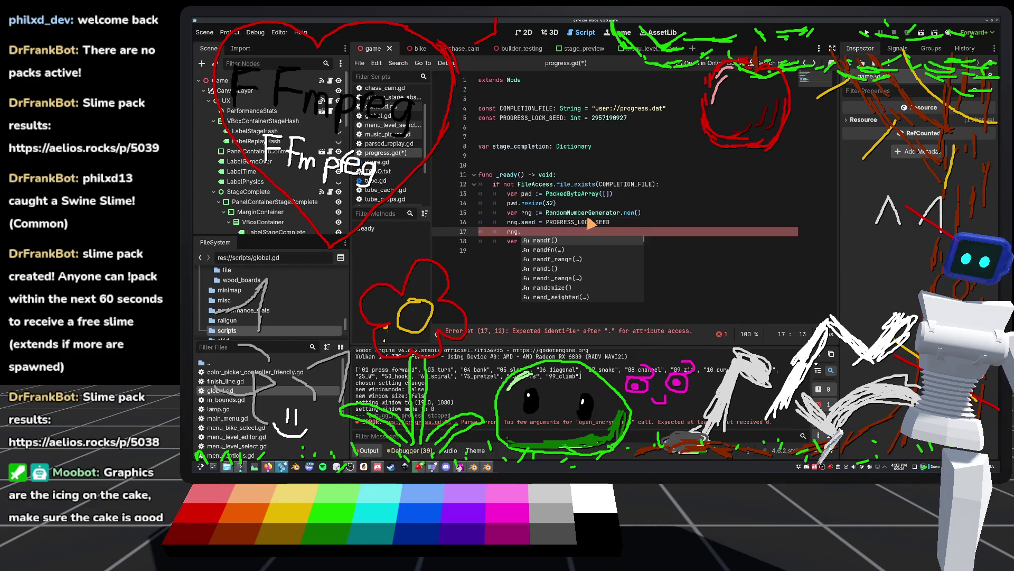
{"action": "key", "text": "BackSpace"}
{"action": "key", "text": "BackSpace"}
{"action": "key", "text": "BackSpace"}
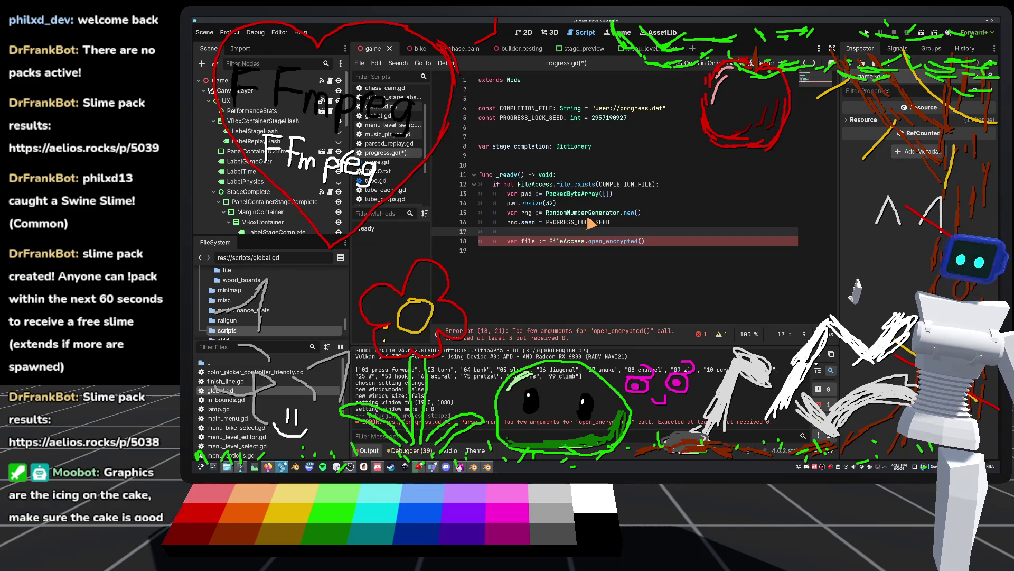
{"action": "type", "text": "pwd"}
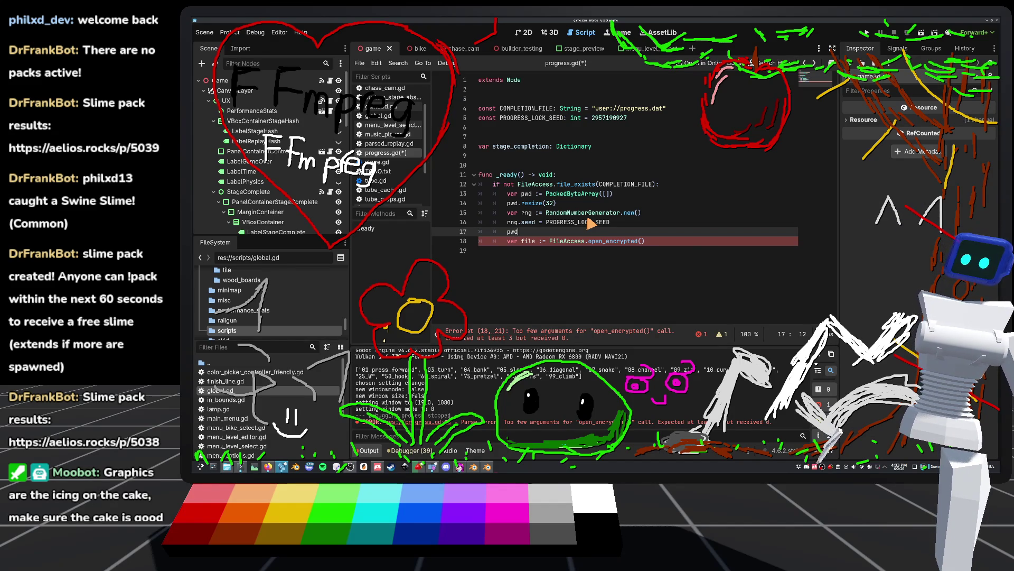
{"action": "type", "text": ".fill"}
{"action": "key", "text": "Return"}
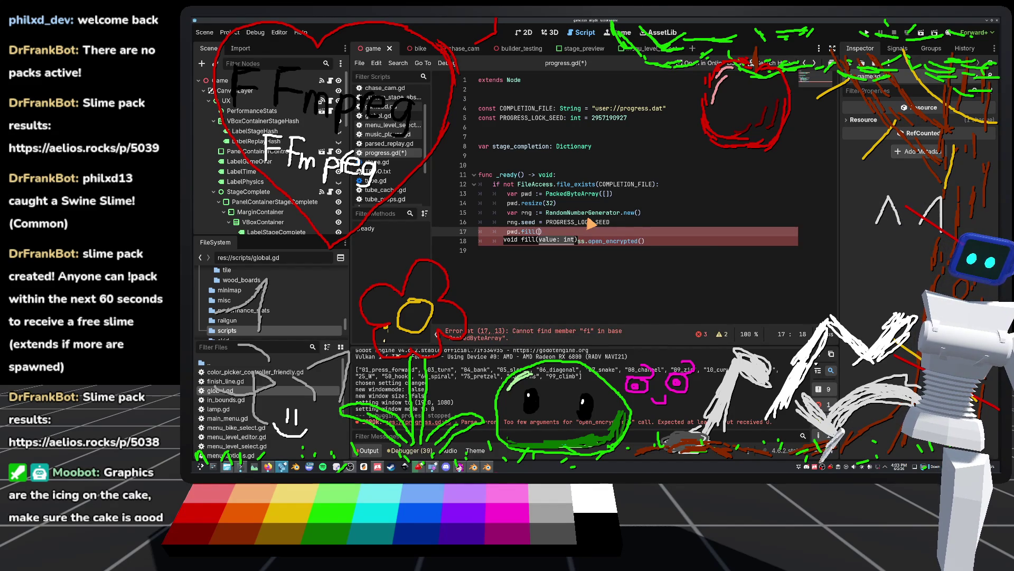
{"action": "key", "text": "BackSpace"}
{"action": "key", "text": "BackSpace"}
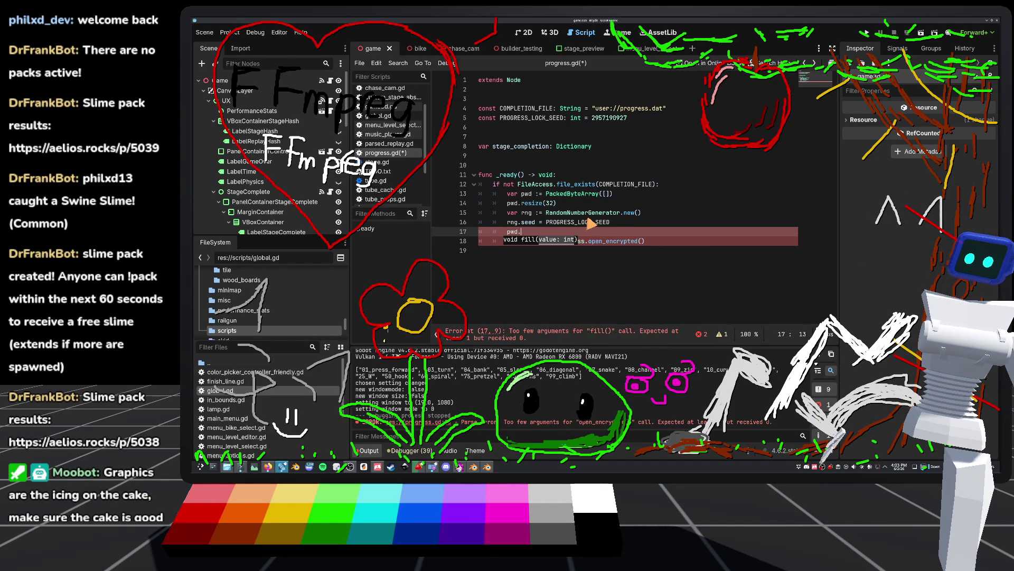
{"action": "key", "text": "BackSpace"}
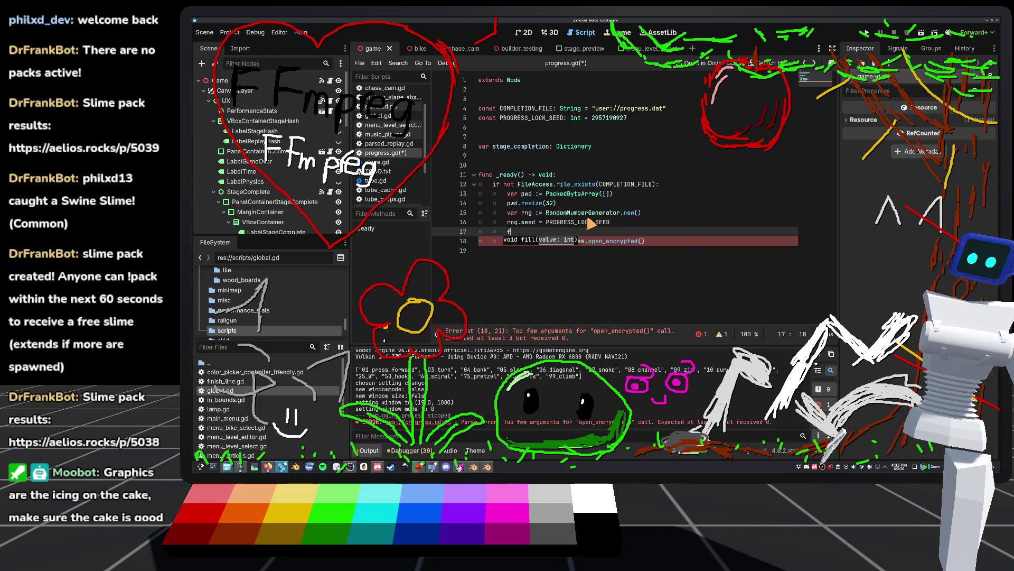
{"action": "type", "text": "for"}
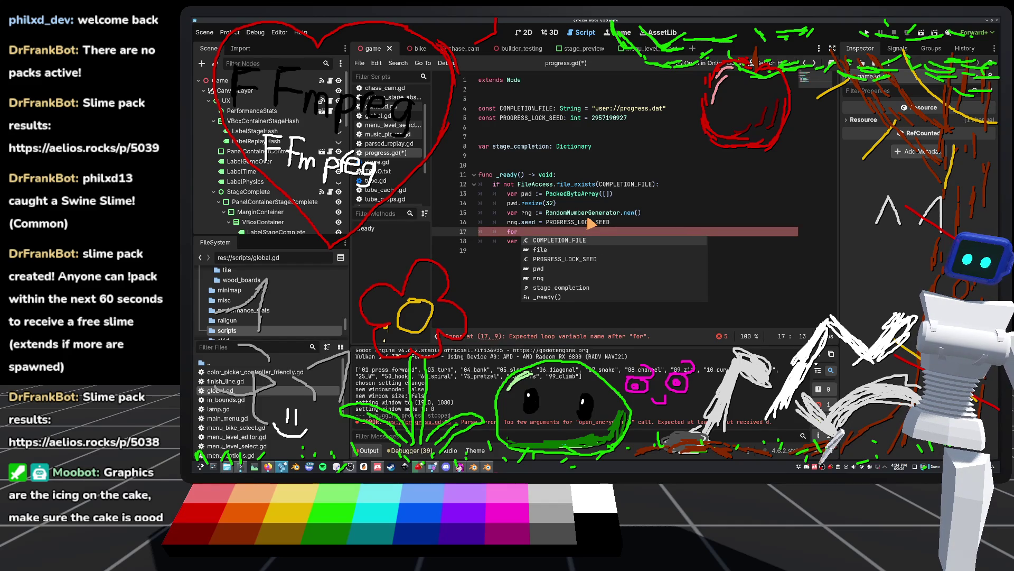
{"action": "type", "text": " i in 32:"}
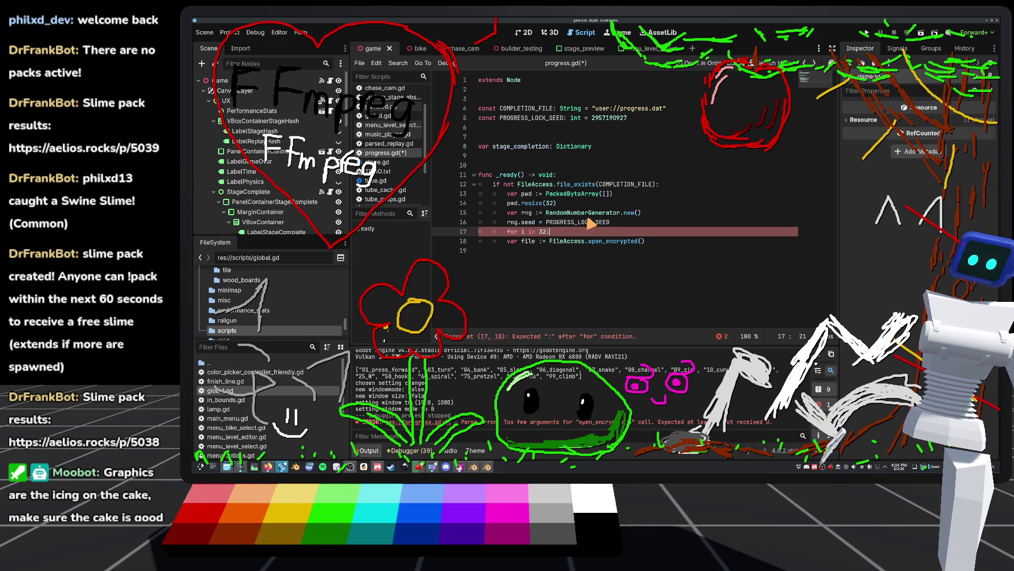
{"action": "key", "text": "Return"}
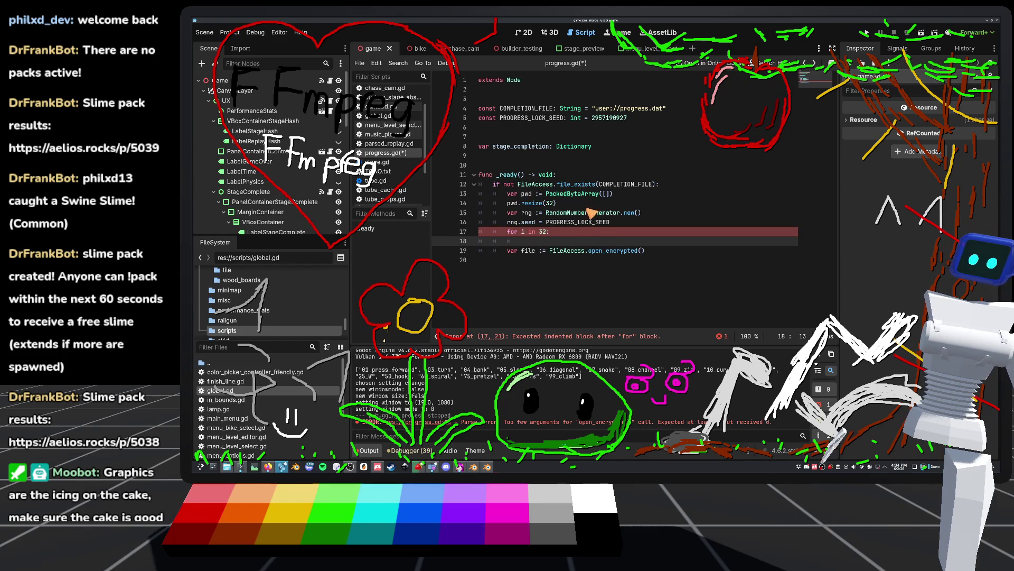
Remove the pwd.resize(32) line and return to the loop body.
{"action": "left_click", "coordinate": [563, 204]}
{"action": "key", "text": "shift+Home"}
{"action": "key", "text": "shift+Home"}
{"action": "key", "text": "BackSpace"}
{"action": "key", "text": "BackSpace"}
{"action": "left_click", "coordinate": [557, 232]}
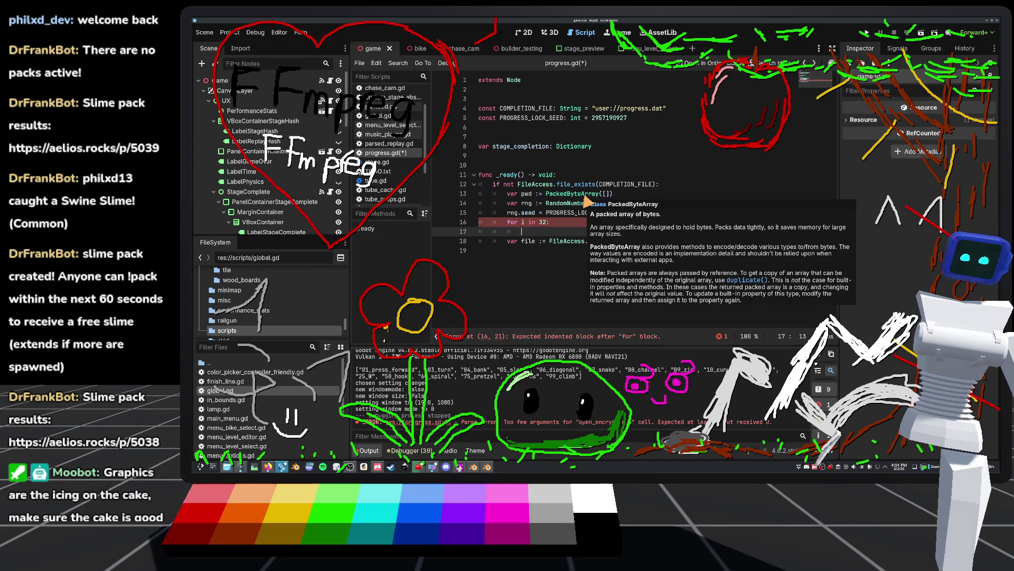
Browse the PackedByteArray documentation, looking up encode_float and encode_s8.
{"action": "left_click", "coordinate": [589, 194], "text": "ctrl"}
{"action": "scroll", "coordinate": [695, 256], "scroll_direction": "down", "scroll_amount": 10}
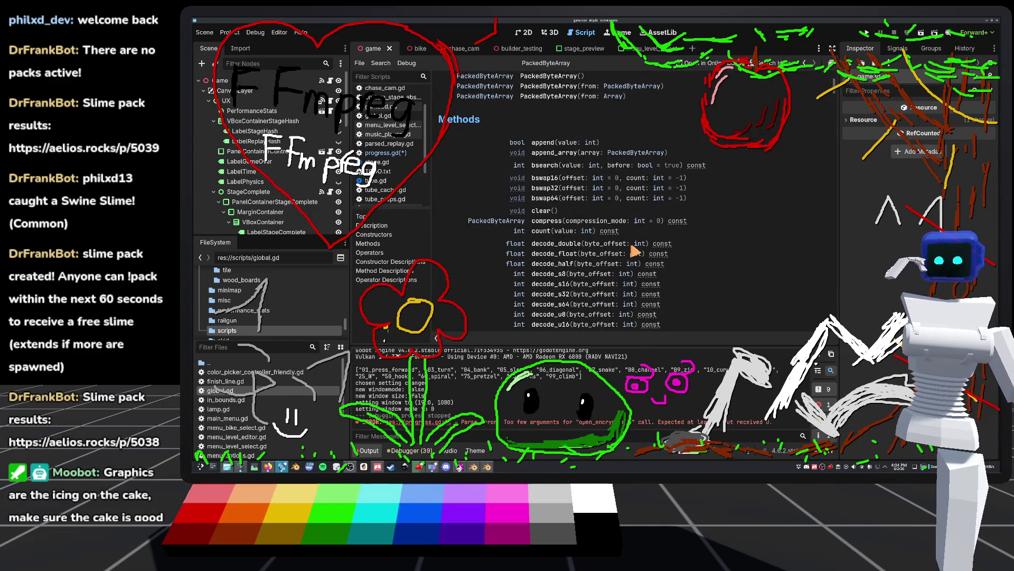
{"action": "scroll", "coordinate": [548, 200], "scroll_direction": "down", "scroll_amount": 3}
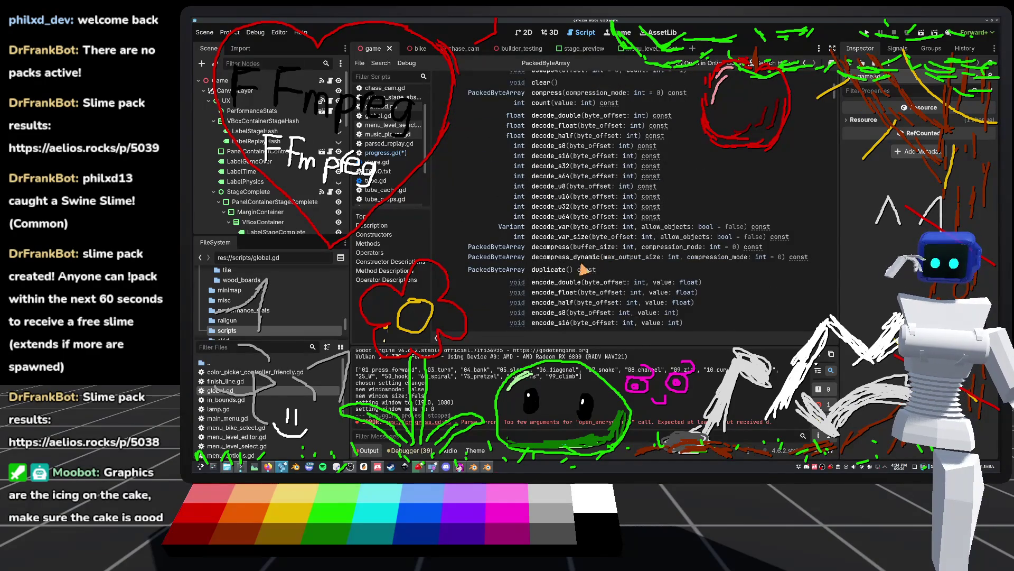
{"action": "scroll", "coordinate": [549, 256], "scroll_direction": "down", "scroll_amount": 3}
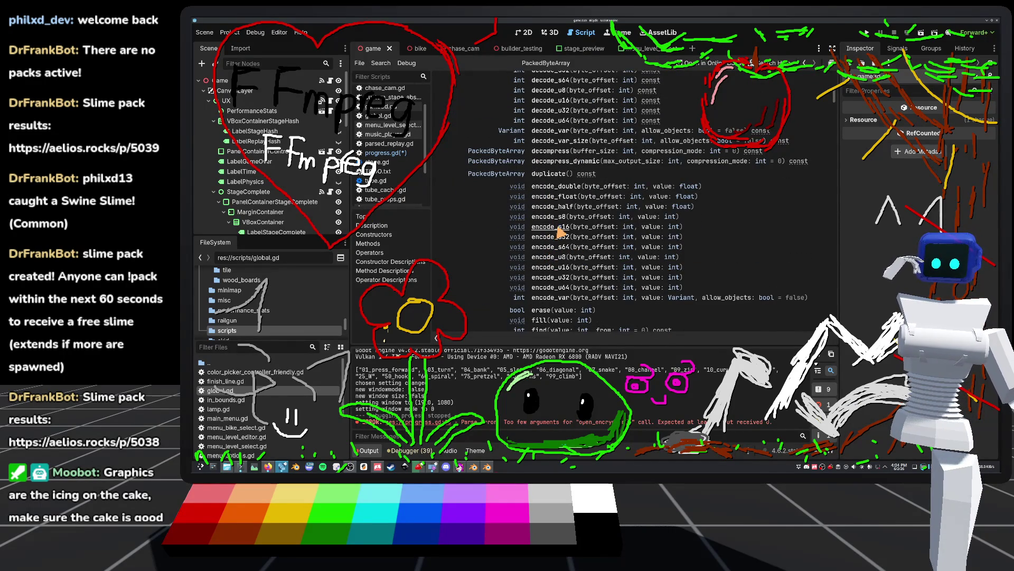
{"action": "scroll", "coordinate": [558, 231], "scroll_direction": "down", "scroll_amount": 3}
{"action": "scroll", "coordinate": [543, 222], "scroll_direction": "down", "scroll_amount": 4}
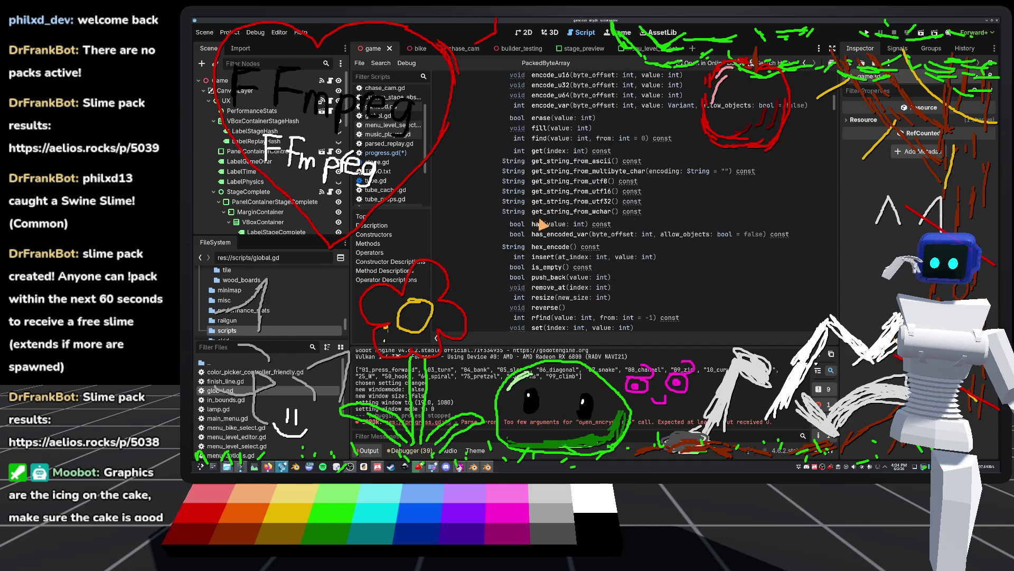
{"action": "scroll", "coordinate": [539, 225], "scroll_direction": "down", "scroll_amount": 4}
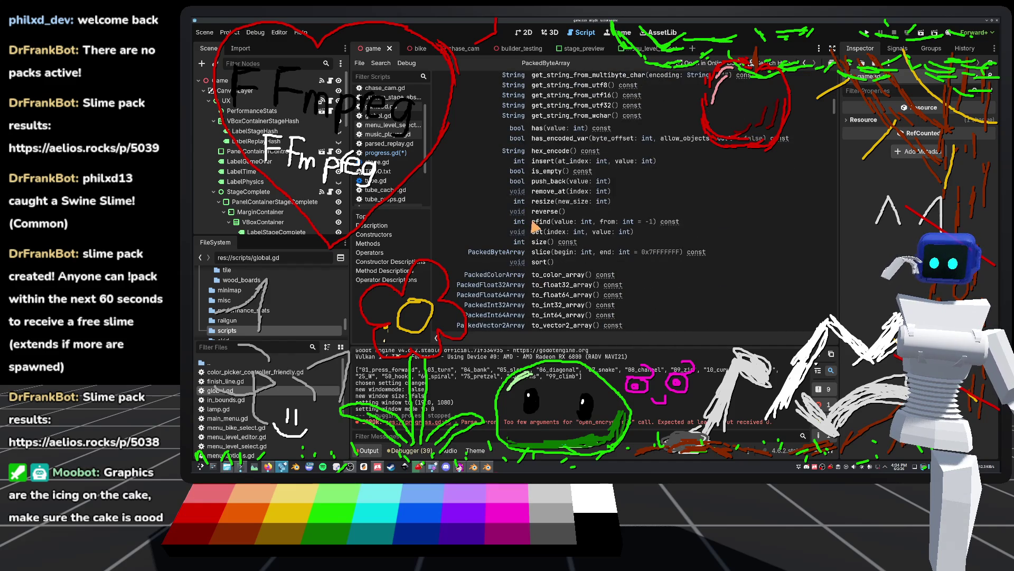
{"action": "scroll", "coordinate": [534, 226], "scroll_direction": "down", "scroll_amount": 2}
{"action": "scroll", "coordinate": [561, 260], "scroll_direction": "up", "scroll_amount": 5}
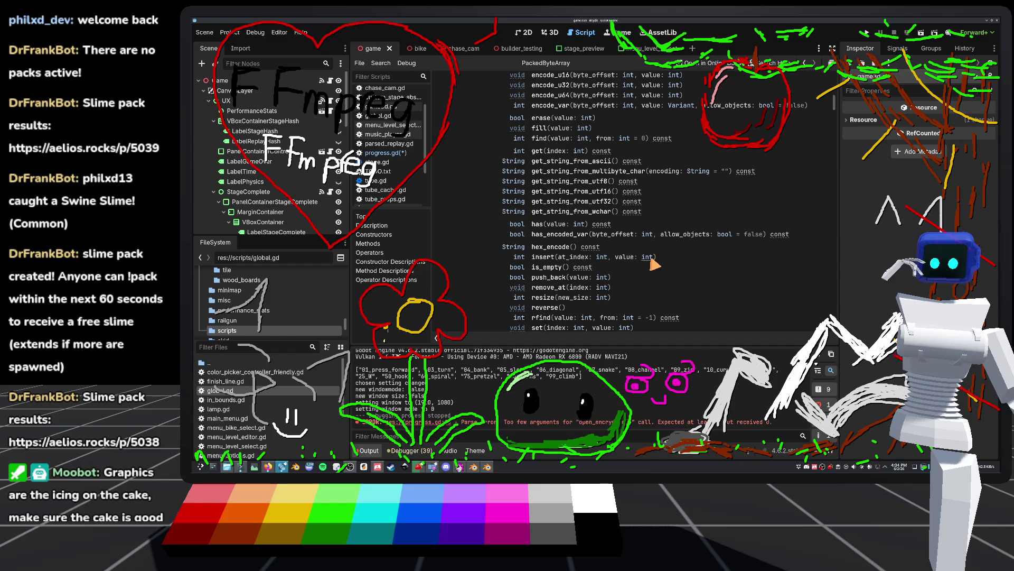
{"action": "scroll", "coordinate": [654, 264], "scroll_direction": "up", "scroll_amount": 5}
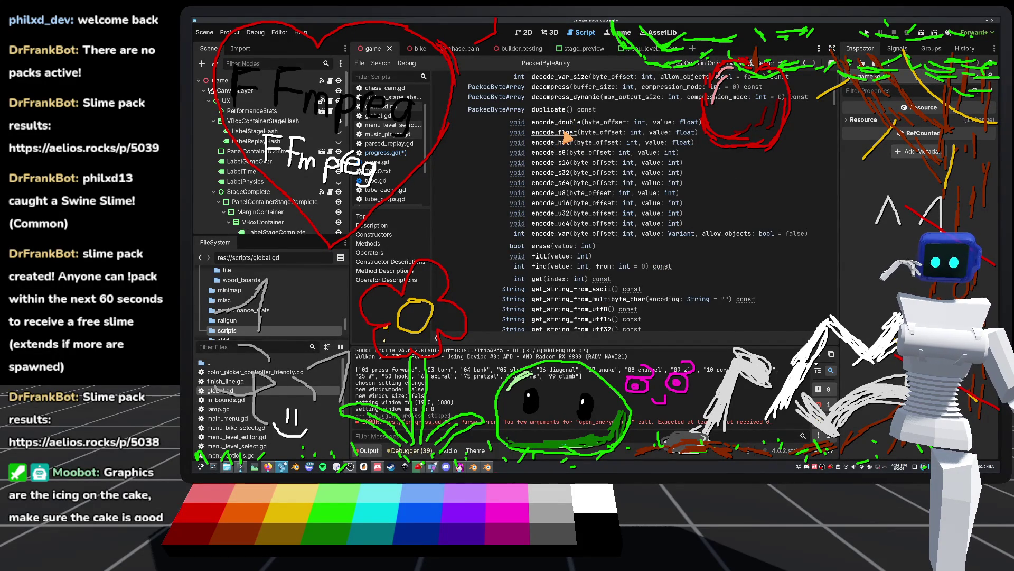
{"action": "scroll", "coordinate": [565, 137], "scroll_direction": "up", "scroll_amount": 3}
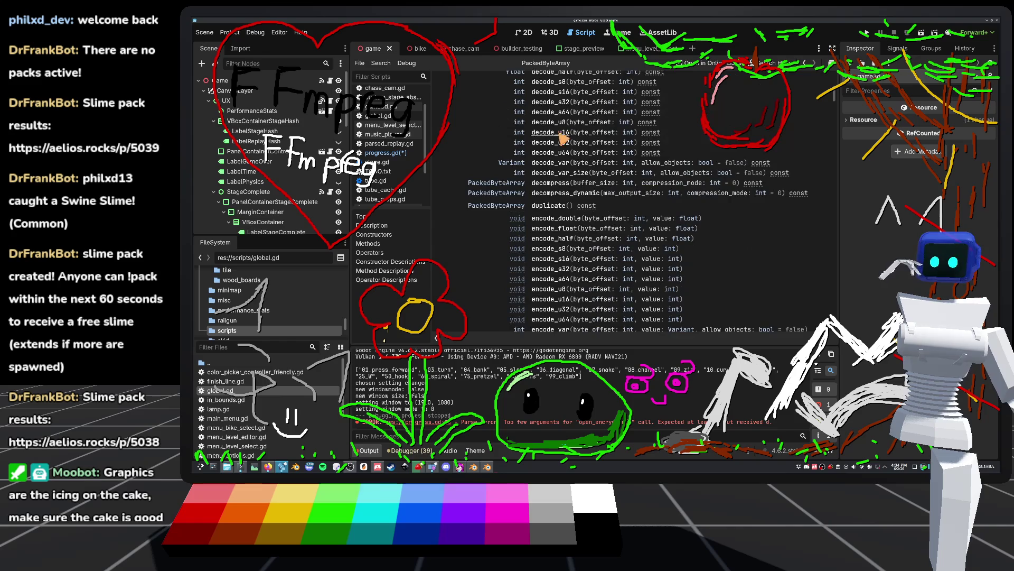
{"action": "left_click", "coordinate": [562, 231]}
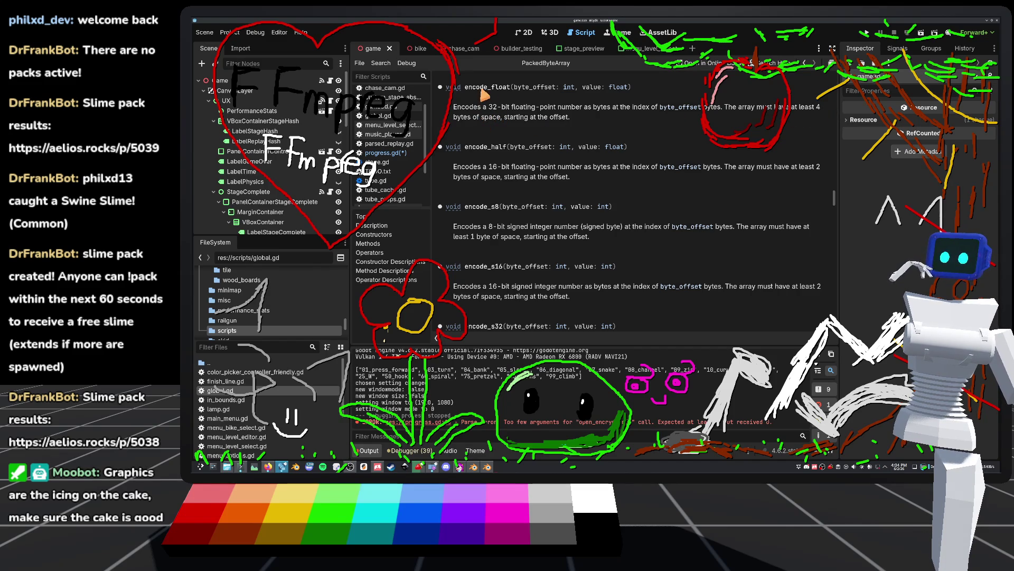
{"action": "scroll", "coordinate": [587, 161], "scroll_direction": "down", "scroll_amount": 1}
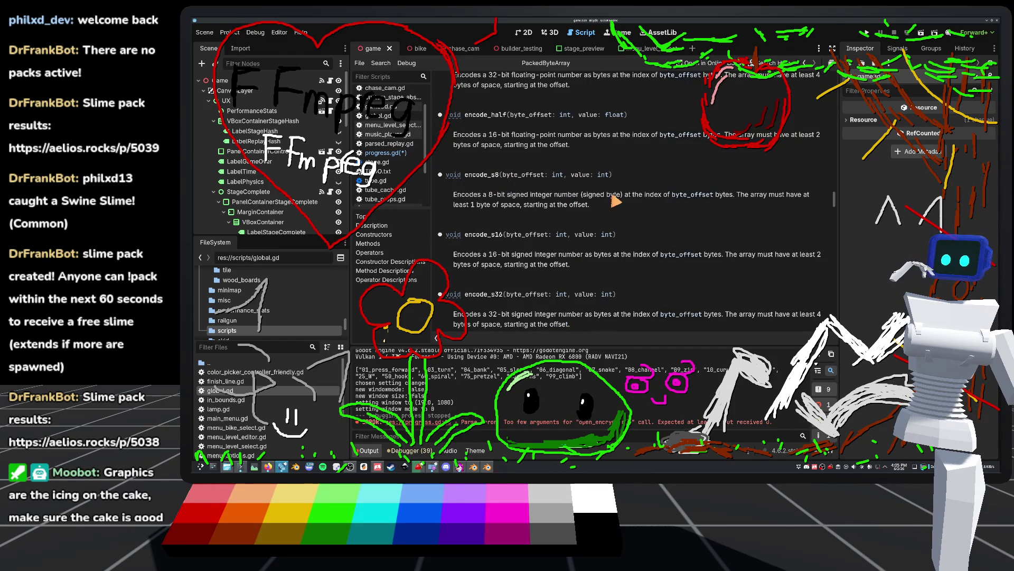
{"action": "double_click", "coordinate": [482, 175]}
{"action": "left_click", "coordinate": [653, 201]}
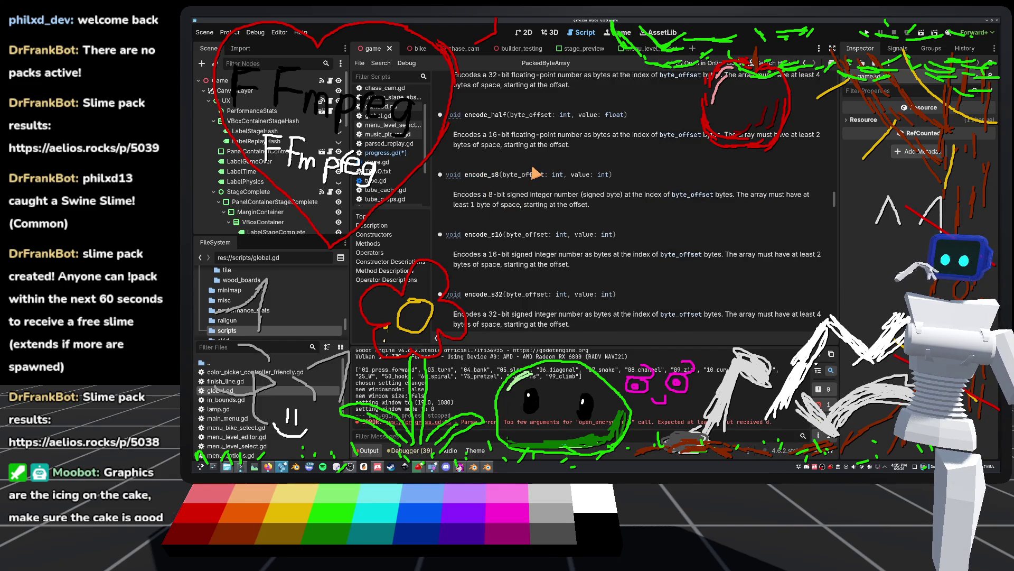
{"action": "scroll", "coordinate": [535, 173], "scroll_direction": "up", "scroll_amount": 3}
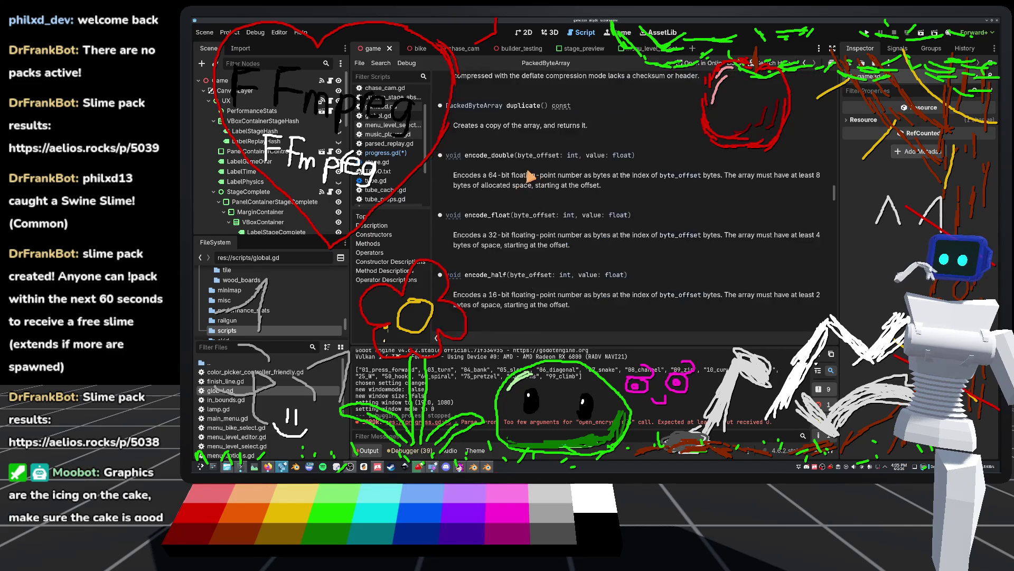
{"action": "scroll", "coordinate": [529, 181], "scroll_direction": "up", "scroll_amount": 4}
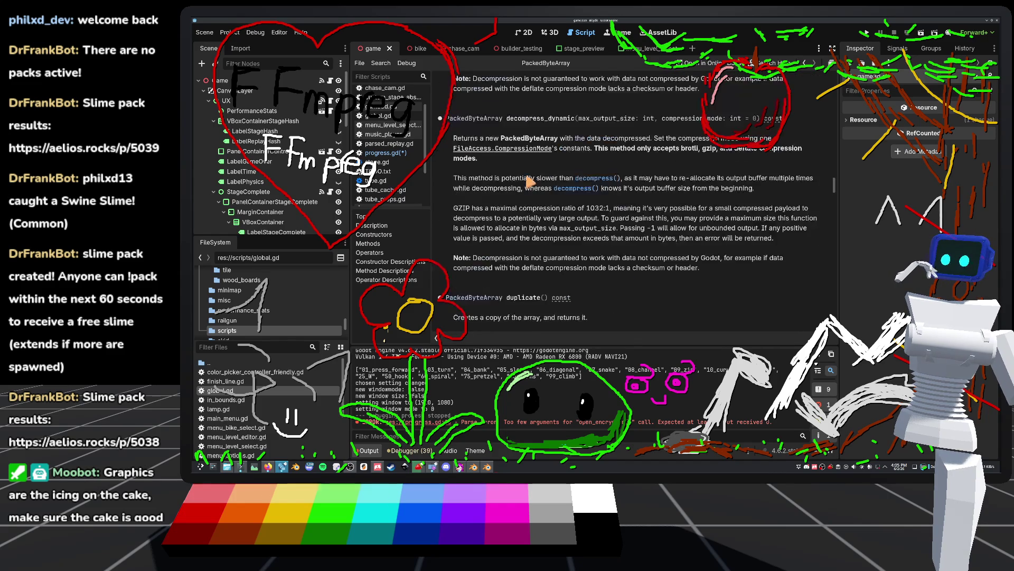
{"action": "scroll", "coordinate": [530, 181], "scroll_direction": "up", "scroll_amount": 12}
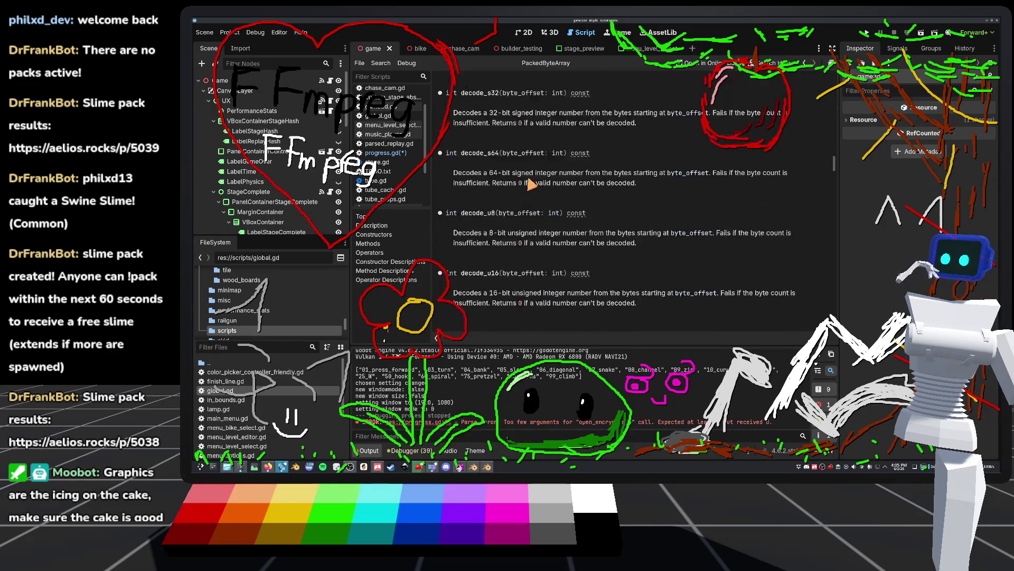
{"action": "scroll", "coordinate": [535, 185], "scroll_direction": "up", "scroll_amount": 10}
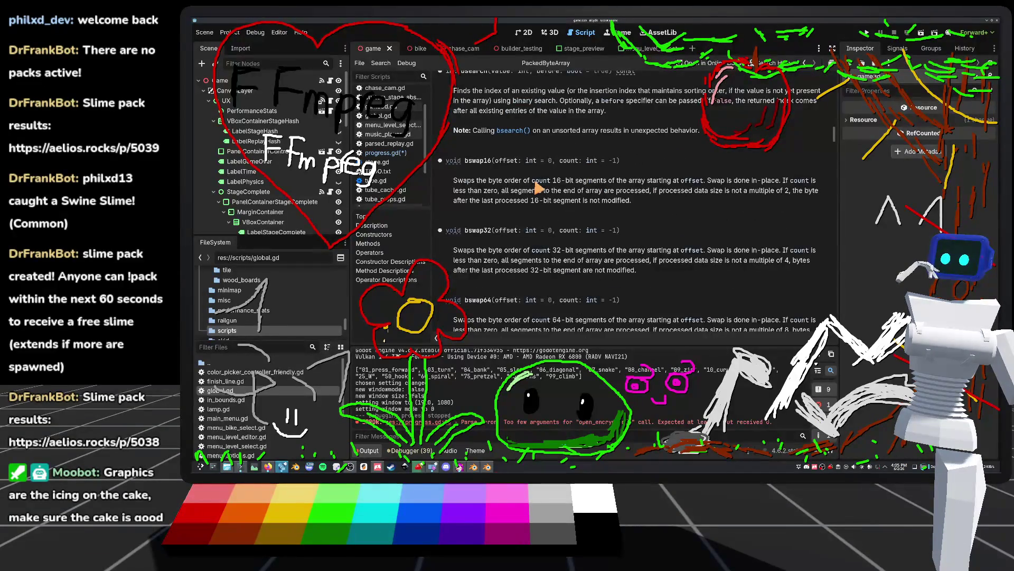
Go back to progress.gd with the caret at the end of the pwd declaration.
{"action": "left_click", "coordinate": [391, 153]}
{"action": "left_click", "coordinate": [537, 236]}
{"action": "left_click", "coordinate": [645, 195]}
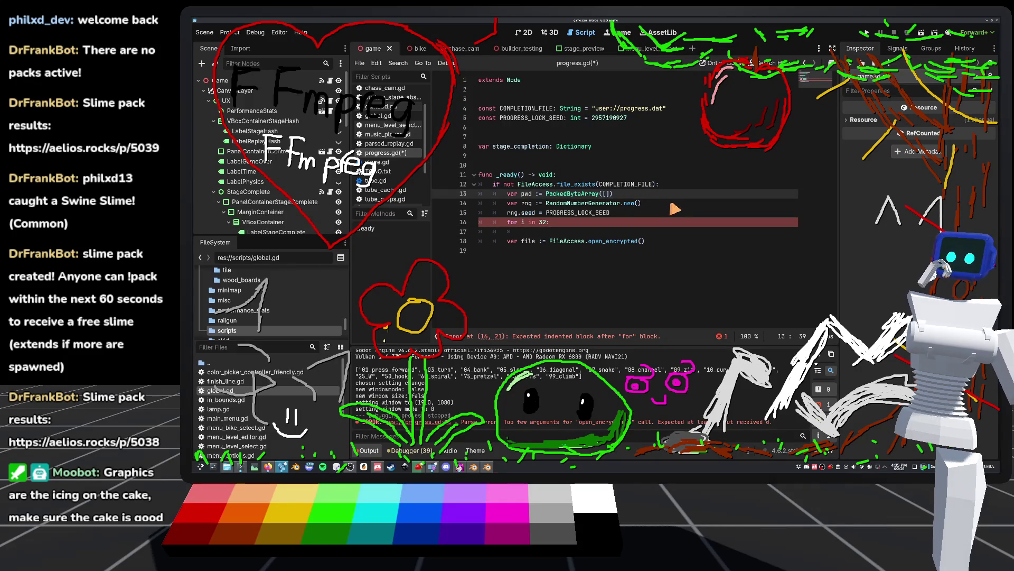
Add 'pwd.resize(32)' below the pwd declaration again.
{"action": "key", "text": "Return"}
{"action": "type", "text": "pwd.re"}
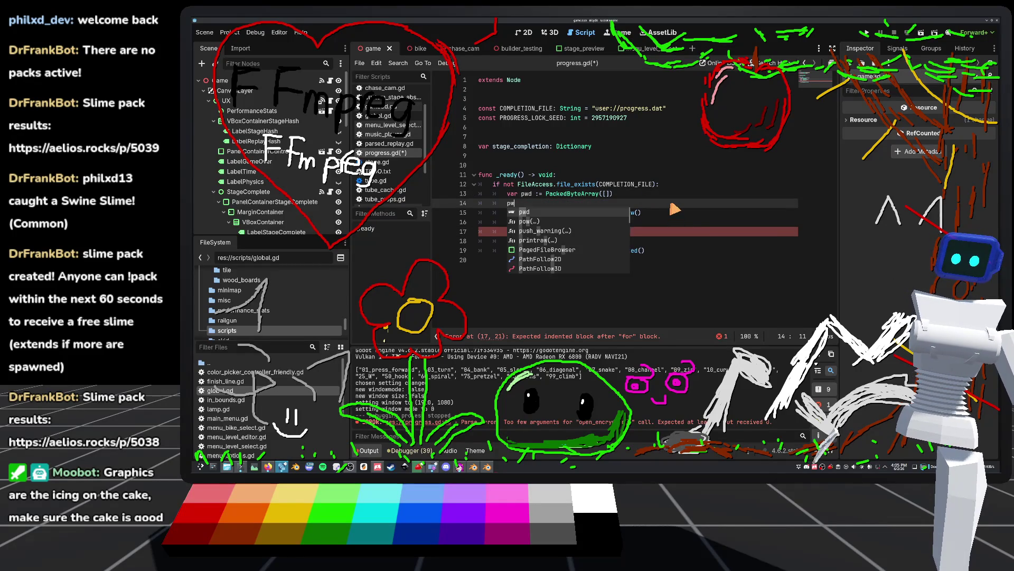
{"action": "key", "text": "Down"}
{"action": "key", "text": "Return"}
{"action": "key", "text": "BackSpace"}
{"action": "key", "text": "BackSpace"}
{"action": "key", "text": "BackSpace"}
{"action": "type", "text": "32"}
Type 'pwd.encode_s8(i, randi' inside the loop and open its documentation.
{"action": "left_click", "coordinate": [559, 242]}
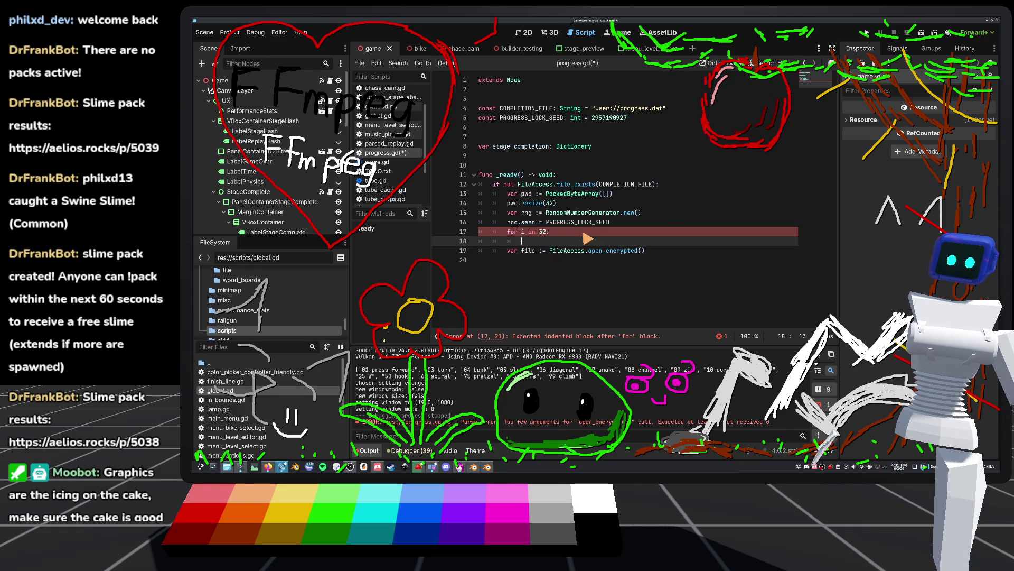
{"action": "type", "text": "pwd.enco"}
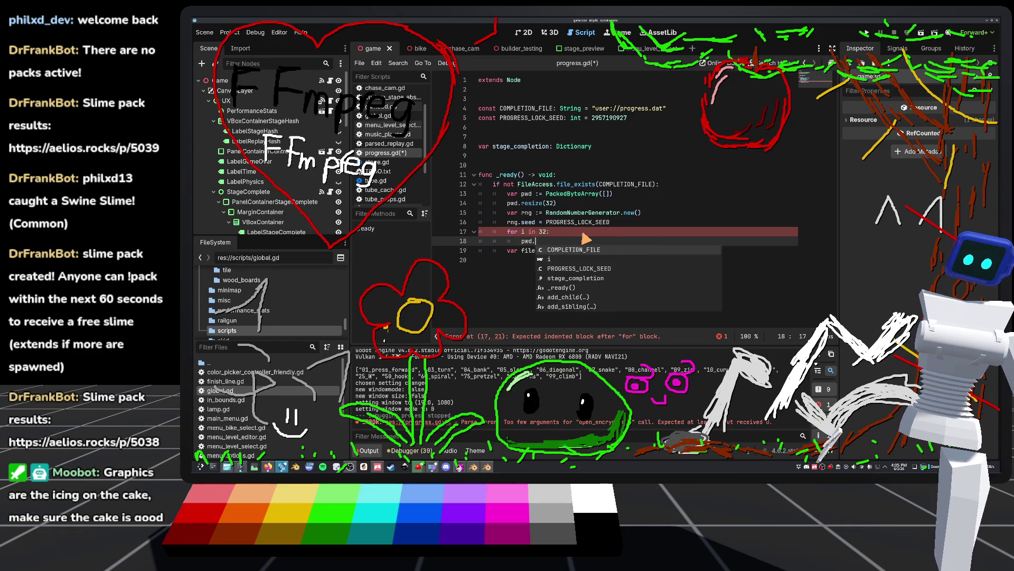
{"action": "key", "text": "Down"}
{"action": "key", "text": "Down"}
{"action": "key", "text": "Down"}
{"action": "key", "text": "Return"}
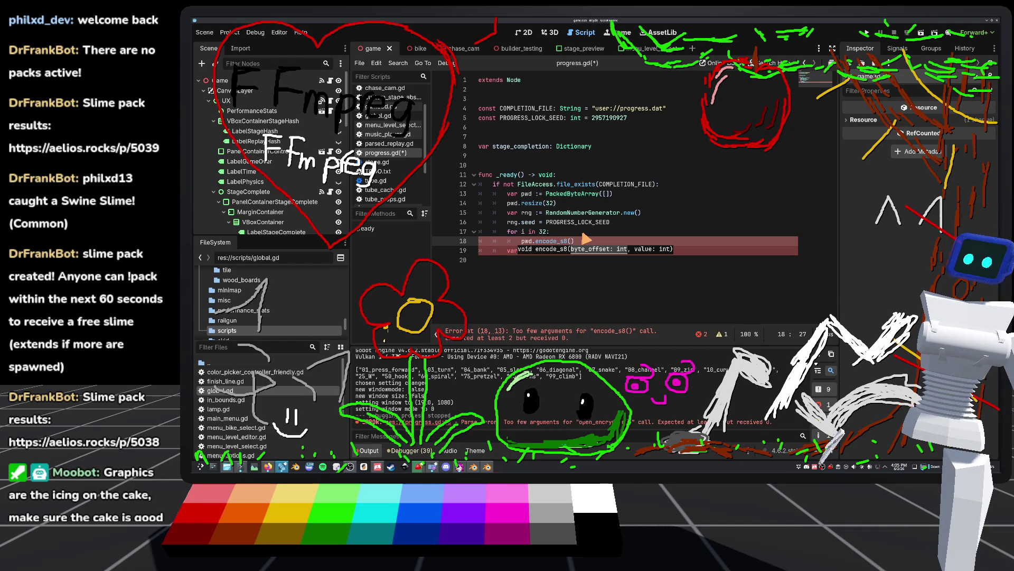
{"action": "type", "text": "i"}
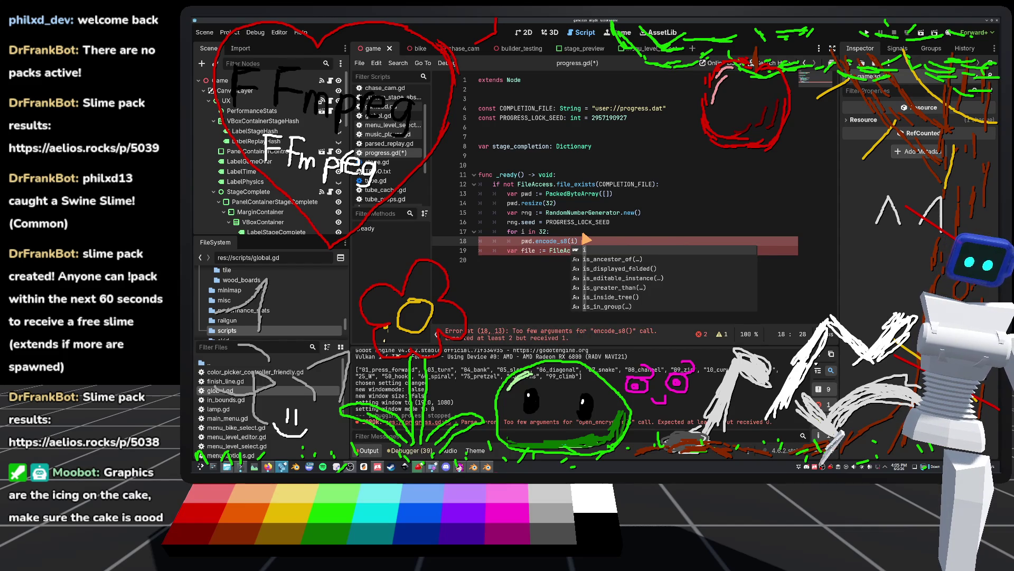
{"action": "type", "text": ", "}
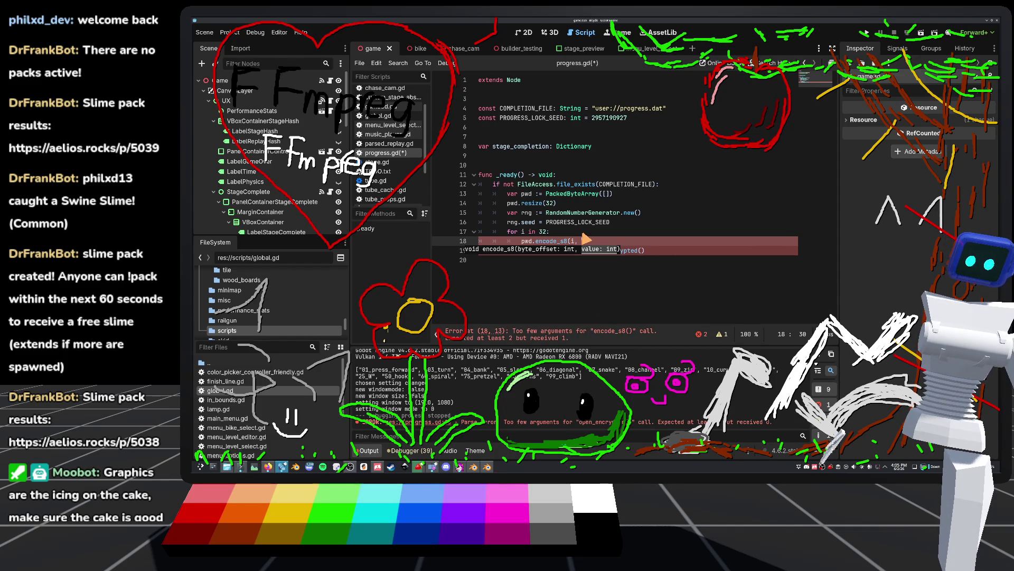
{"action": "type", "text": "randi"}
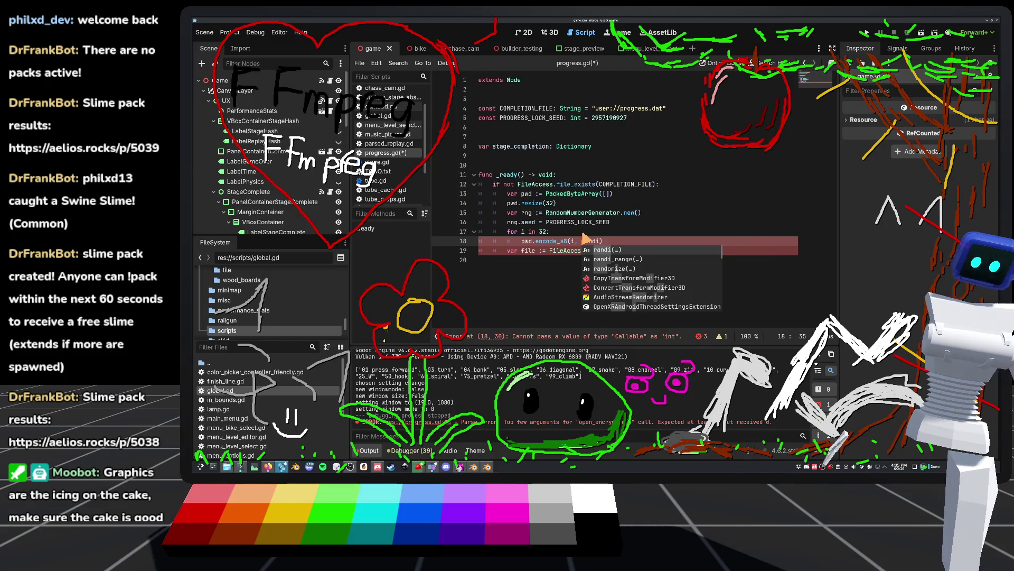
{"action": "left_click", "coordinate": [549, 241], "text": "ctrl"}
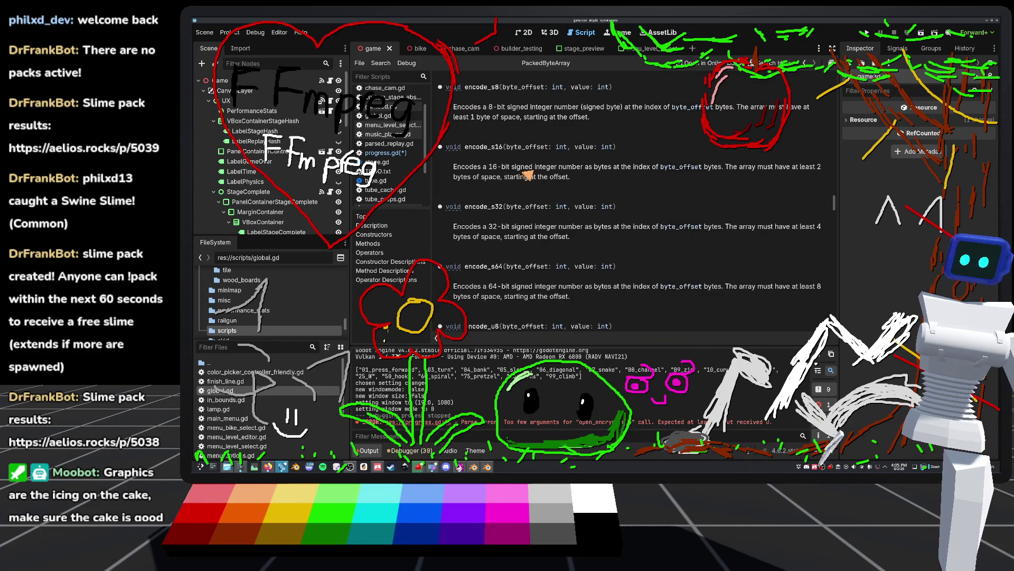
Complete the loop line as 'pwd.encode_s8(i, rng.randi_range(0, 255))'.
{"action": "left_click", "coordinate": [388, 153]}
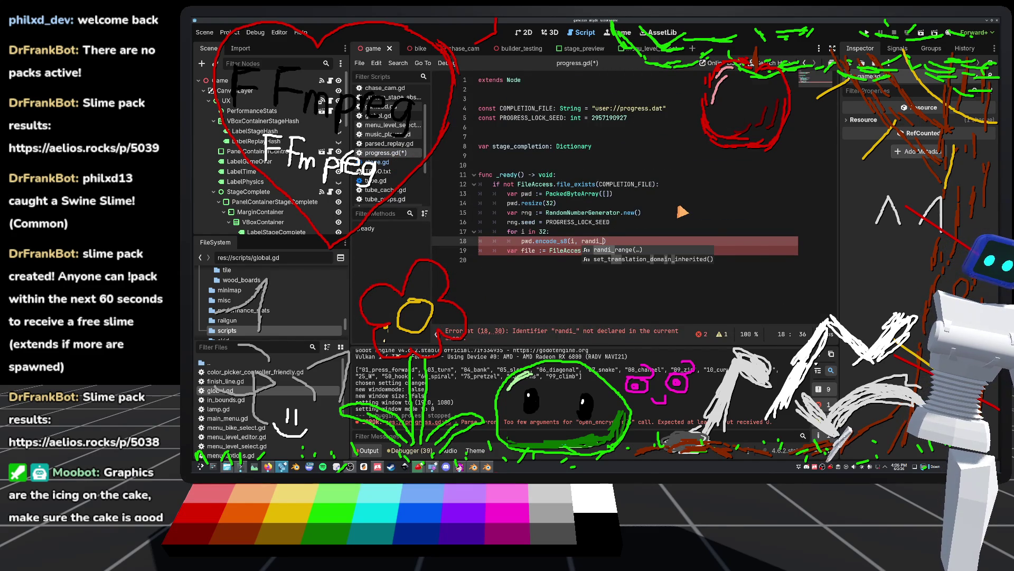
{"action": "key", "text": "BackSpace"}
{"action": "key", "text": "BackSpace"}
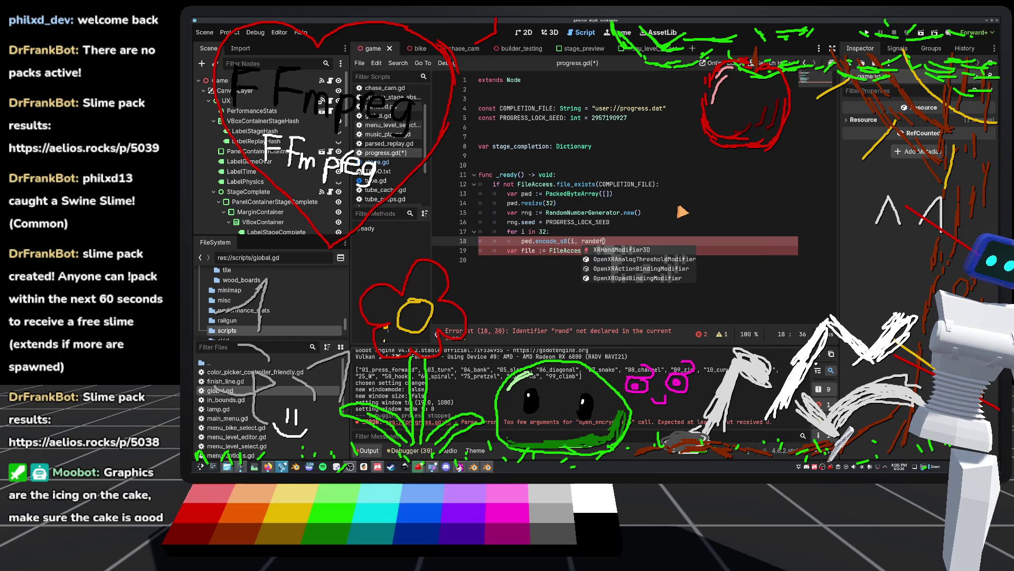
{"action": "type", "text": "d"}
{"action": "key", "text": "BackSpace"}
{"action": "type", "text": "i"}
{"action": "key", "text": "Return"}
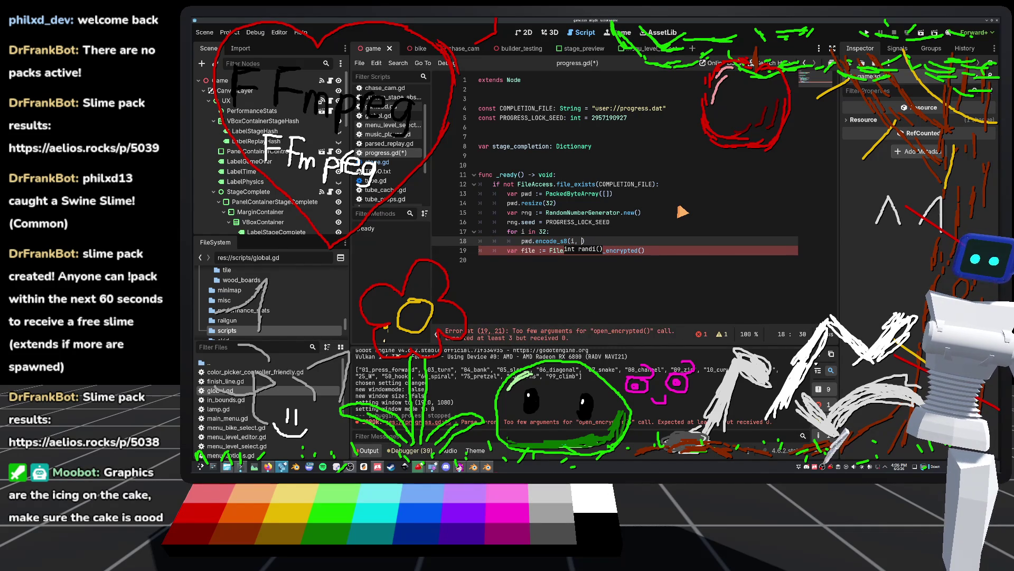
{"action": "type", "text": ".ran"}
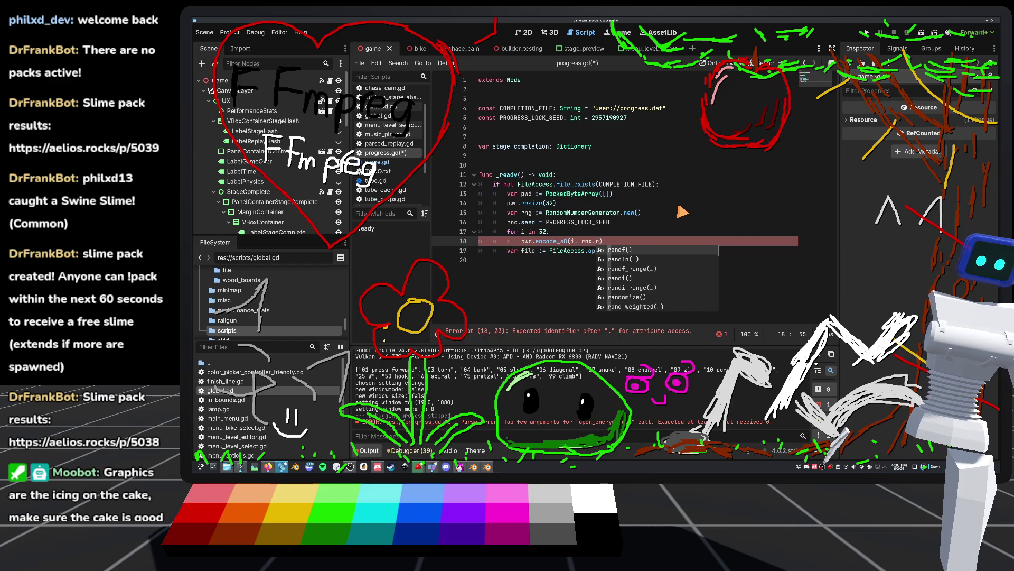
{"action": "key", "text": "Down"}
{"action": "key", "text": "Down"}
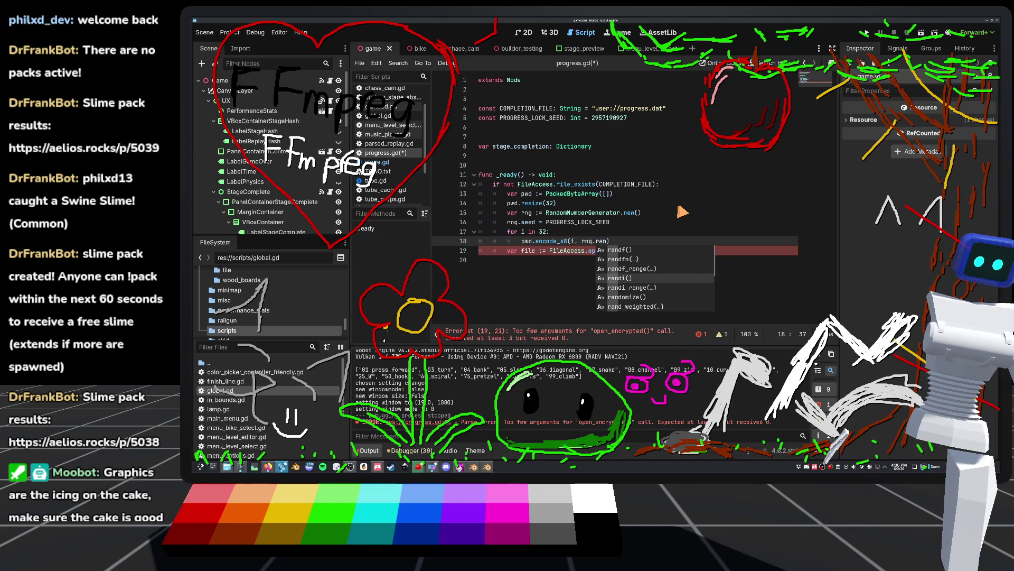
{"action": "key", "text": "Return"}
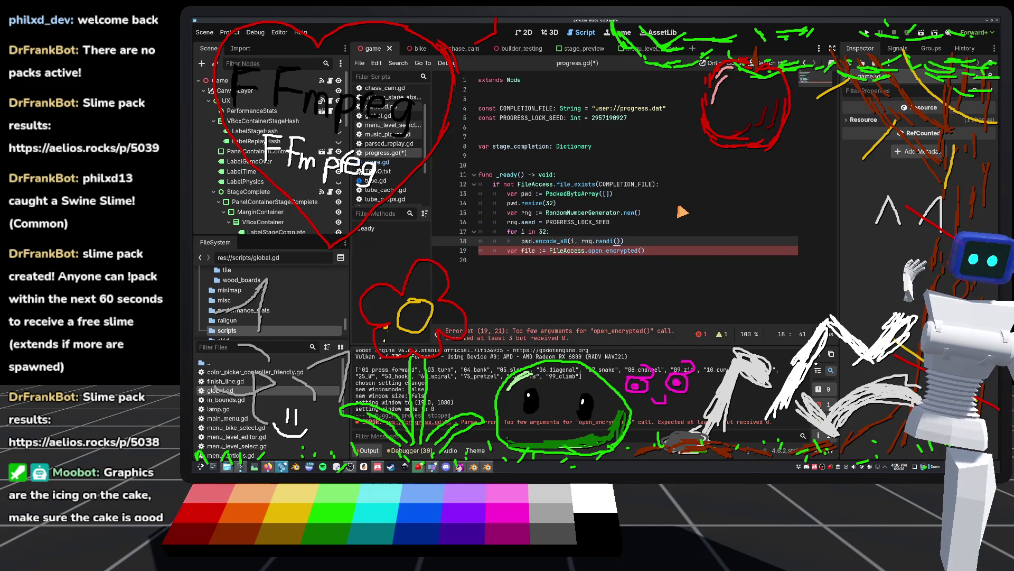
{"action": "key", "text": "Left"}
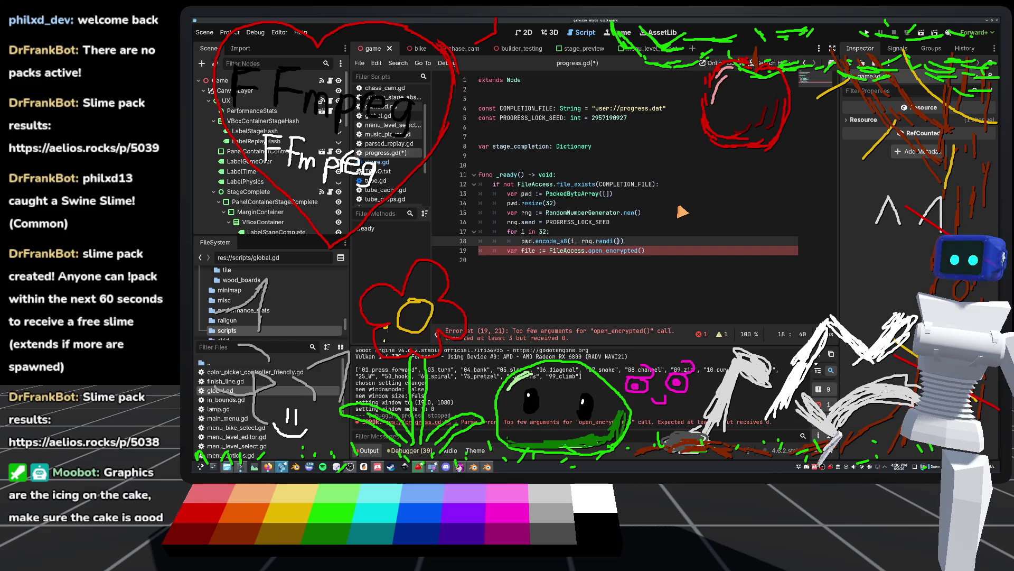
{"action": "type", "text": "e"}
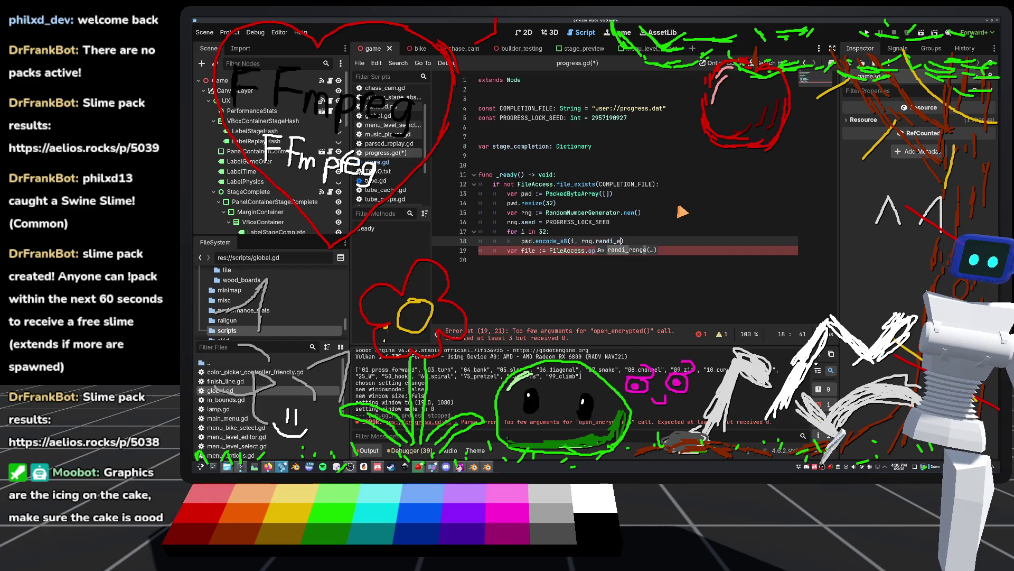
{"action": "key", "text": "Return"}
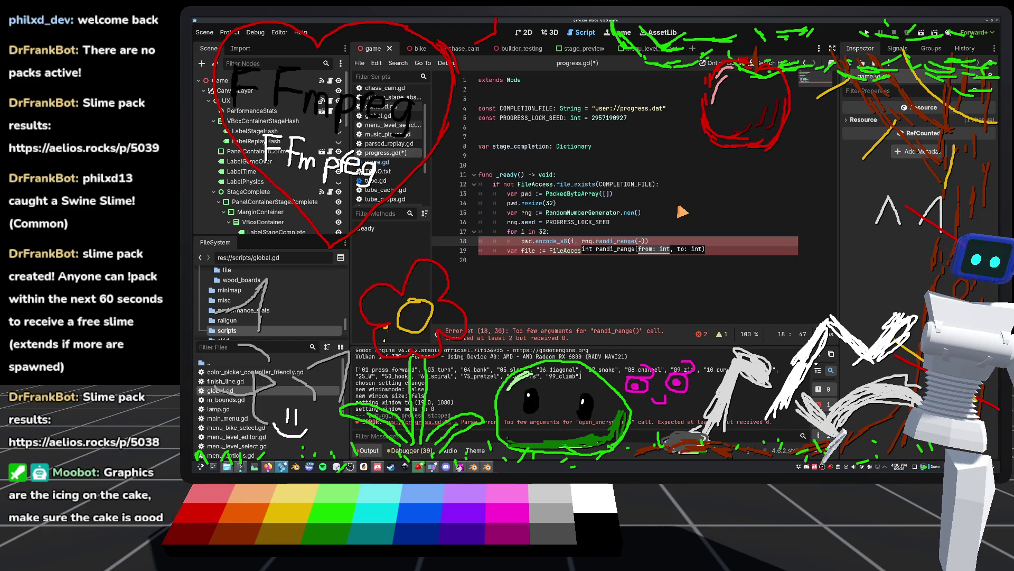
{"action": "type", "text": ", 255"}
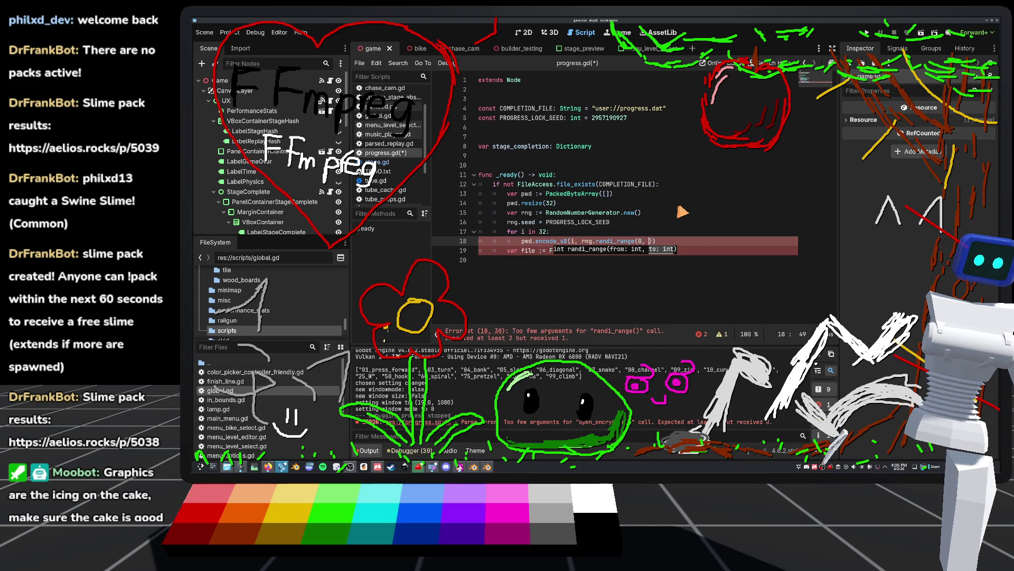
{"action": "type", "text": ")"}
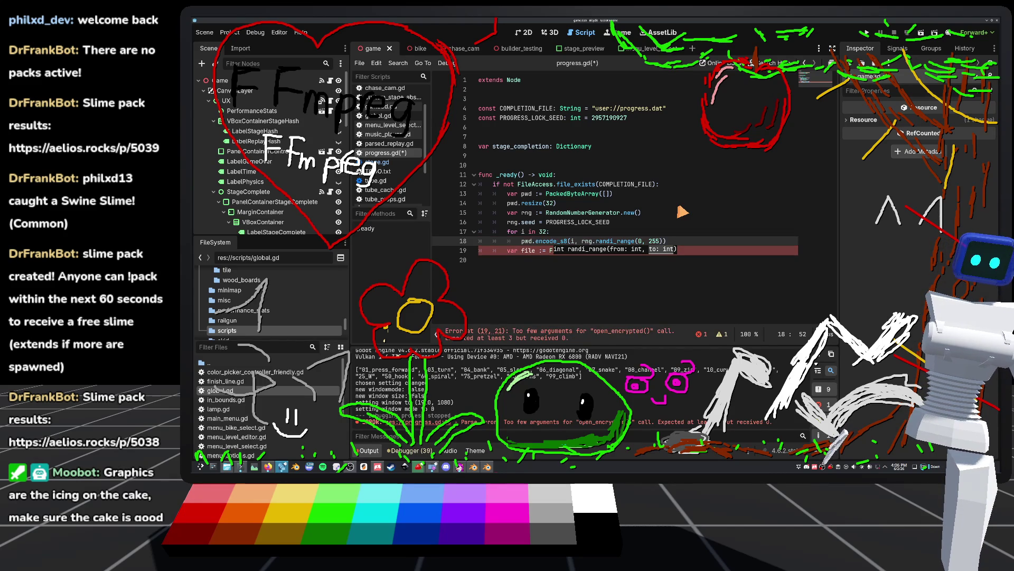
Try other randi_range bounds, then undo back to (0, 255).
{"action": "left_click", "coordinate": [641, 165]}
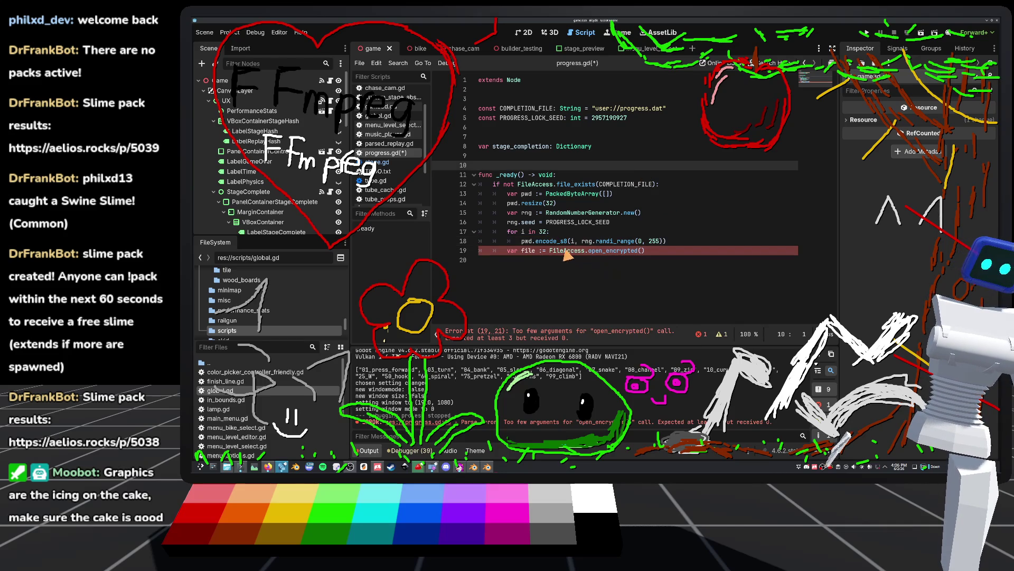
{"action": "mouse_move", "coordinate": [568, 251]}
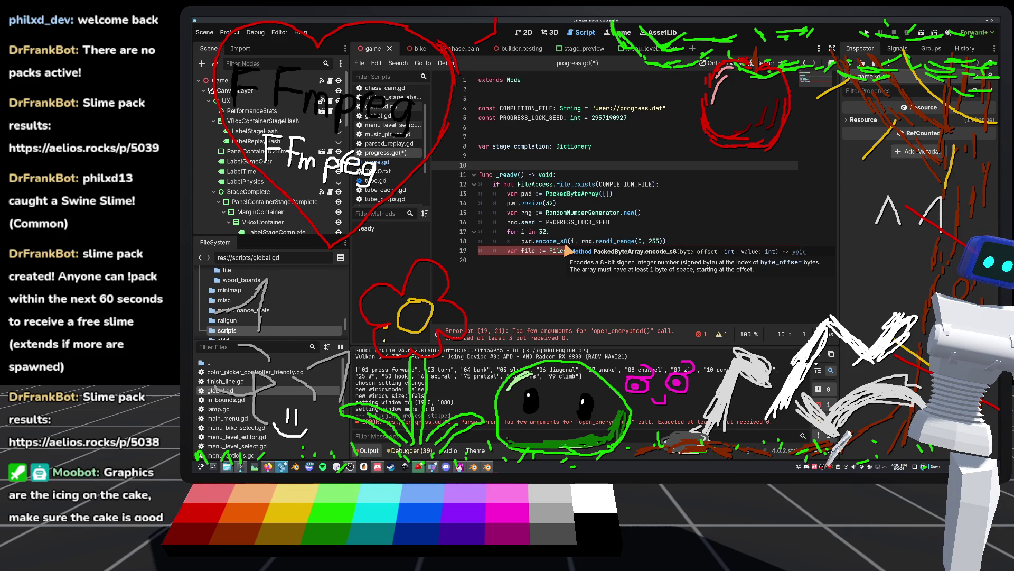
{"action": "left_click", "coordinate": [639, 241]}
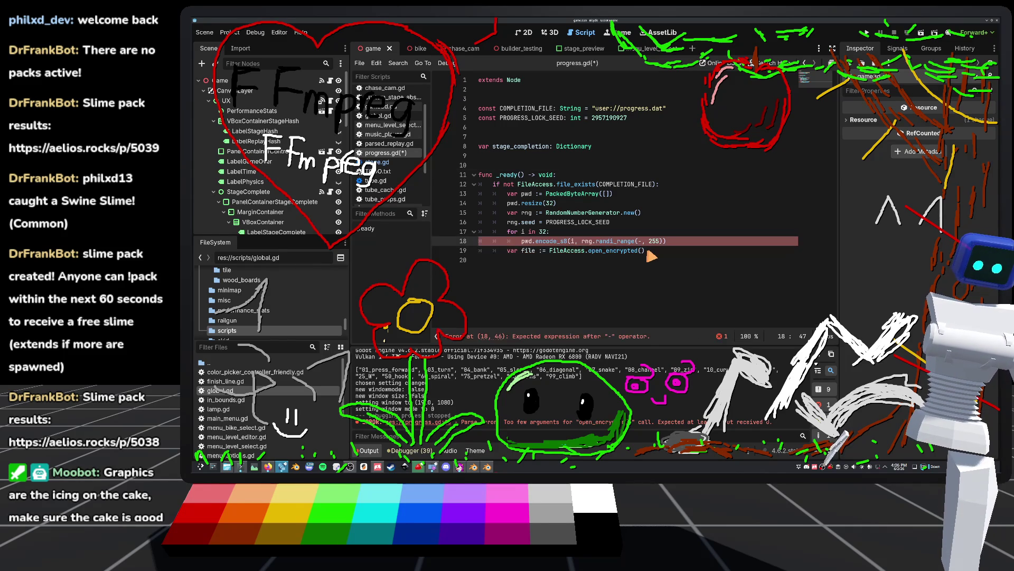
{"action": "type", "text": "128"}
{"action": "left_click", "coordinate": [661, 240]}
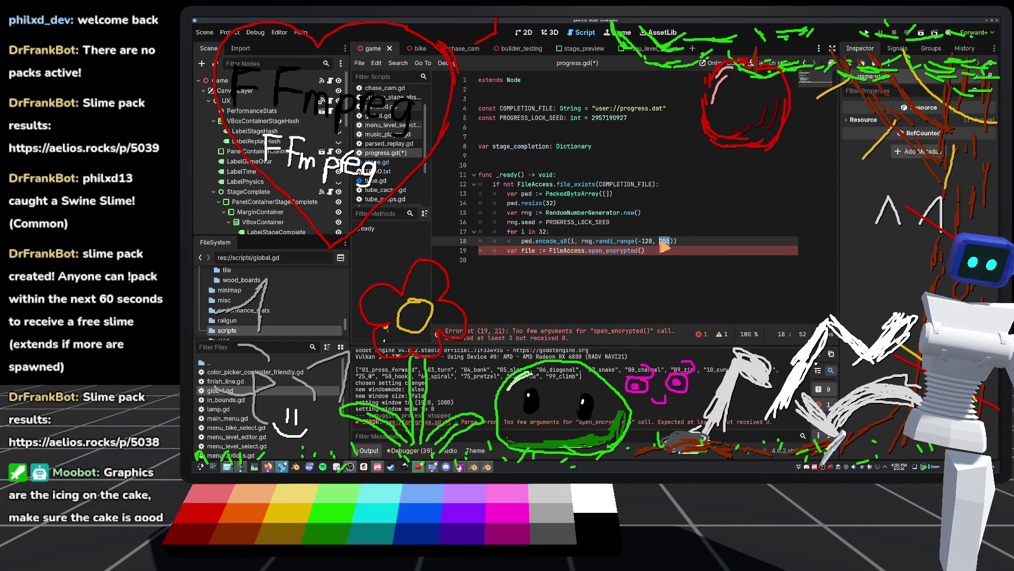
{"action": "type", "text": "127"}
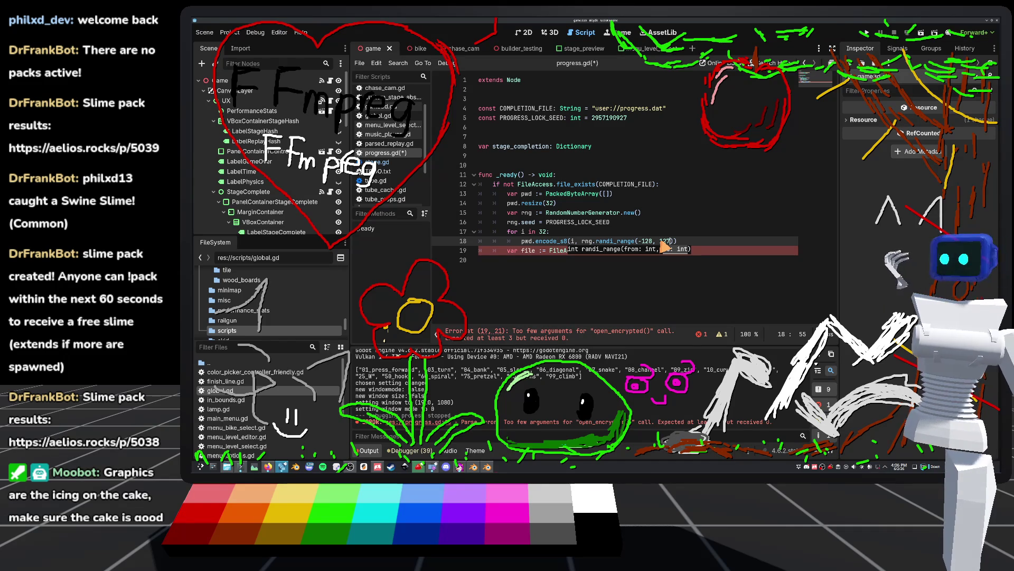
{"action": "key", "text": "BackSpace"}
{"action": "key", "text": "ctrl+z"}
{"action": "key", "text": "ctrl+z"}
{"action": "key", "text": "ctrl+z"}
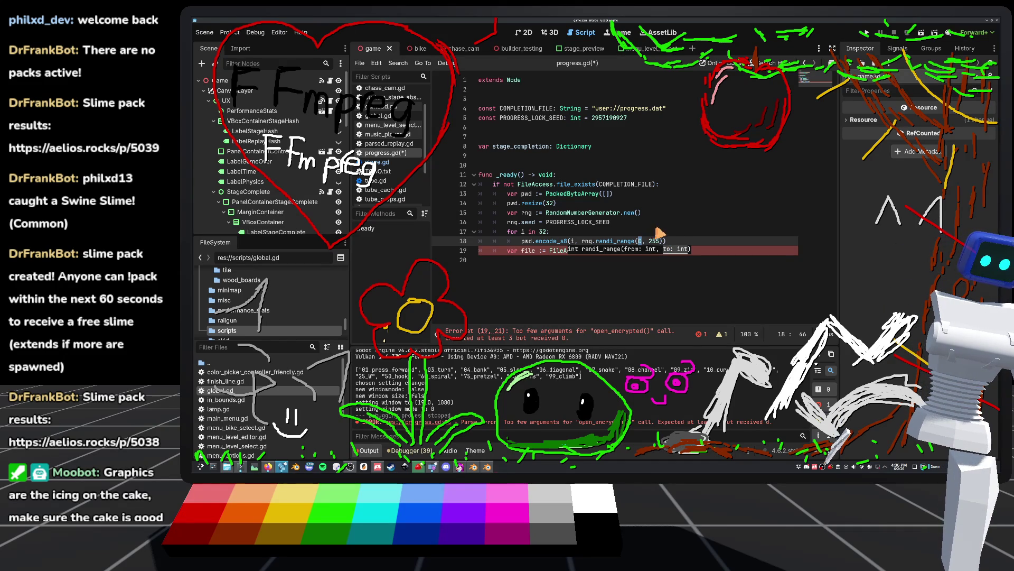
Open a new line after line 18 of the loop.
{"action": "left_click", "coordinate": [655, 232]}
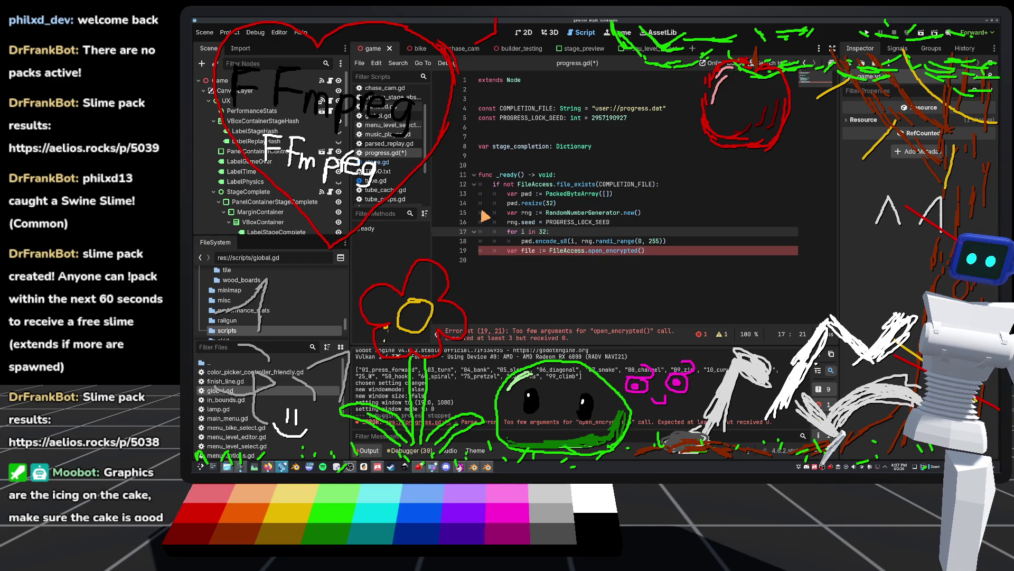
{"action": "left_click", "coordinate": [695, 244]}
{"action": "key", "text": "Return"}
Add print(pwd) after the key is generated, comment out the open_encrypted line, and save.
{"action": "type", "text": "nt(pwd"}
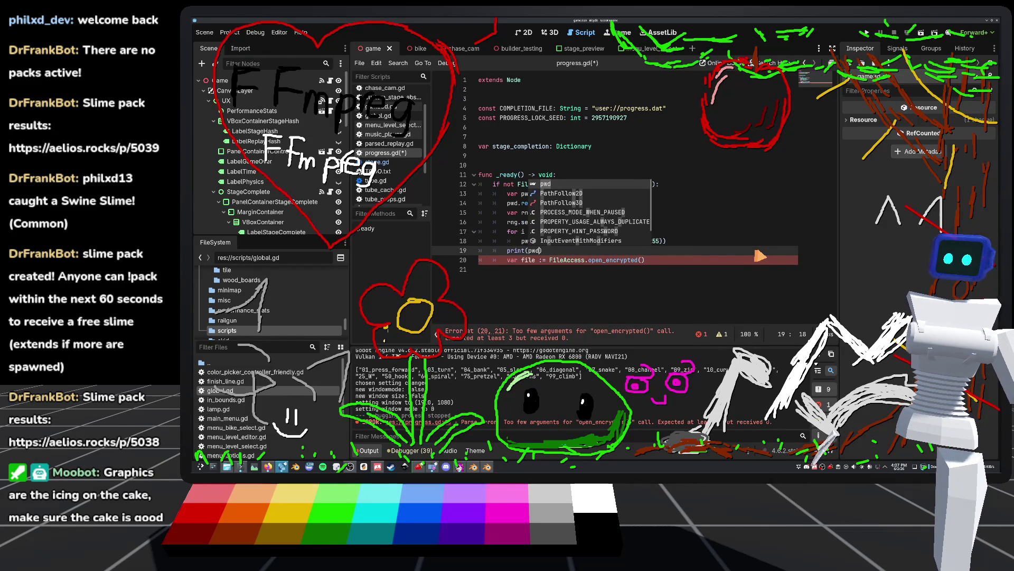
{"action": "left_click", "coordinate": [609, 297]}
{"action": "left_click", "coordinate": [503, 260]}
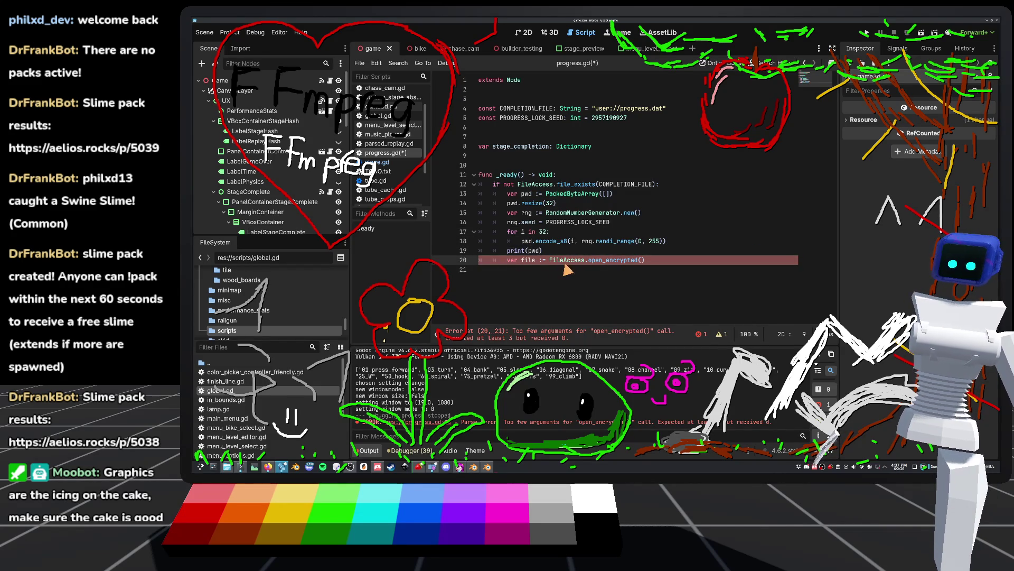
{"action": "type", "text": "#"}
{"action": "key", "text": "ctrl+s"}
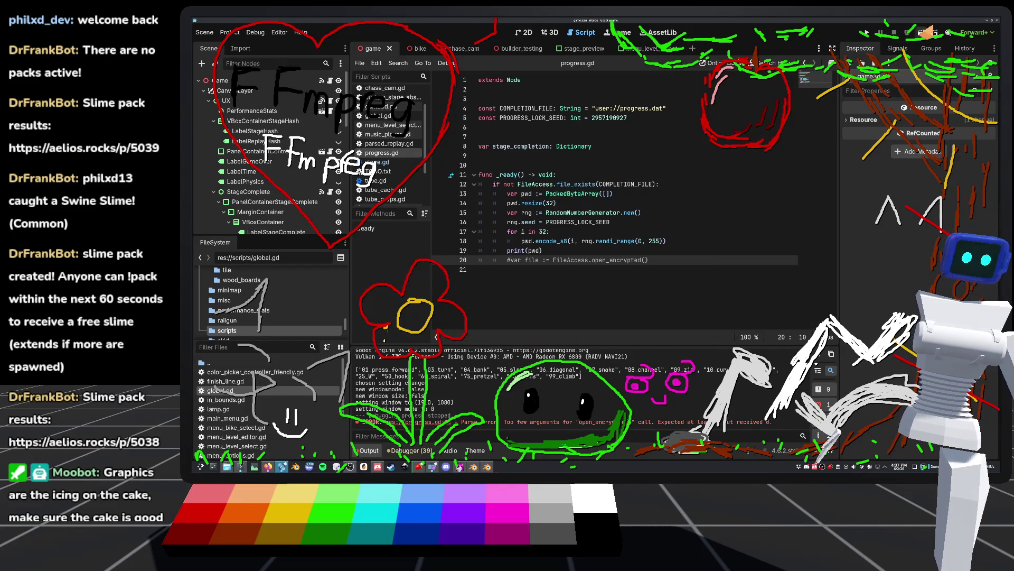
Test-run the game to print the 32 pwd bytes, stop it, and uncomment open_encrypted.
{"action": "left_click", "coordinate": [868, 33]}
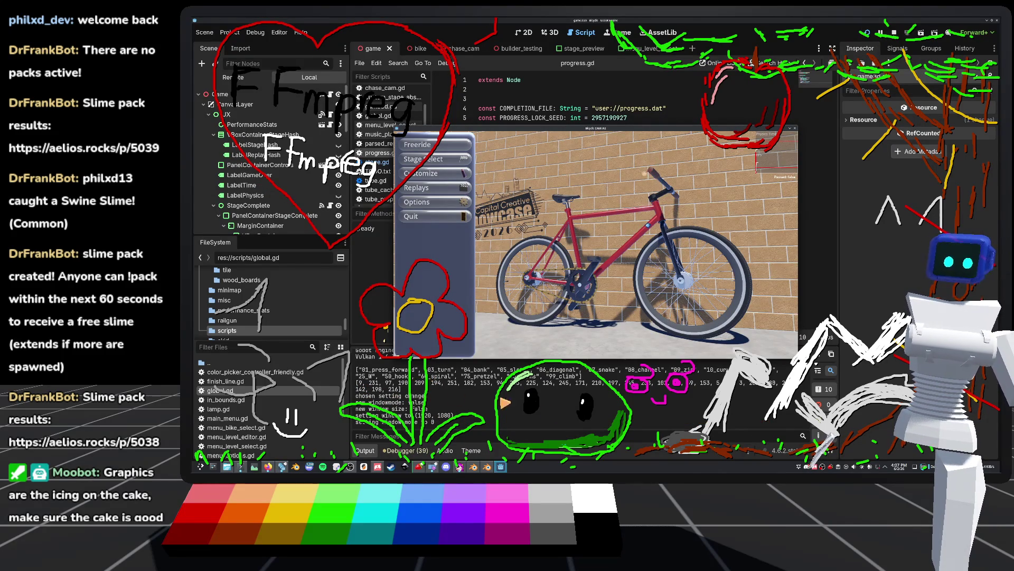
{"action": "left_click", "coordinate": [878, 35]}
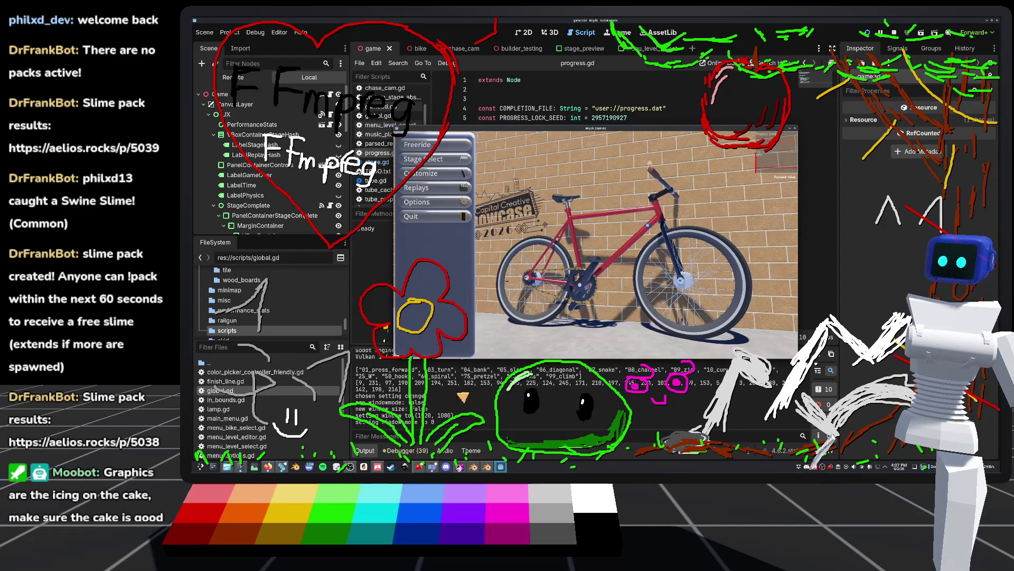
{"action": "left_click", "coordinate": [897, 33]}
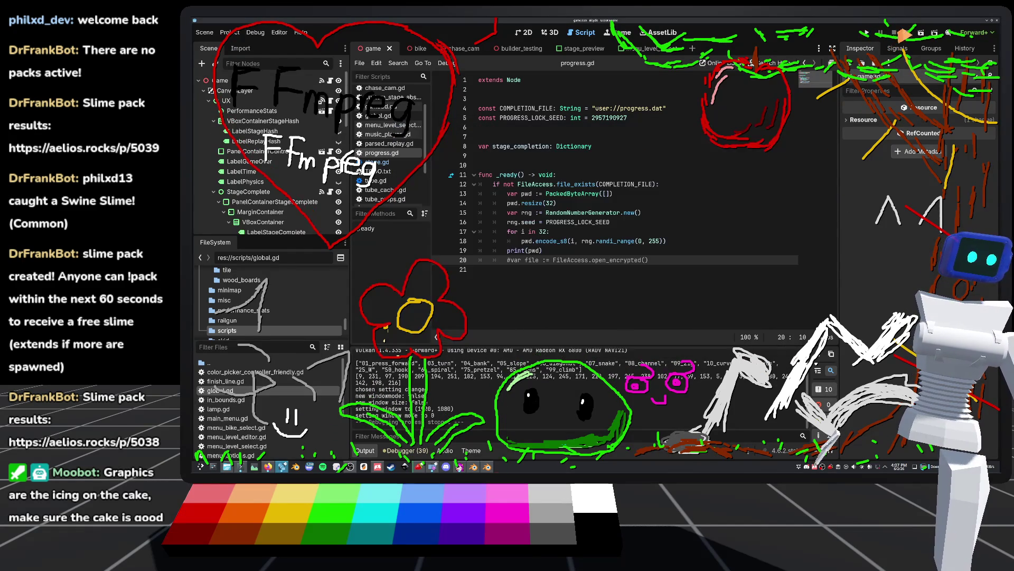
{"action": "key", "text": "BackSpace"}
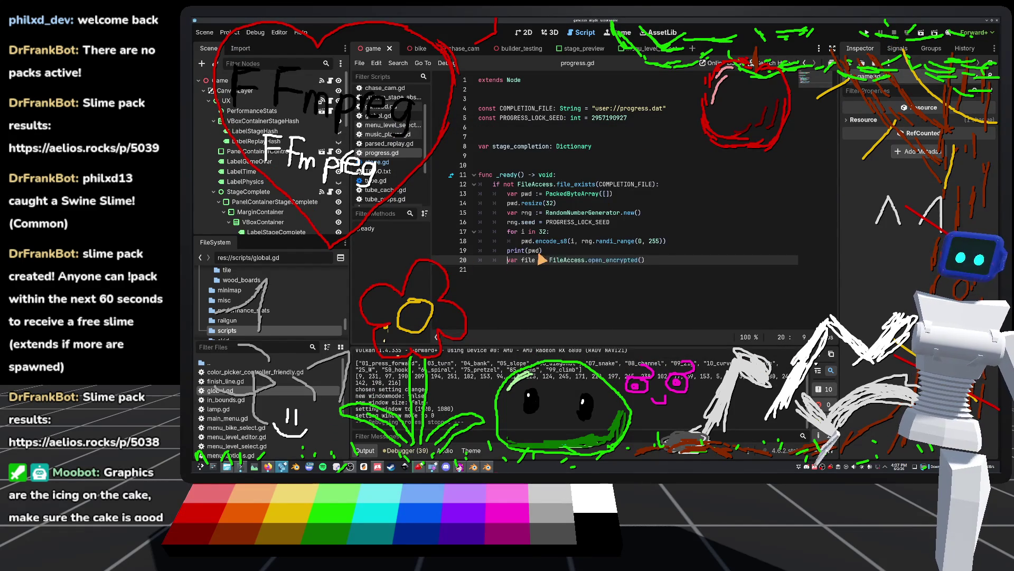
Fill open_encrypted's arguments with COMPLETION_FILE and FileAccess.WRITE, then look up its documentation.
{"action": "left_click", "coordinate": [624, 233]}
{"action": "left_click", "coordinate": [641, 268]}
{"action": "key", "text": "BackSpace"}
{"action": "key", "text": "BackSpace"}
{"action": "type", "text": "("}
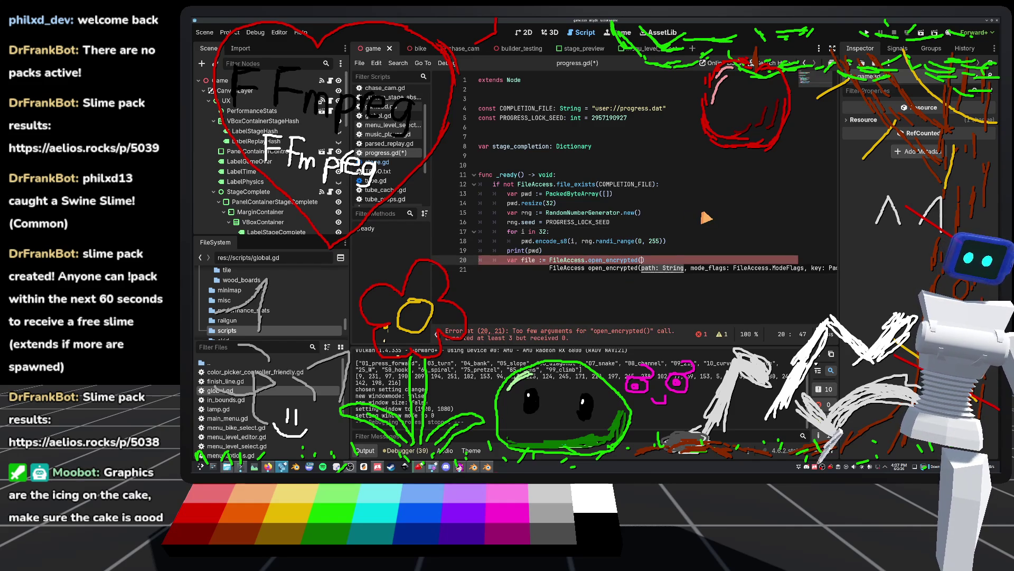
{"action": "type", "text": "COMPLETION_FILE,"}
{"action": "key", "text": "Return"}
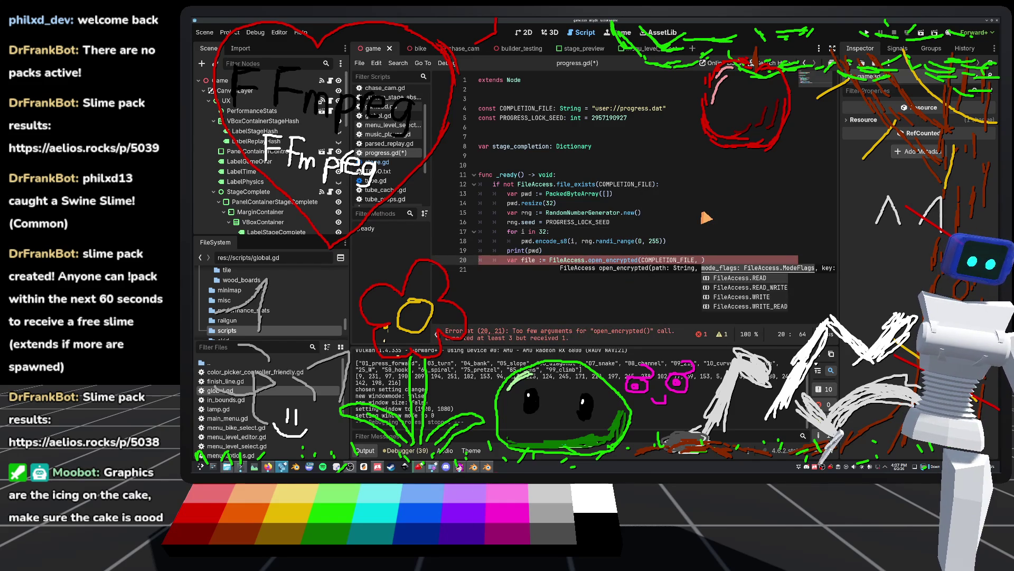
{"action": "key", "text": "Down"}
{"action": "key", "text": "Down"}
{"action": "key", "text": "Return"}
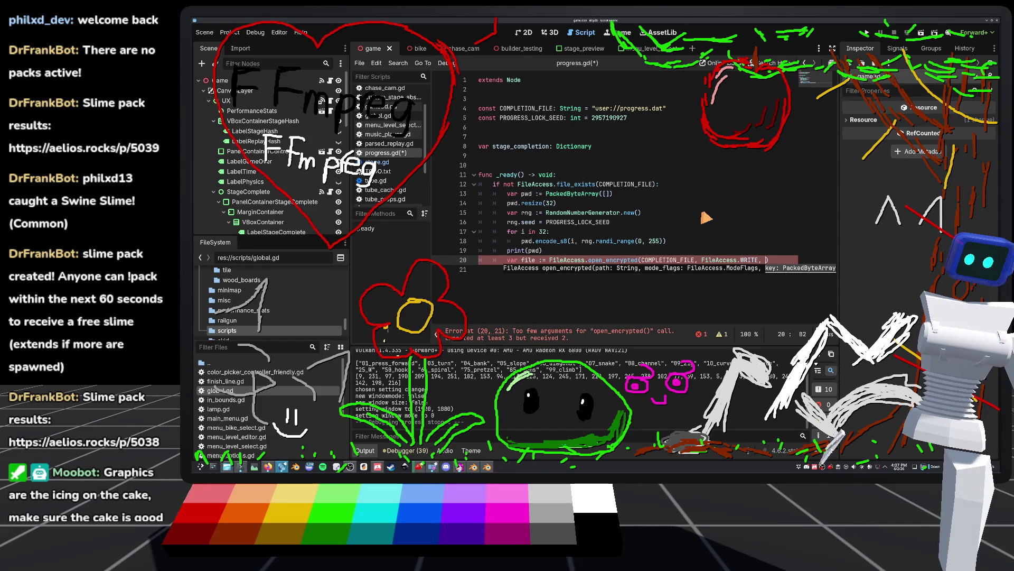
{"action": "type", "text": "pwd,"}
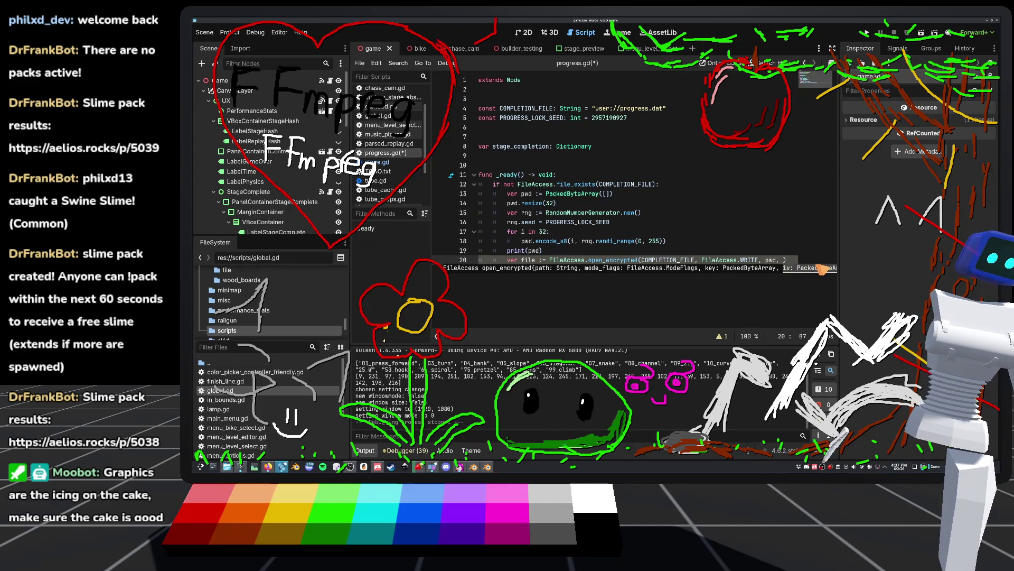
{"action": "left_click", "coordinate": [604, 269], "text": "ctrl"}
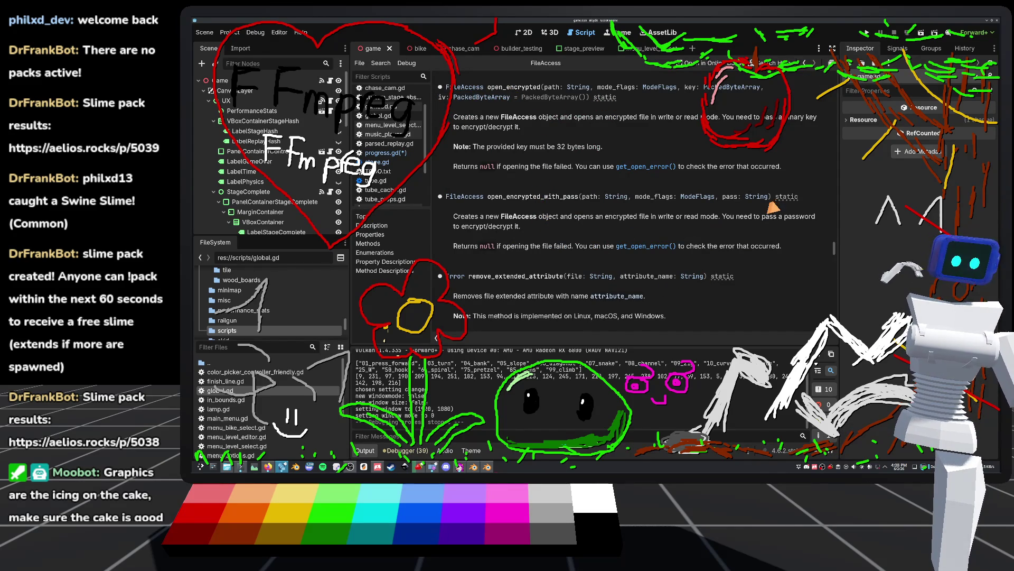
Read through the FileAccess open_encrypted docs, then open the Game node's script game3d.gd.
{"action": "scroll", "coordinate": [528, 270], "scroll_direction": "up", "scroll_amount": 3}
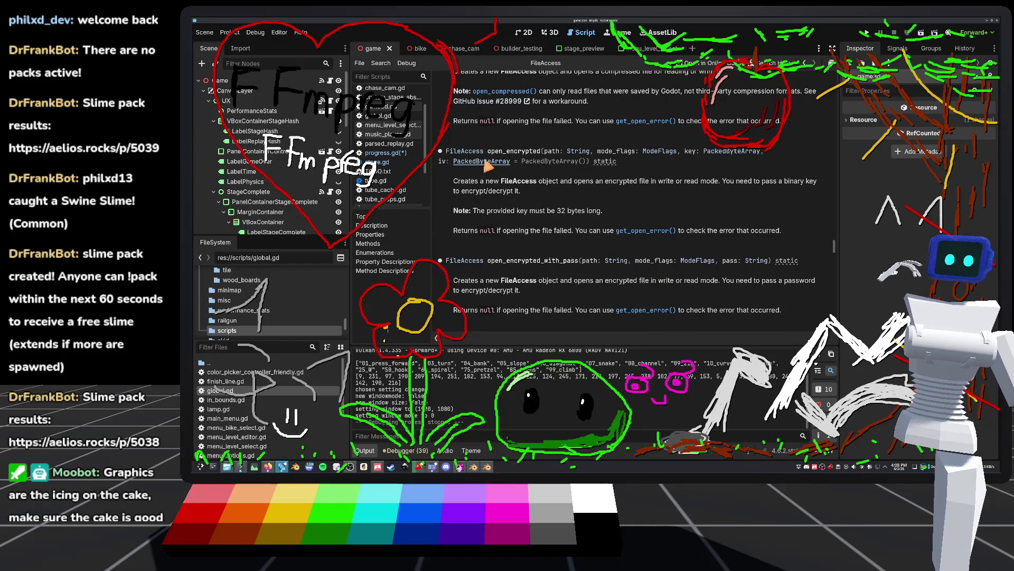
{"action": "scroll", "coordinate": [570, 174], "scroll_direction": "up", "scroll_amount": 1}
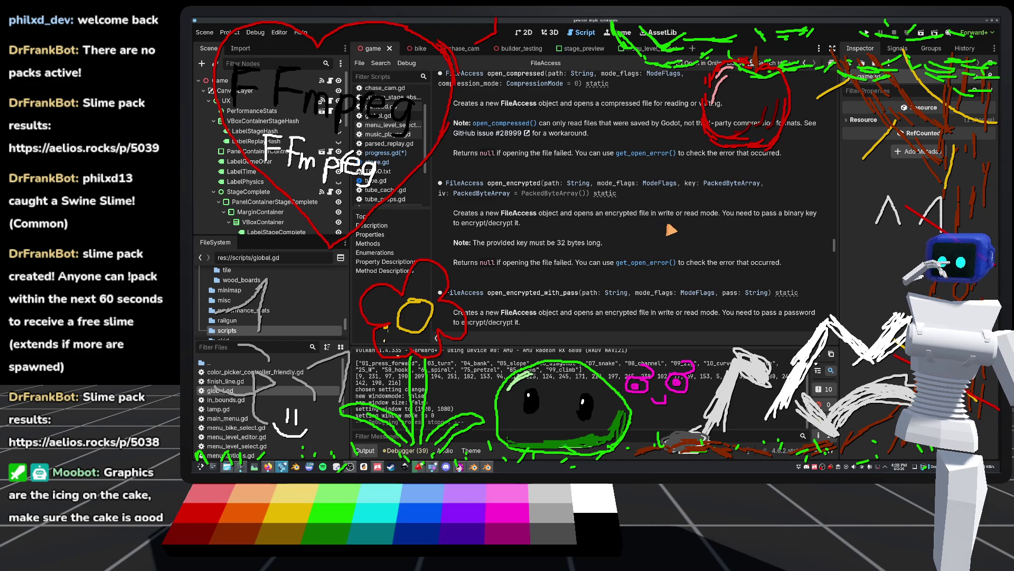
{"action": "left_click", "coordinate": [330, 81]}
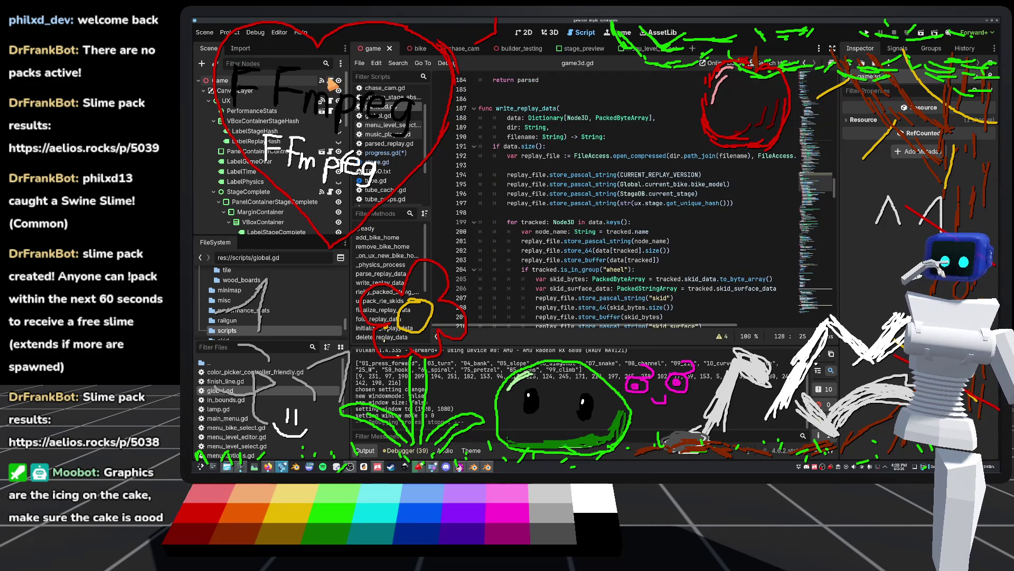
Cycle through the scene tabs back to the game scene's progress.gd script.
{"action": "left_click", "coordinate": [415, 48]}
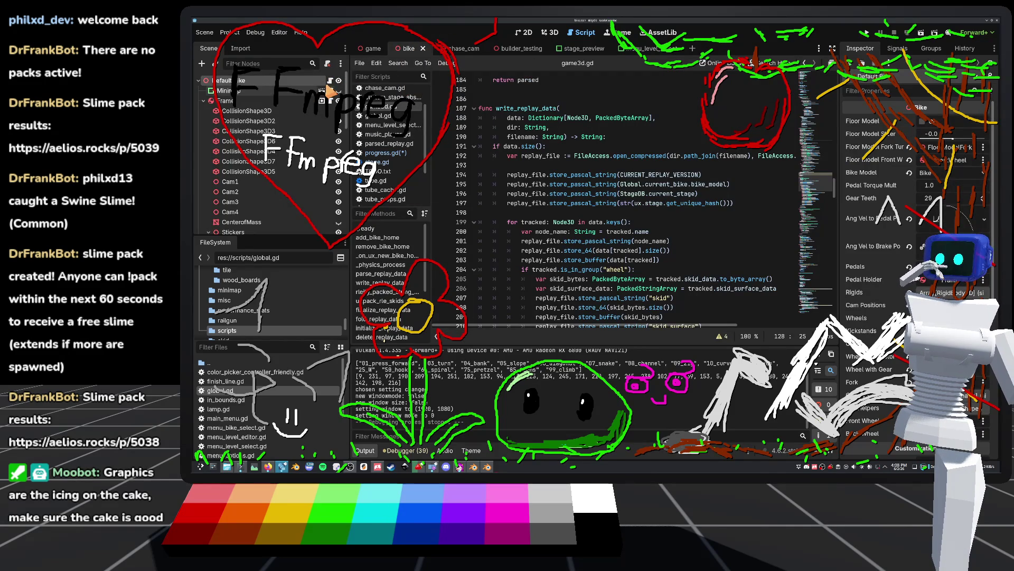
{"action": "left_click", "coordinate": [520, 48]}
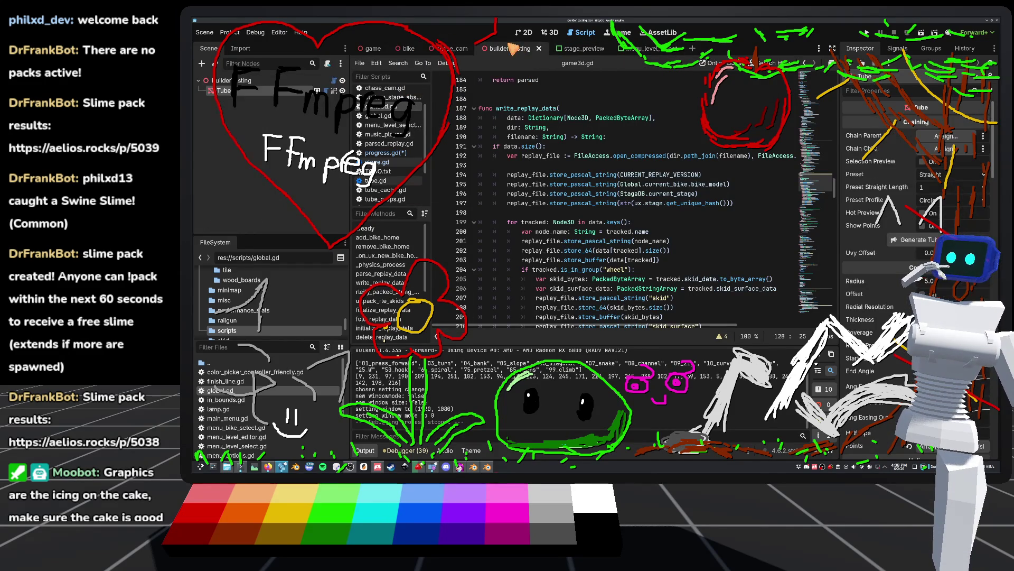
{"action": "left_click", "coordinate": [450, 49]}
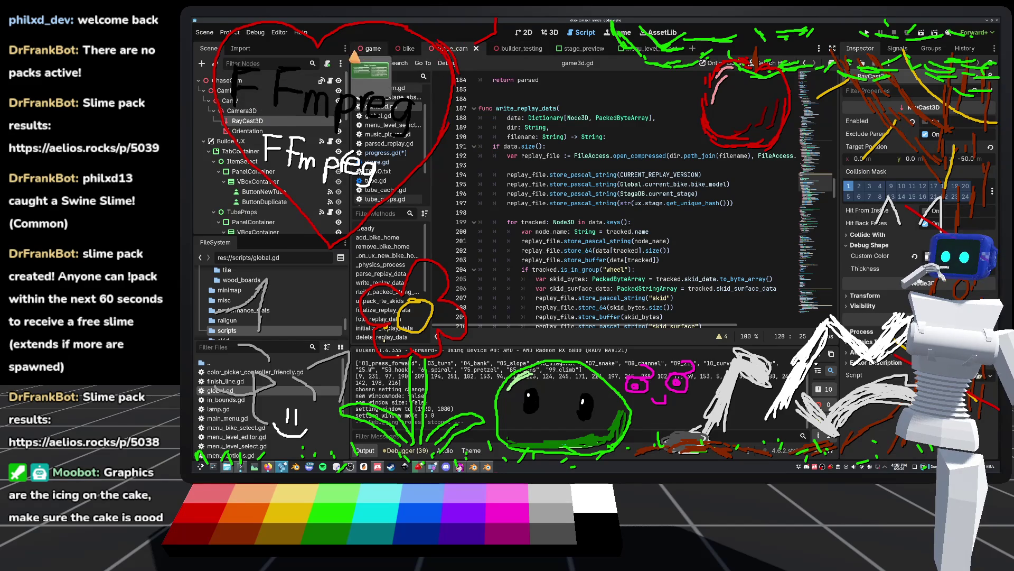
{"action": "left_click", "coordinate": [371, 48]}
{"action": "left_click", "coordinate": [386, 152]}
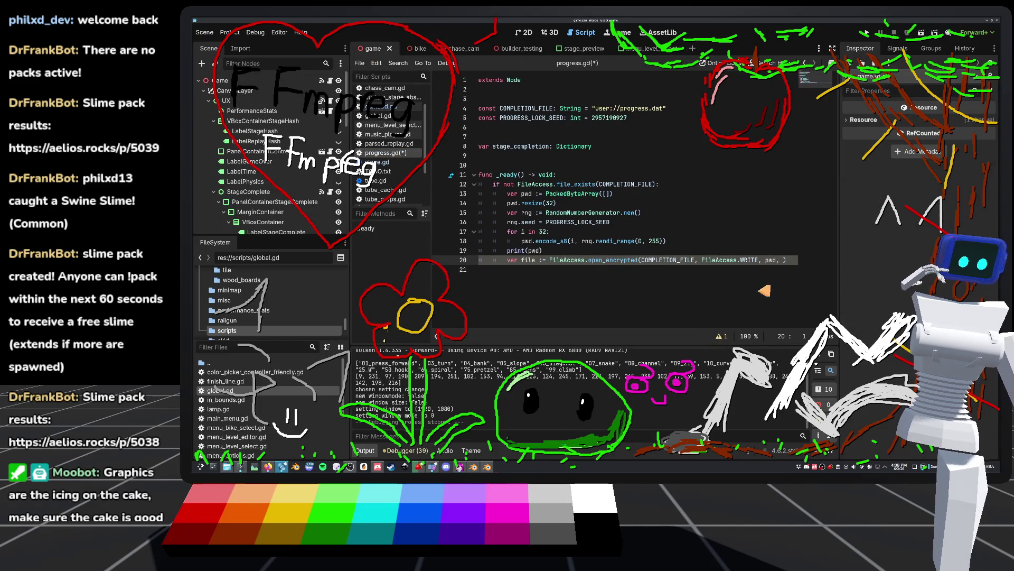
Make line 20 read open_encrypted(COMPLETION_FILE, FileAccess.WRITE, pwd) and save the script.
{"action": "left_click", "coordinate": [786, 260]}
{"action": "key", "text": "BackSpace"}
{"action": "key", "text": "BackSpace"}
{"action": "key", "text": "BackSpace"}
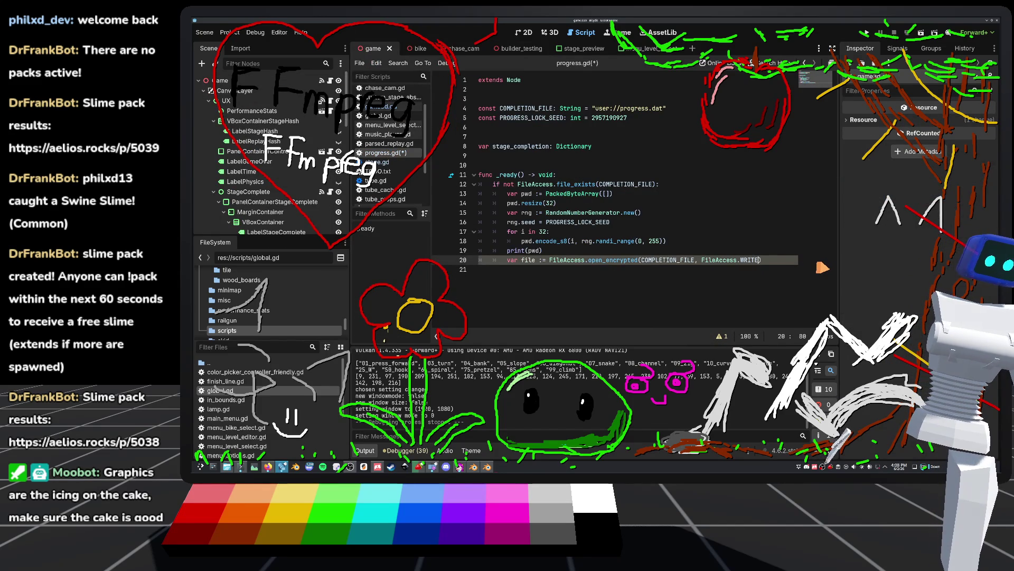
{"action": "left_click", "coordinate": [724, 235]}
{"action": "left_click", "coordinate": [597, 338]}
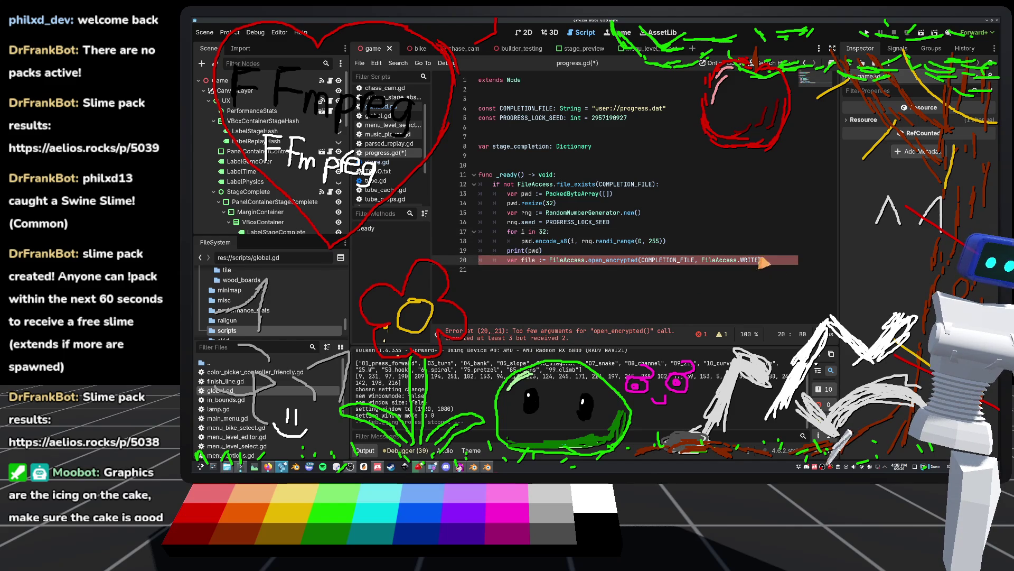
{"action": "mouse_move", "coordinate": [754, 263]}
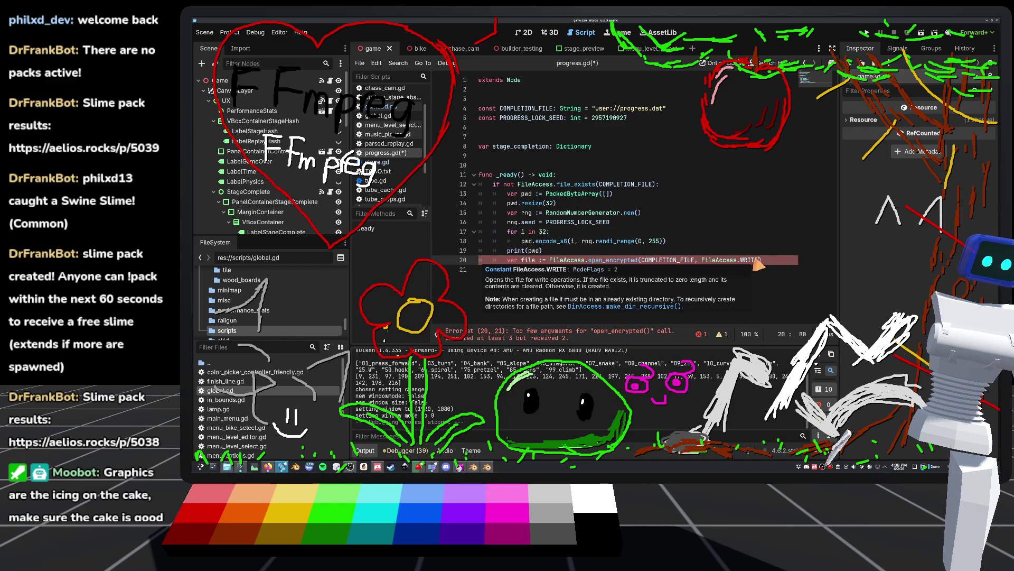
{"action": "type", "text": ", pwd"}
{"action": "key", "text": "ctrl+s"}
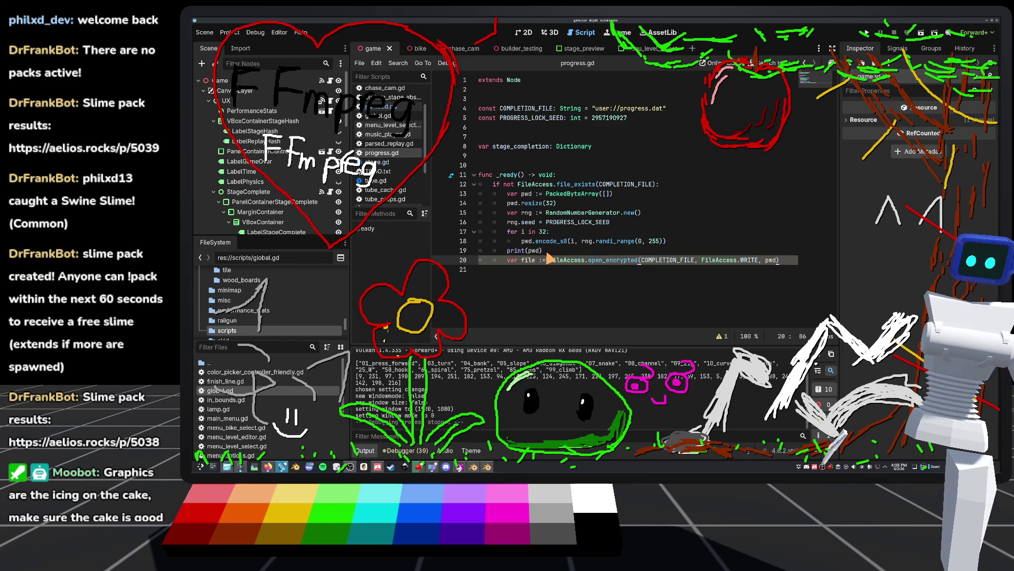
{"action": "left_click_drag", "start_coordinate": [540, 250], "coordinate": [489, 253]}
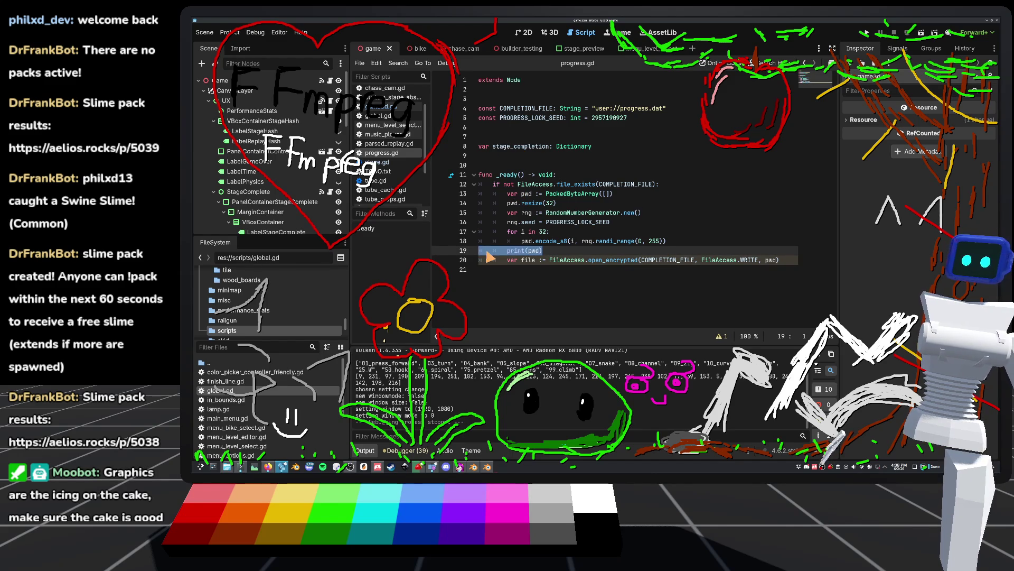
Delete print(pwd) and move the key-generation lines to the start of _ready.
{"action": "key", "text": "BackSpace"}
{"action": "key", "text": "BackSpace"}
{"action": "left_click_drag", "start_coordinate": [673, 243], "coordinate": [508, 193]}
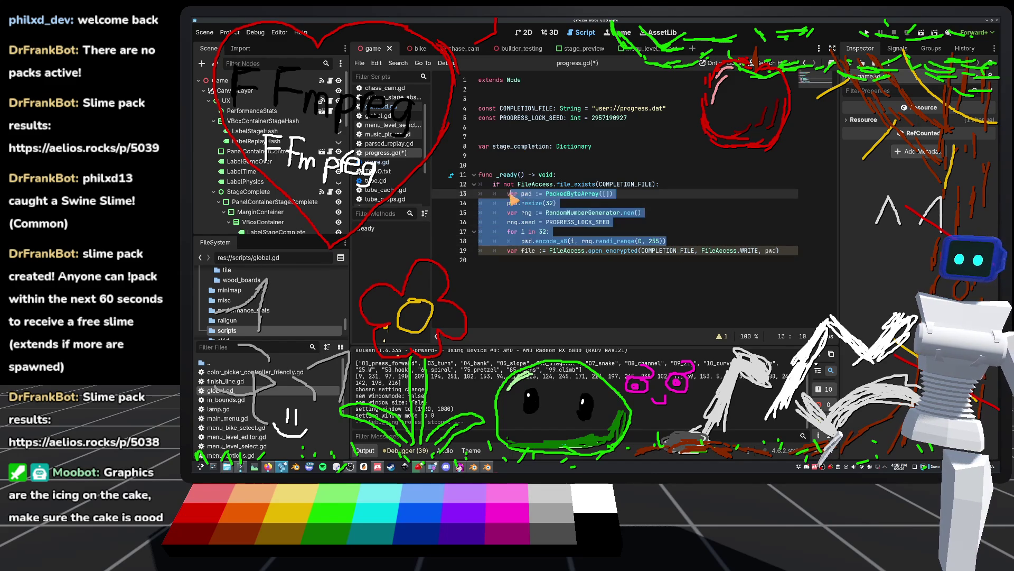
{"action": "key", "text": "BackSpace"}
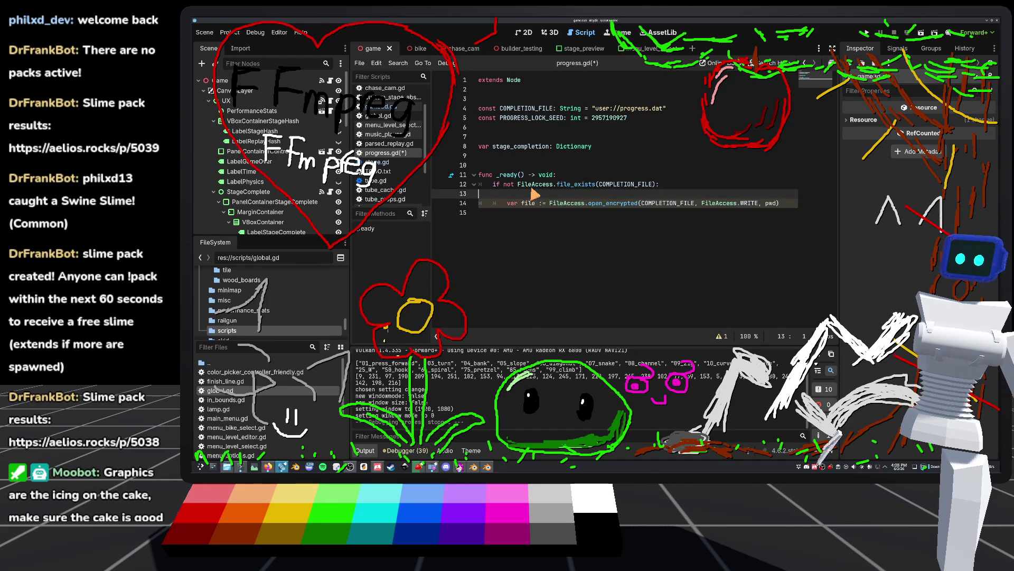
{"action": "key", "text": "BackSpace"}
{"action": "left_click", "coordinate": [568, 180]}
{"action": "key", "text": "Return"}
{"action": "type", "text": "var pwd := PackedByteArray([]) \t\tpwd.resize(32) \t\tvar rng := RandomNumberGenerator.new() \t\trng.seed = PROGRESS_LOCK_SEED \t\tfor i in 32: \t\t\tpwd.encode_s8(i, rng.randi_range(0, 255))"}
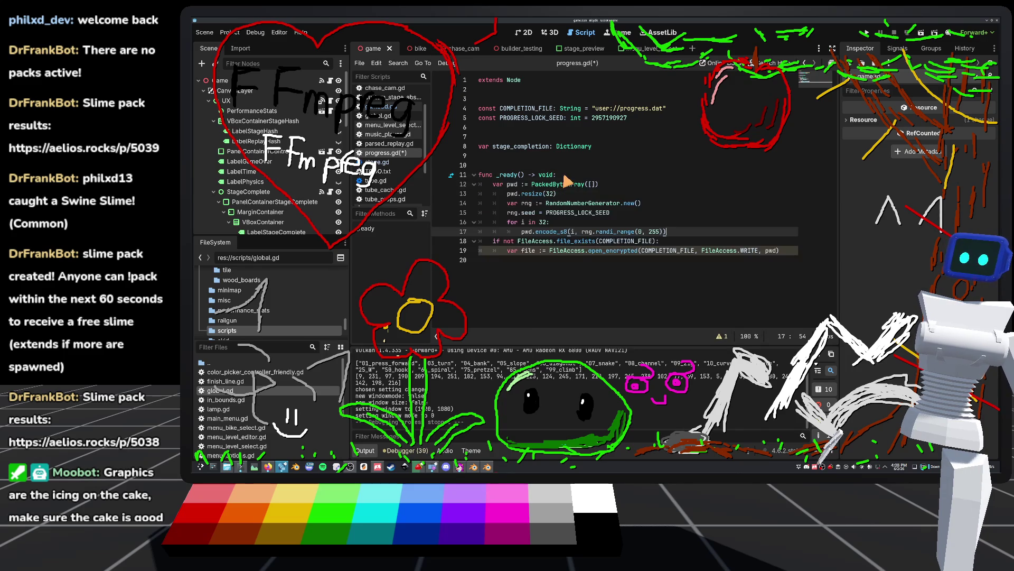
{"action": "left_click_drag", "start_coordinate": [674, 234], "coordinate": [480, 193]}
{"action": "key", "text": "shift+Tab"}
{"action": "key", "text": "ctrl+z"}
{"action": "left_click", "coordinate": [597, 151]}
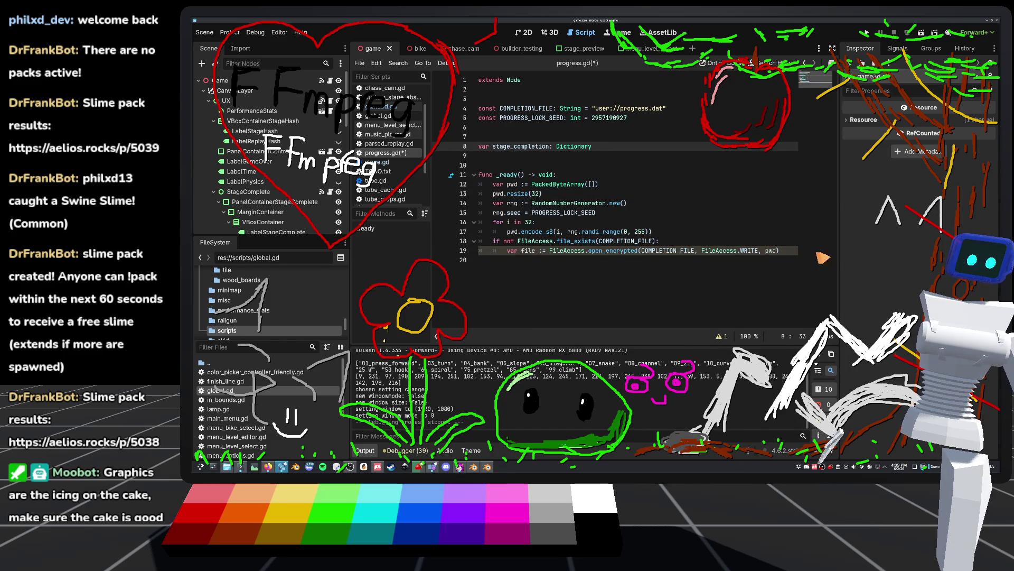
Add an else branch after the write call that calls FileAccess.open_encrypted.
{"action": "left_click", "coordinate": [794, 252]}
{"action": "key", "text": "Return"}
{"action": "type", "text": "else"}
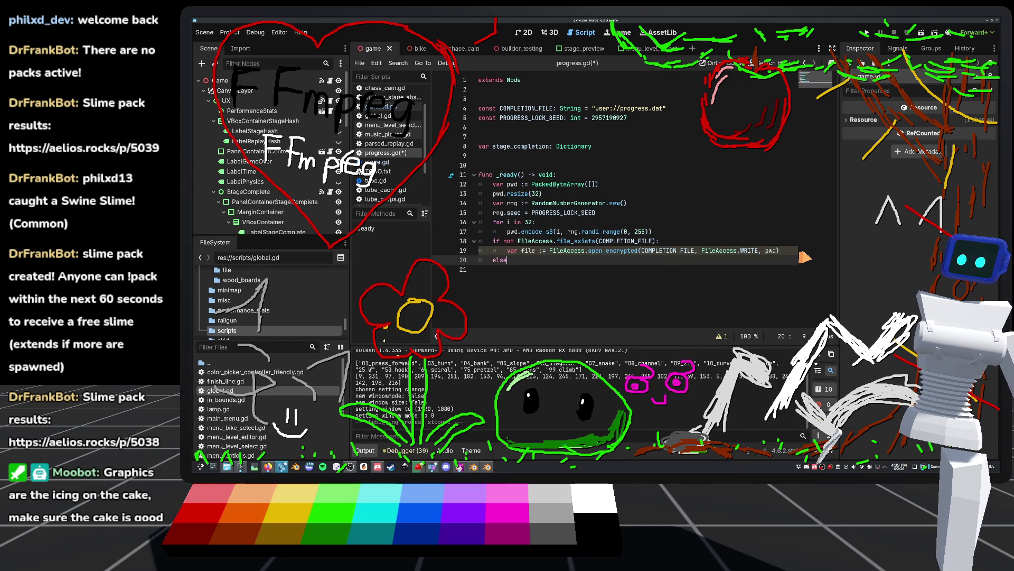
{"action": "type", "text": ":"}
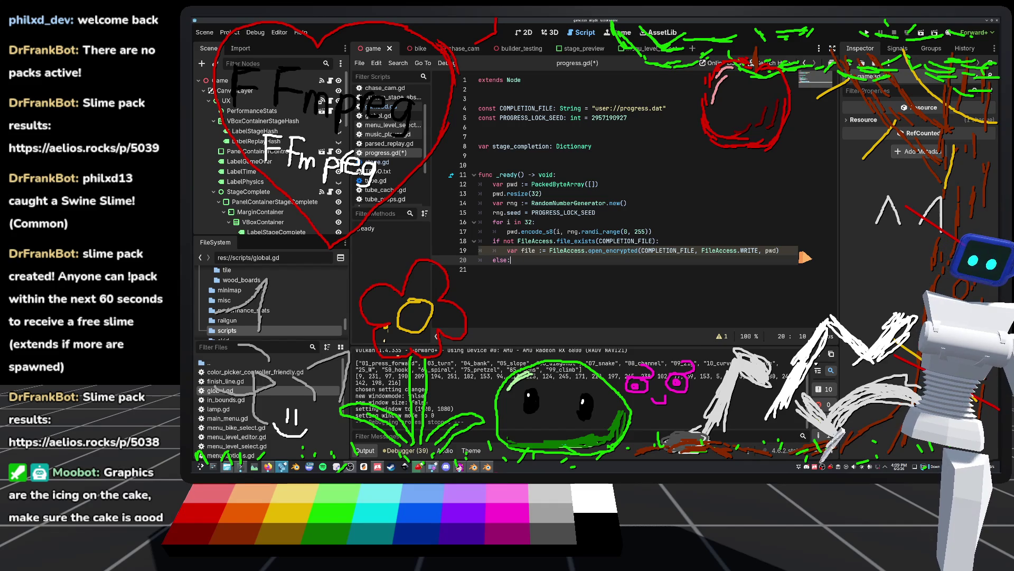
{"action": "key", "text": "Return"}
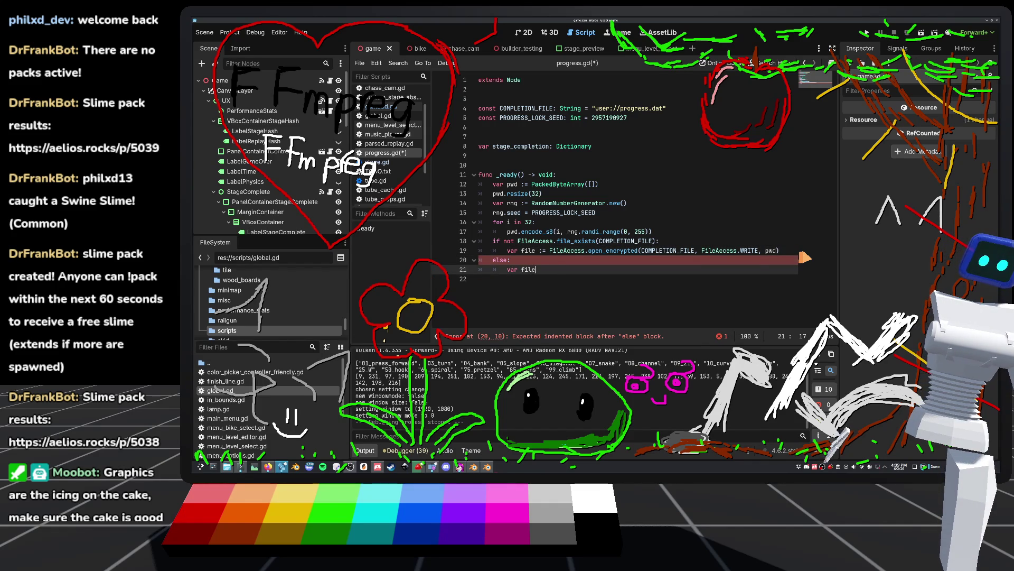
{"action": "type", "text": "var file :="}
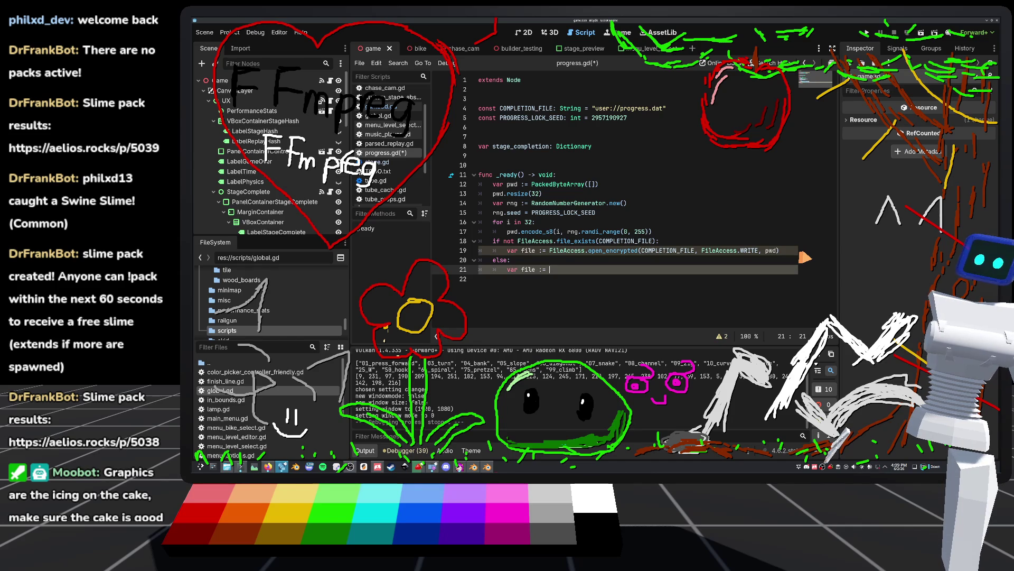
{"action": "type", "text": "FileAccess.openm"}
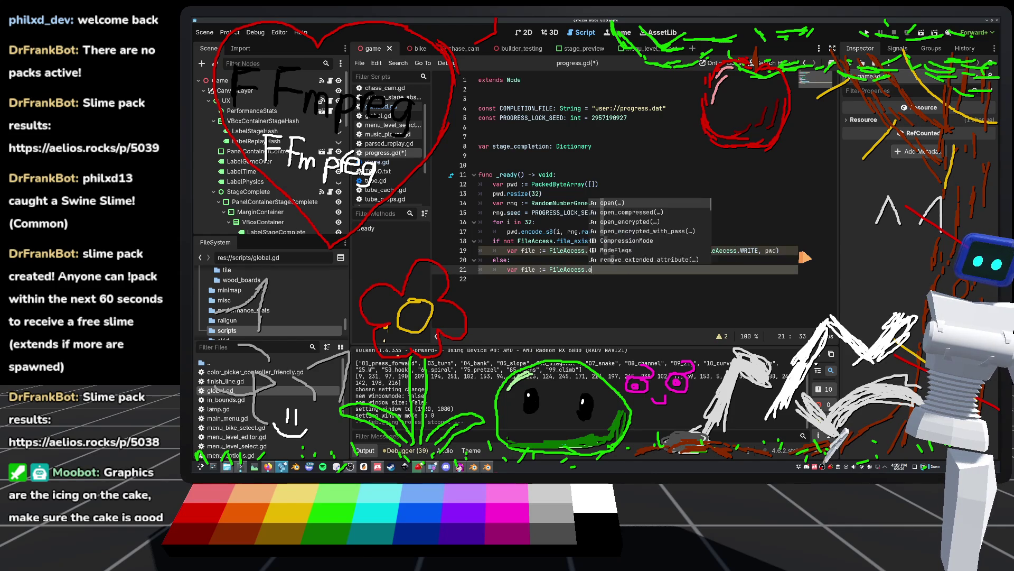
{"action": "key", "text": "BackSpace"}
{"action": "type", "text": "_"}
{"action": "key", "text": "Down"}
{"action": "key", "text": "Return"}
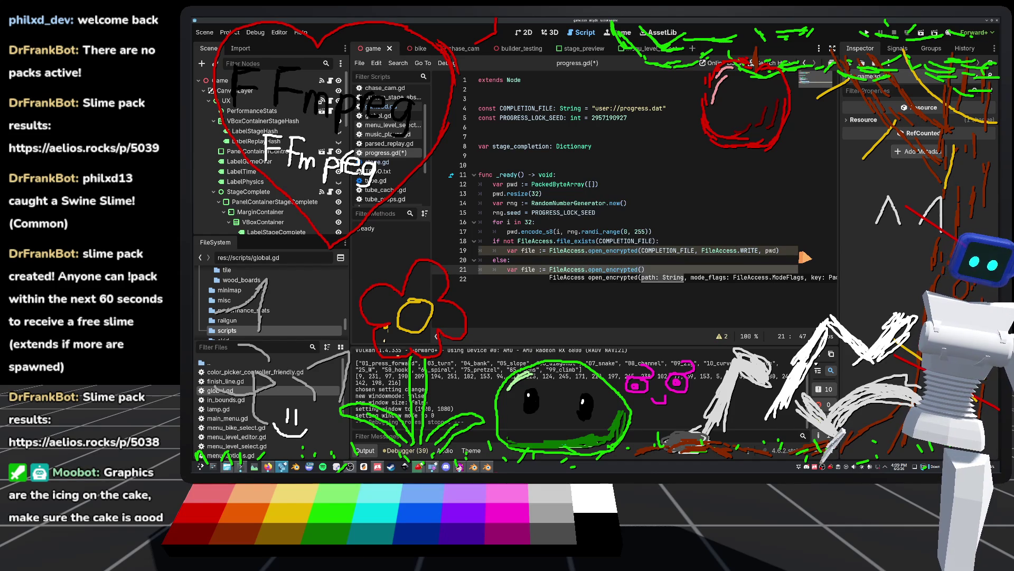
Pass COMPLETION_FILE, FileAccess.READ and pwd to the read call and save the script.
{"action": "type", "text": "mpl"}
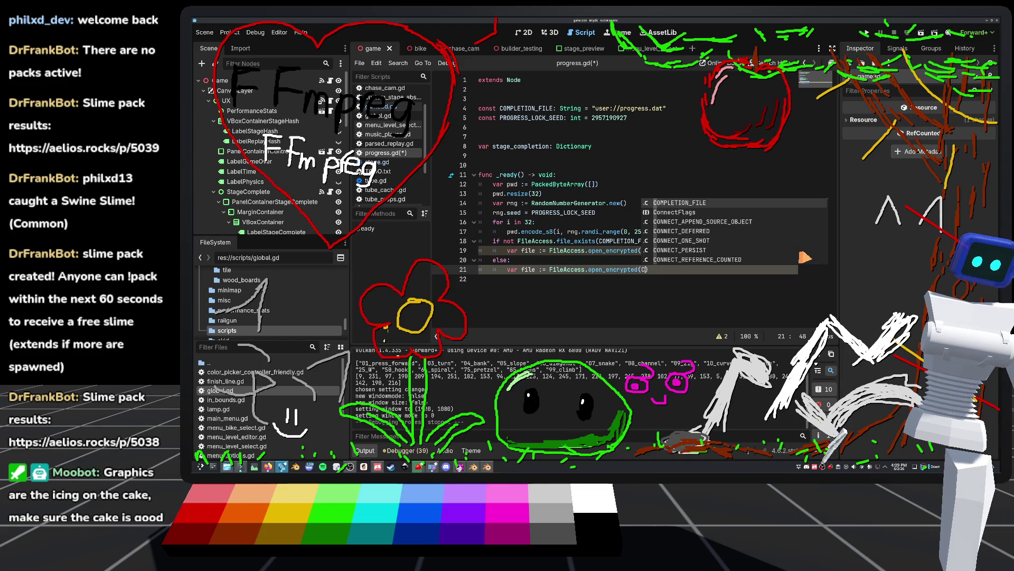
{"action": "key", "text": "Return"}
{"action": "type", "text": "FILE, F"}
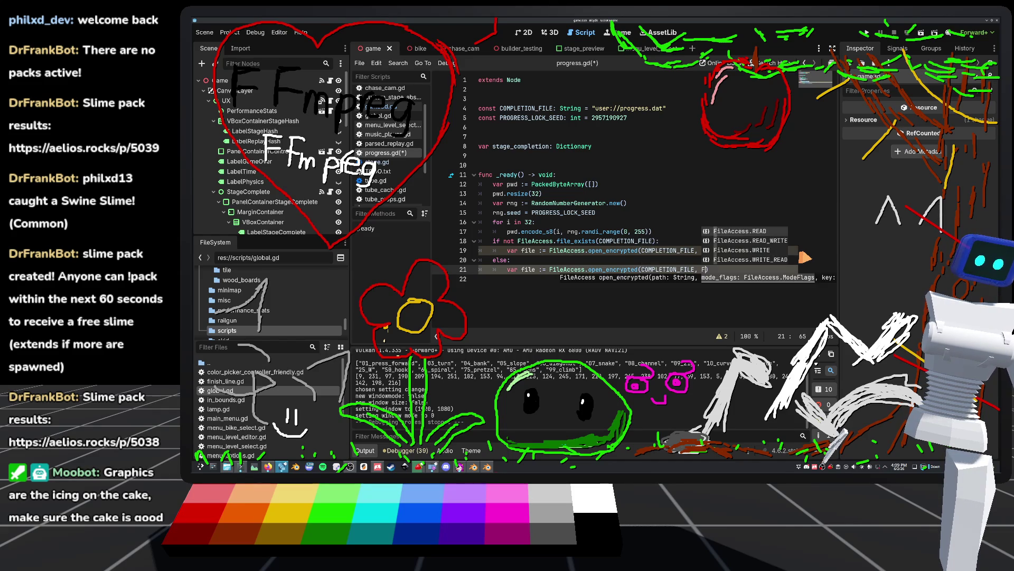
{"action": "type", "text": "I"}
{"action": "key", "text": "BackSpace"}
{"action": "key", "text": "BackSpace"}
{"action": "type", "text": "F"}
{"action": "key", "text": "BackSpace"}
{"action": "type", "text": "F"}
{"action": "key", "text": "BackSpace"}
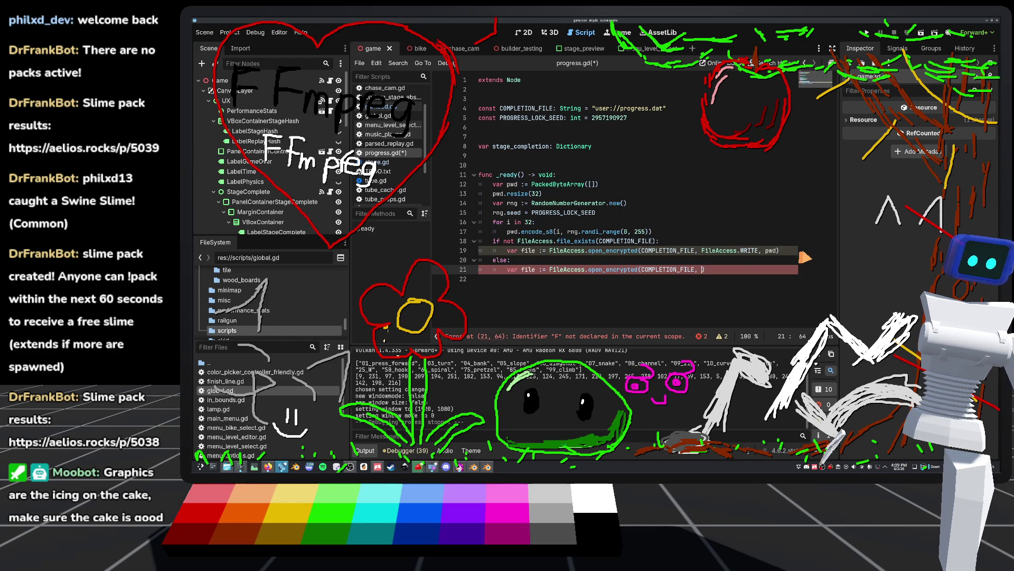
{"action": "key", "text": "ctrl+space"}
{"action": "key", "text": "Return"}
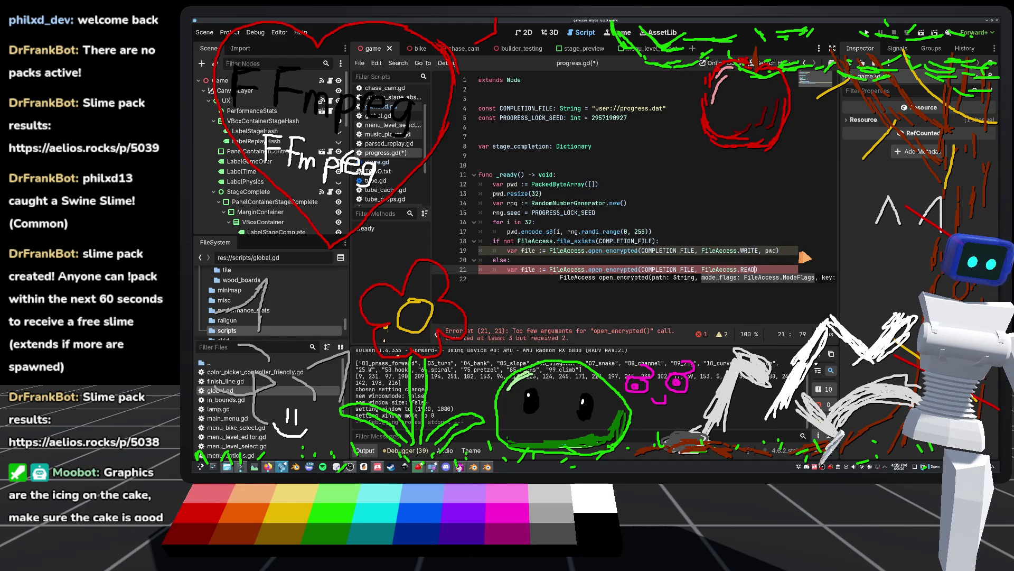
{"action": "type", "text": ", pwd"}
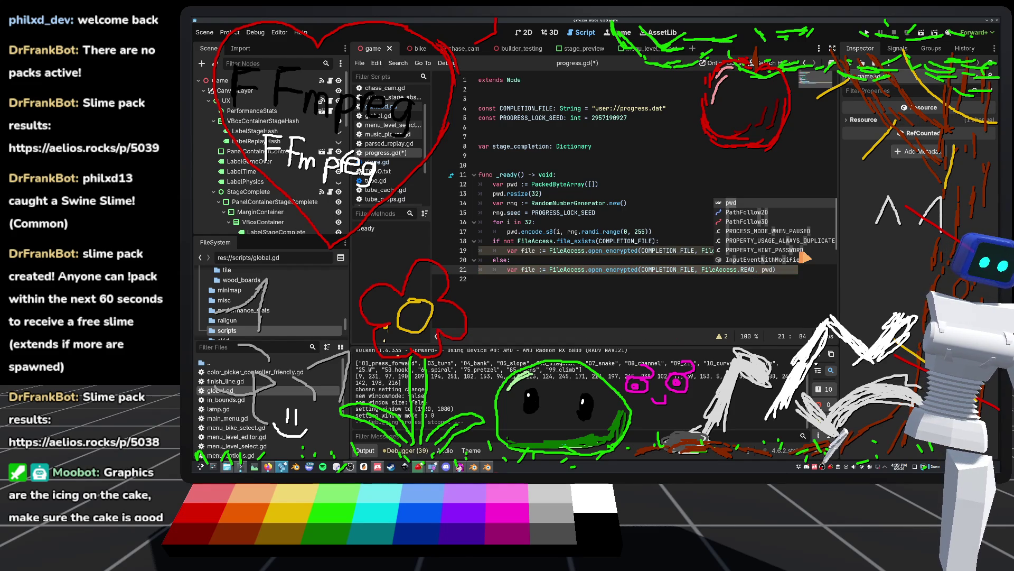
{"action": "left_click", "coordinate": [623, 194]}
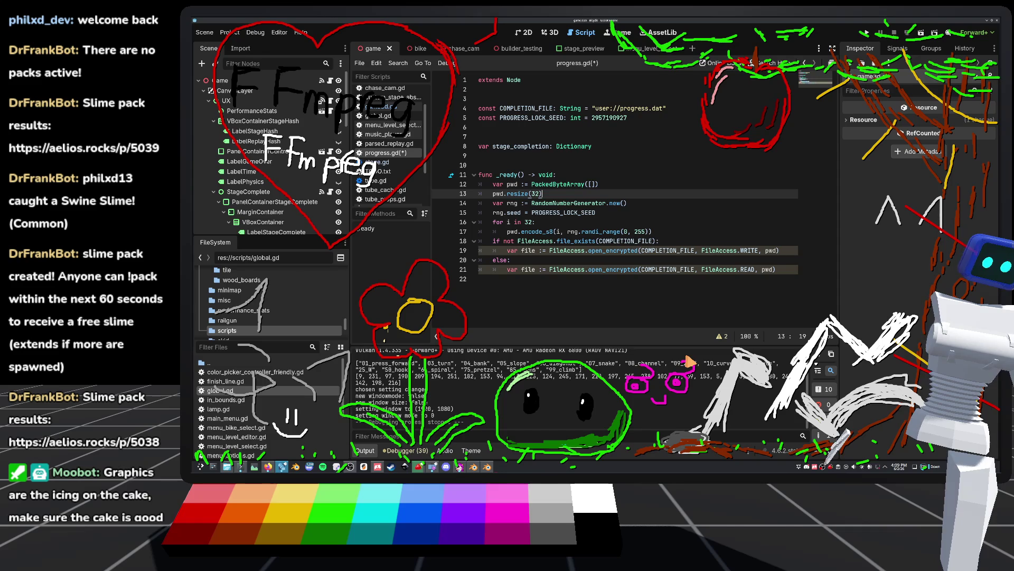
{"action": "key", "text": "ctrl+s"}
{"action": "left_click", "coordinate": [791, 251]}
{"action": "key", "text": "Return"}
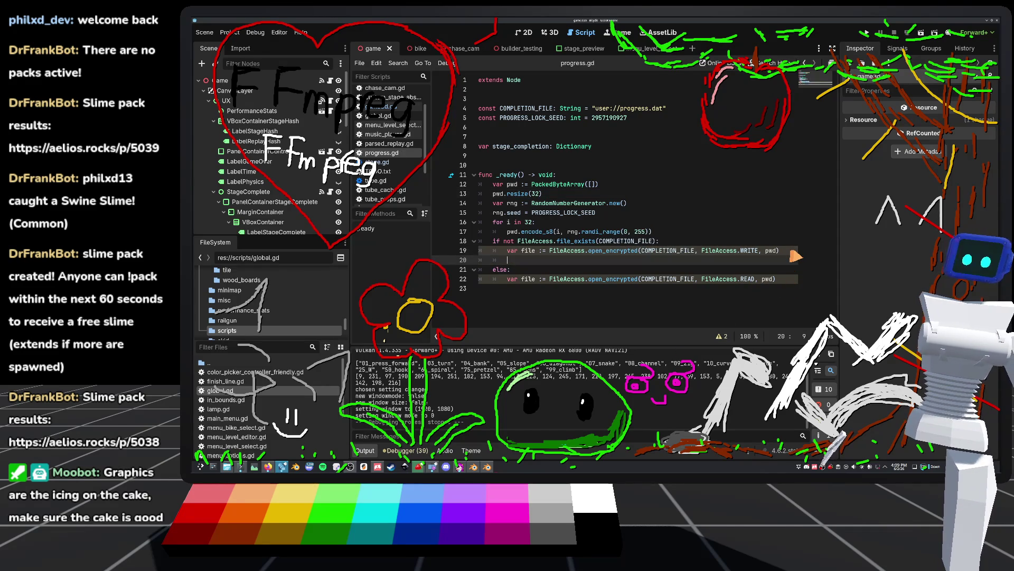
In the write branch, store the pascal string "save" and then call file.close().
{"action": "type", "text": "file."}
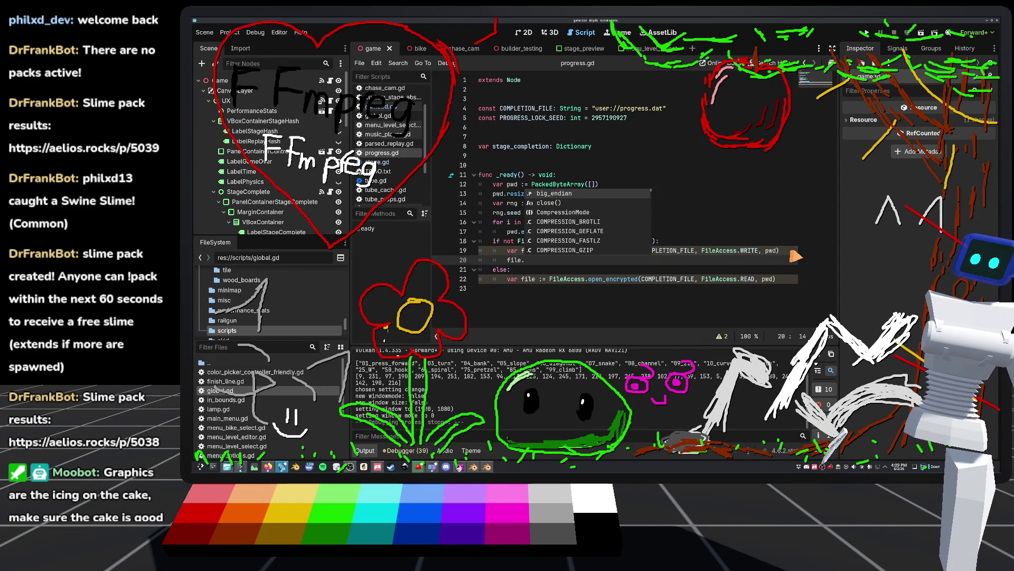
{"action": "type", "text": "store_"}
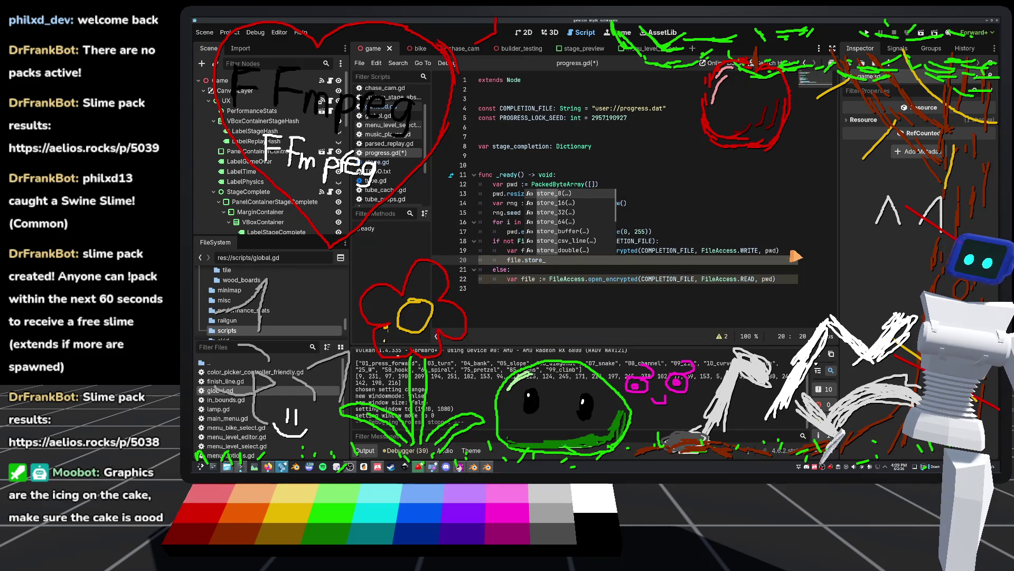
{"action": "type", "text": "pa"}
{"action": "key", "text": "Return"}
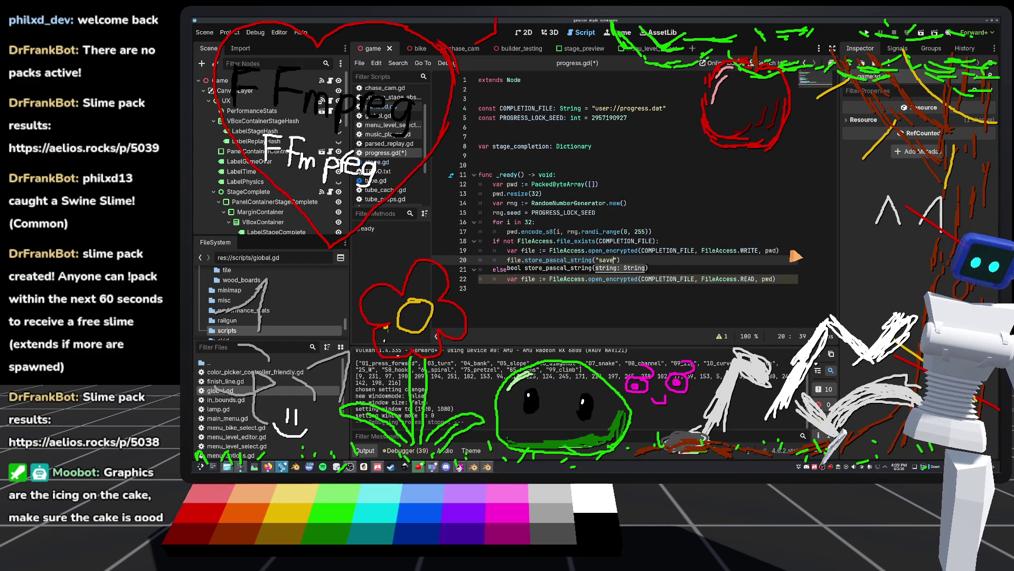
{"action": "key", "text": "Return"}
{"action": "type", "text": "f"}
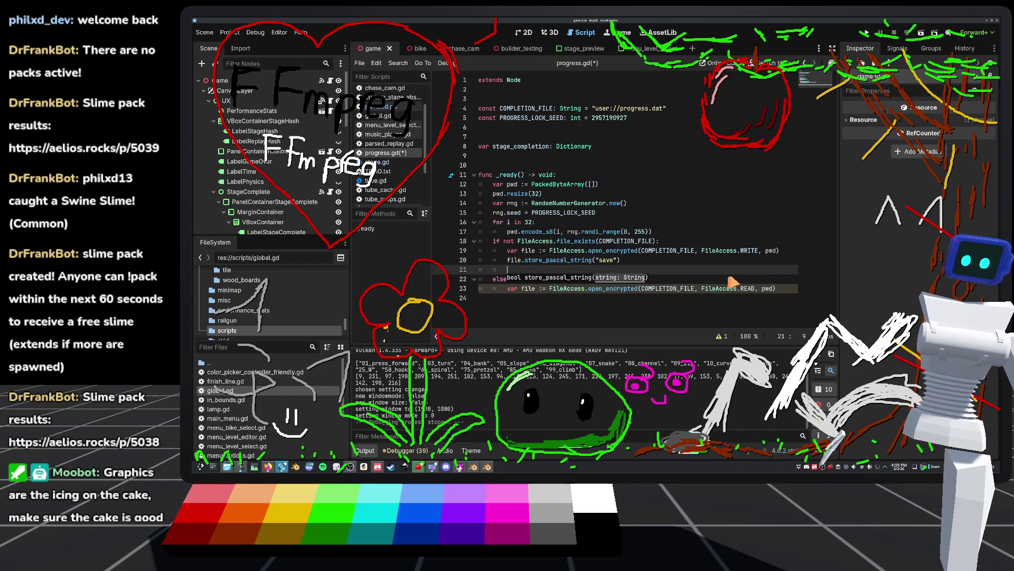
{"action": "type", "text": "ile.close()"}
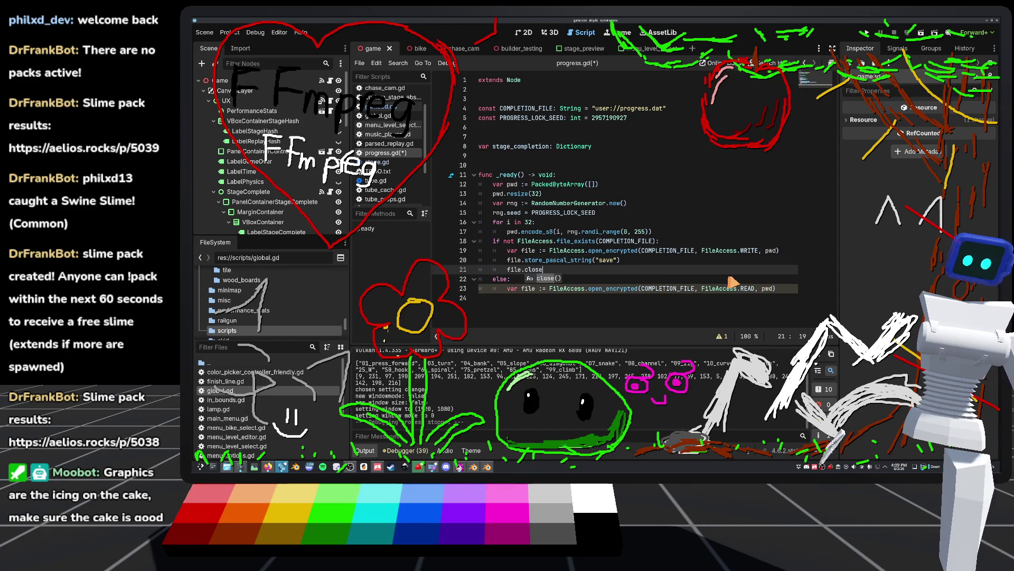
{"action": "left_click", "coordinate": [790, 290]}
In the else branch, print file.get_pascal_string(), close the file, and save the script.
{"action": "key", "text": "Return"}
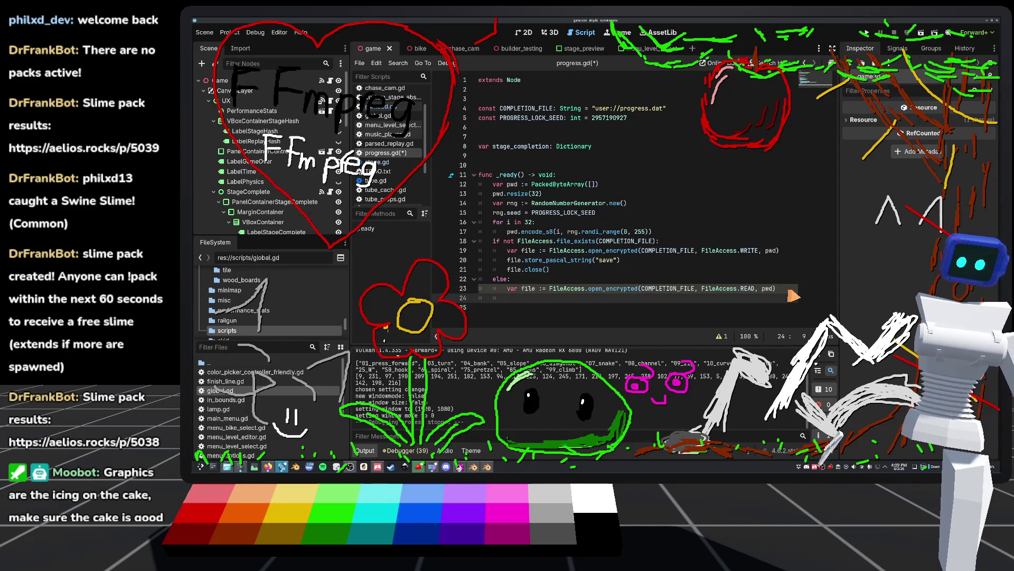
{"action": "type", "text": "file."}
{"action": "key", "text": "BackSpace"}
{"action": "key", "text": "BackSpace"}
{"action": "key", "text": "BackSpace"}
{"action": "type", "text": "p"}
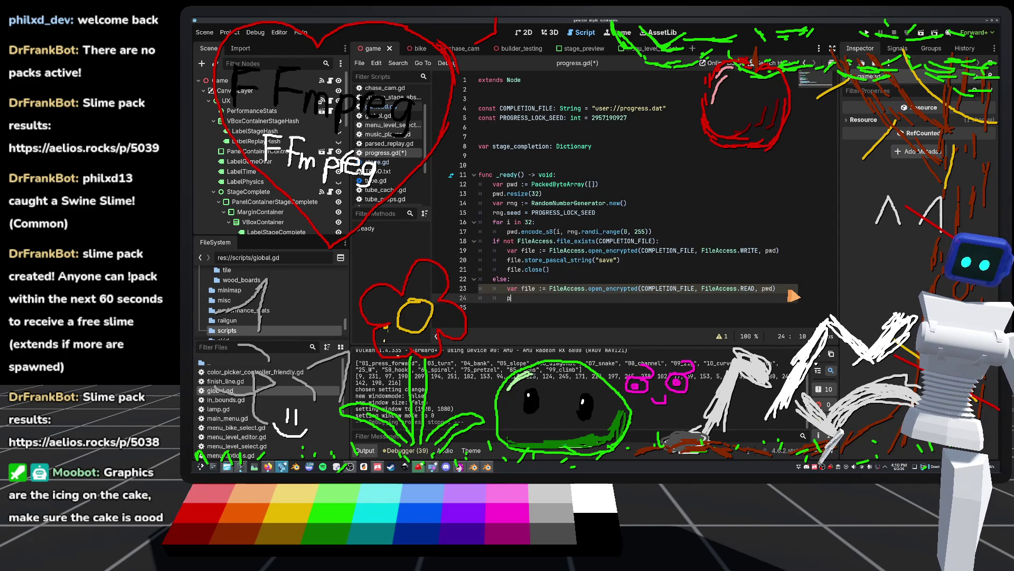
{"action": "type", "text": "et_pa"}
{"action": "key", "text": "Return"}
{"action": "key", "text": "Return"}
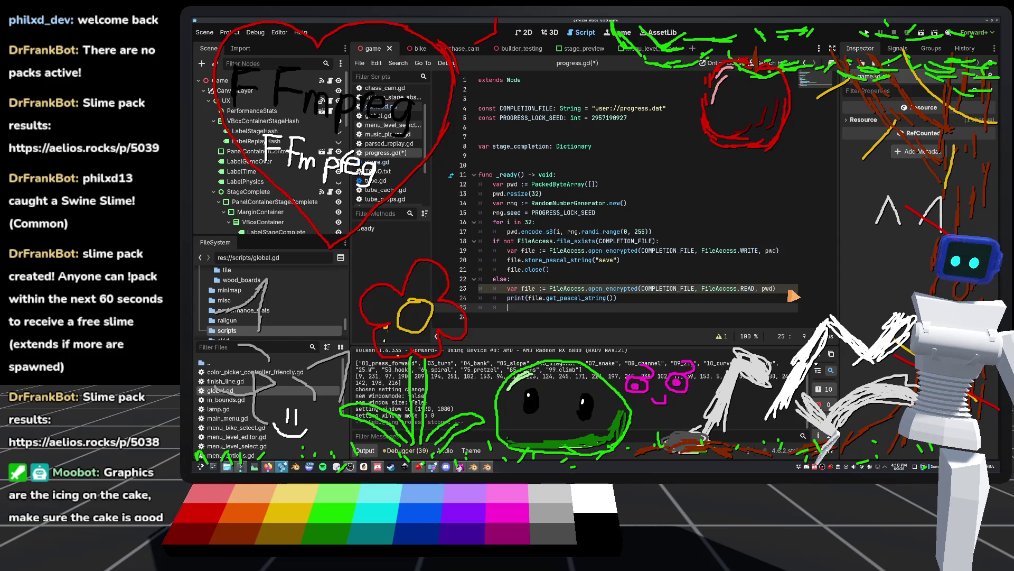
{"action": "type", "text": "file.close"}
{"action": "key", "text": "Return"}
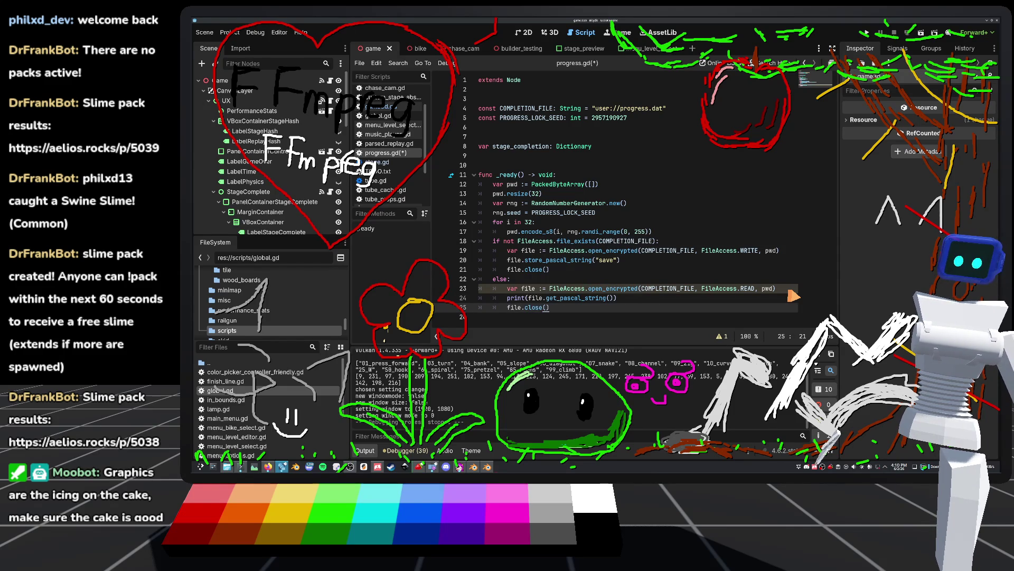
{"action": "key", "text": "ctrl+s"}
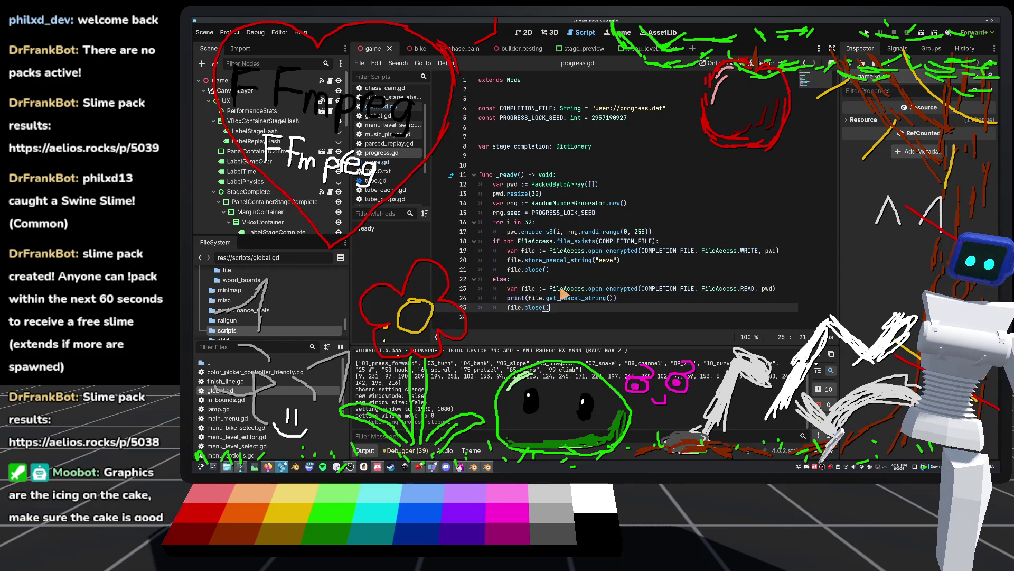
{"action": "left_click", "coordinate": [867, 33]}
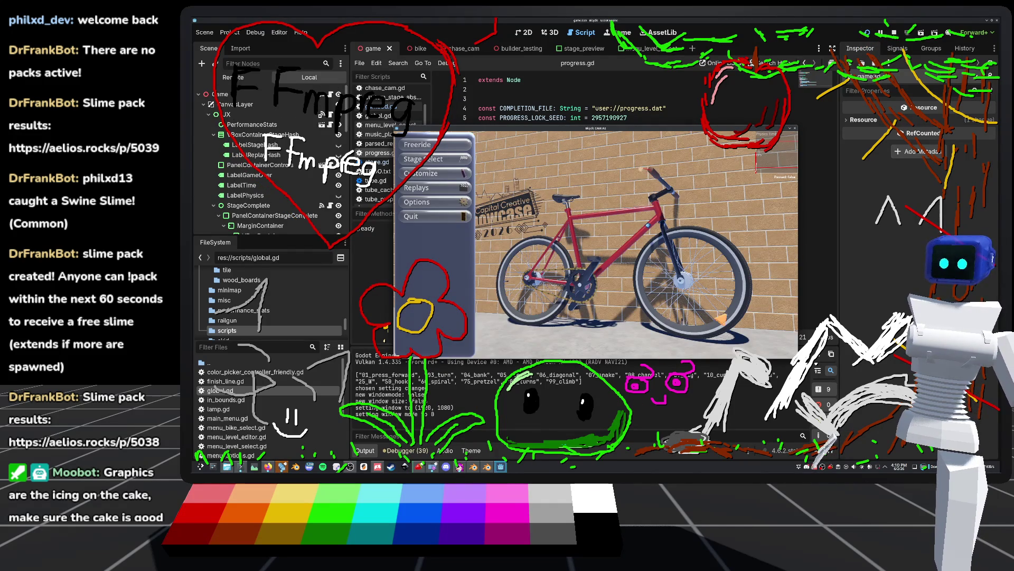
Test-run the game and check the Output for the read-back "save" text.
{"action": "left_click", "coordinate": [869, 34]}
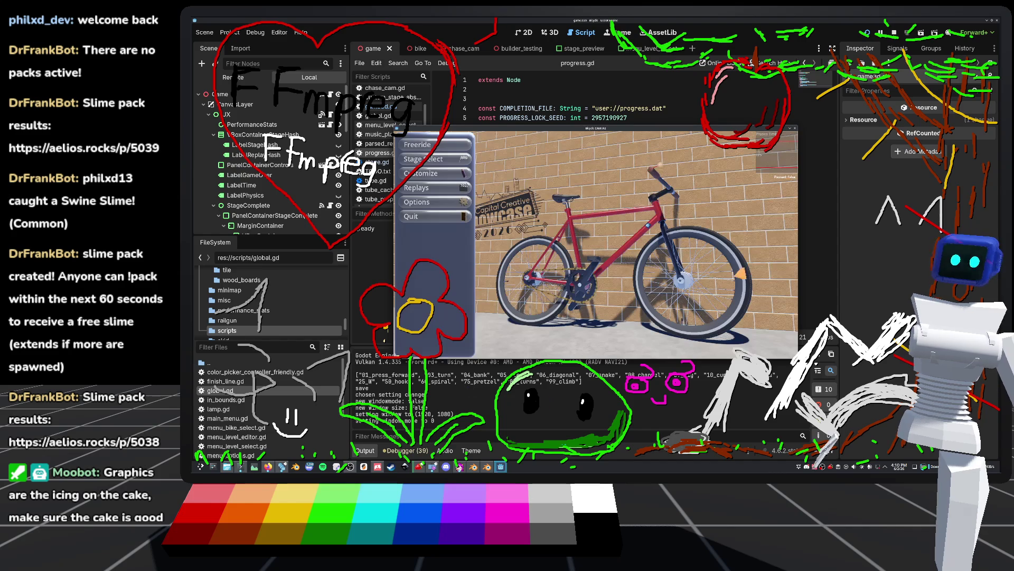
{"action": "left_click", "coordinate": [893, 33]}
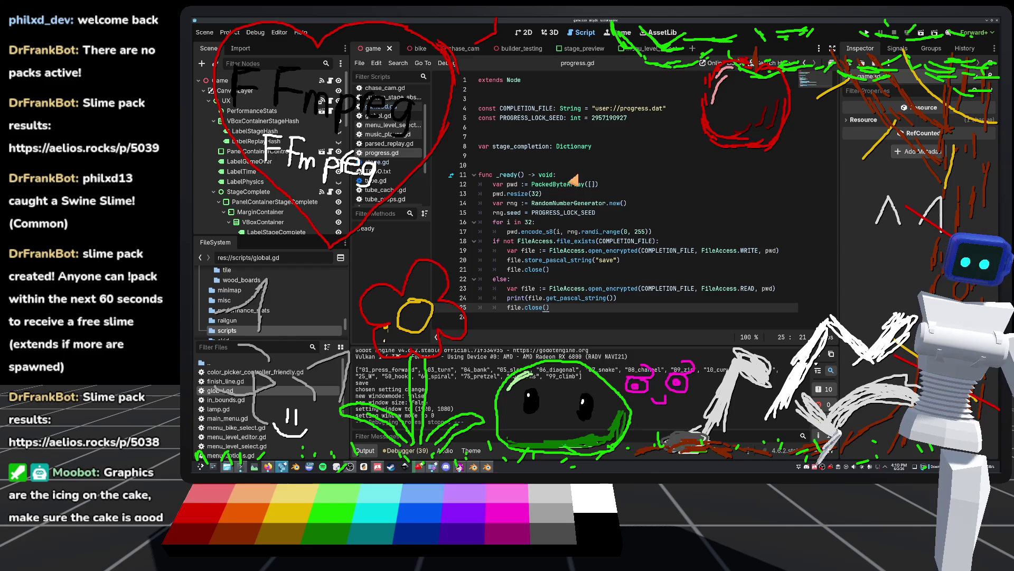
{"action": "left_click", "coordinate": [636, 119]}
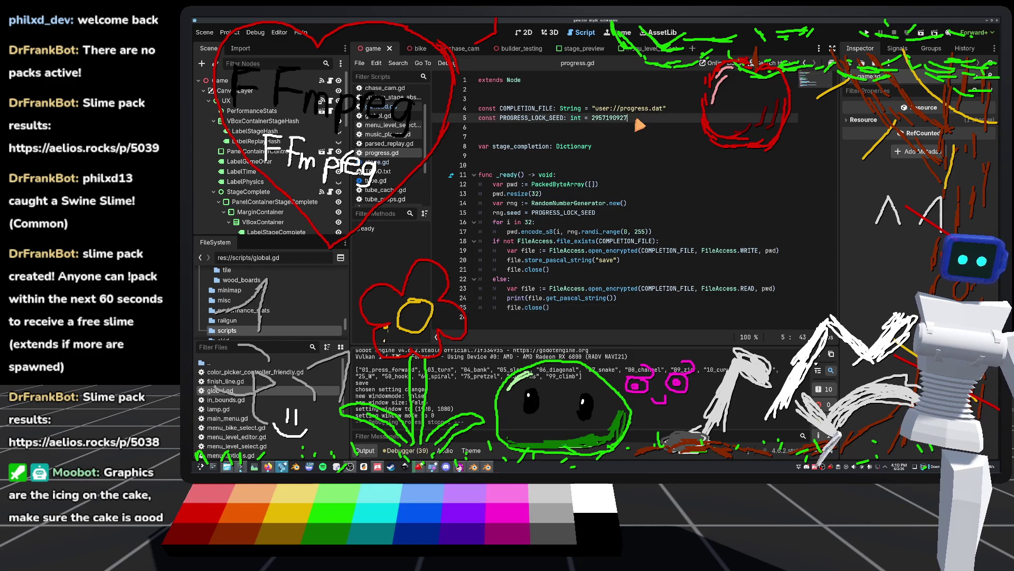
{"action": "type", "text": "8"}
{"action": "key", "text": "F5"}
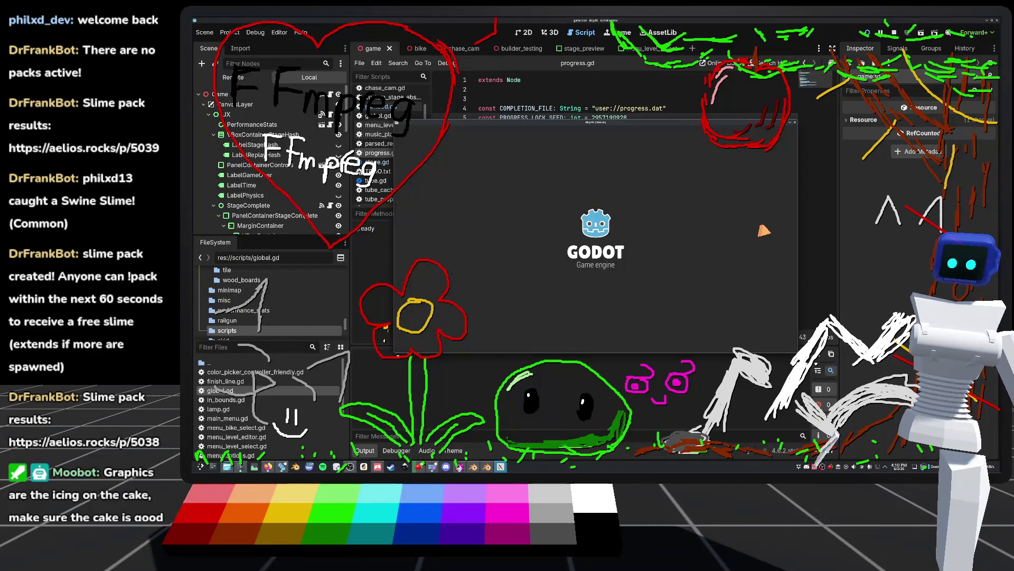
{"action": "left_click", "coordinate": [894, 32]}
Change the seed constant's last digit to 7, rerun and stop the game, then select line 24.
{"action": "key", "text": "BackSpace"}
{"action": "type", "text": "7"}
{"action": "left_click", "coordinate": [632, 134]}
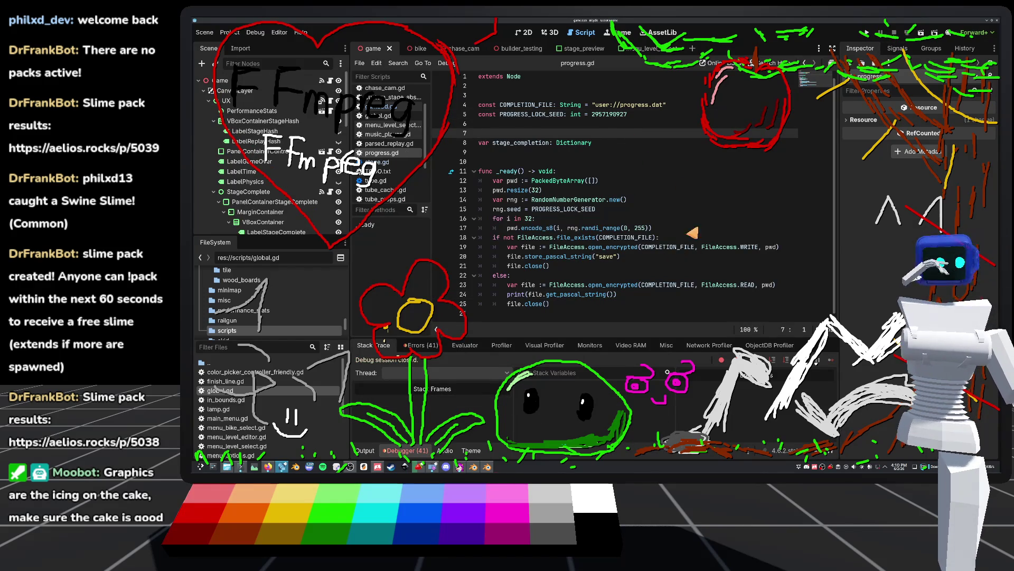
{"action": "left_click", "coordinate": [866, 32]}
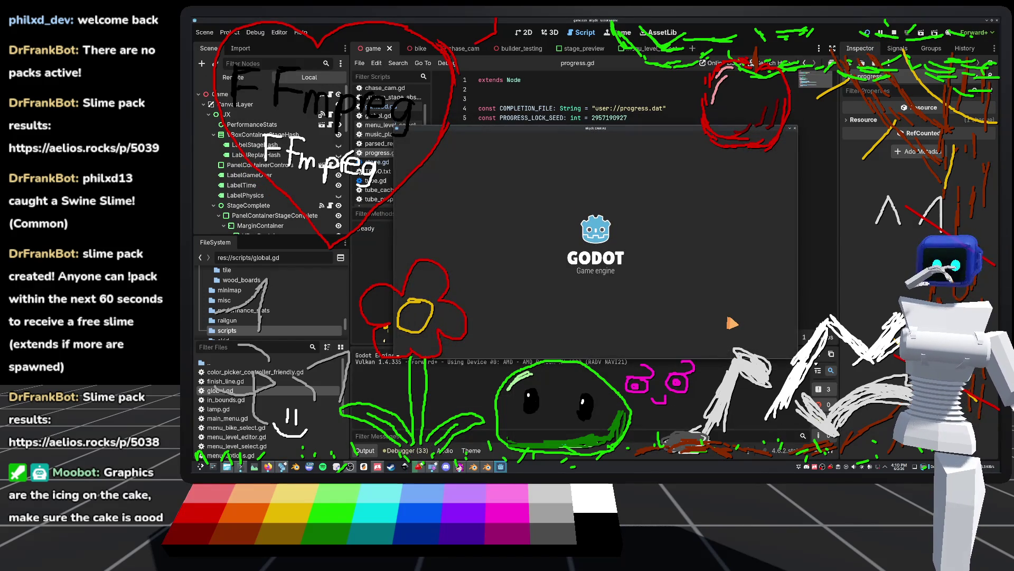
{"action": "left_click", "coordinate": [894, 33]}
{"action": "mouse_move", "coordinate": [514, 301]}
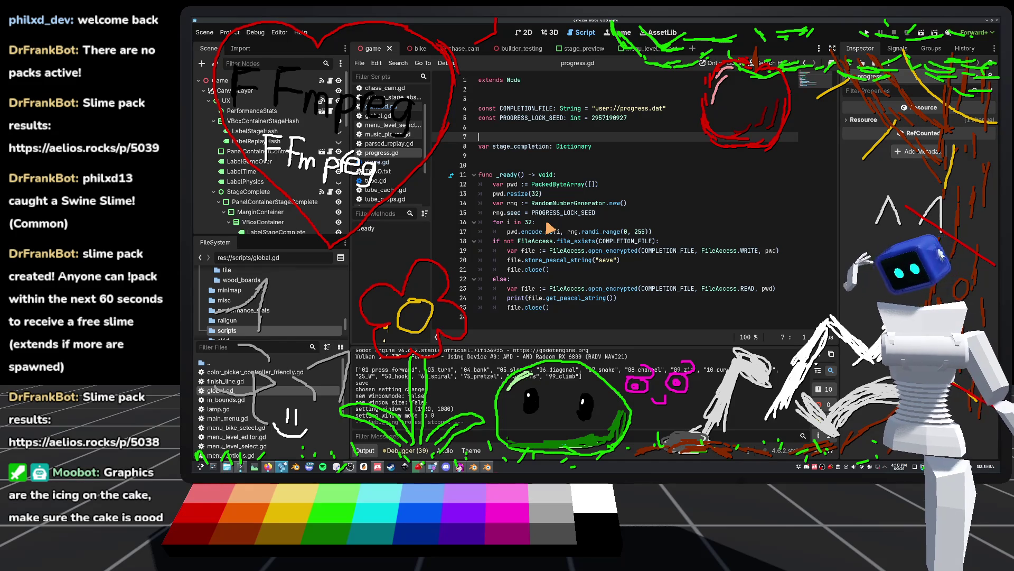
{"action": "mouse_move", "coordinate": [543, 235]}
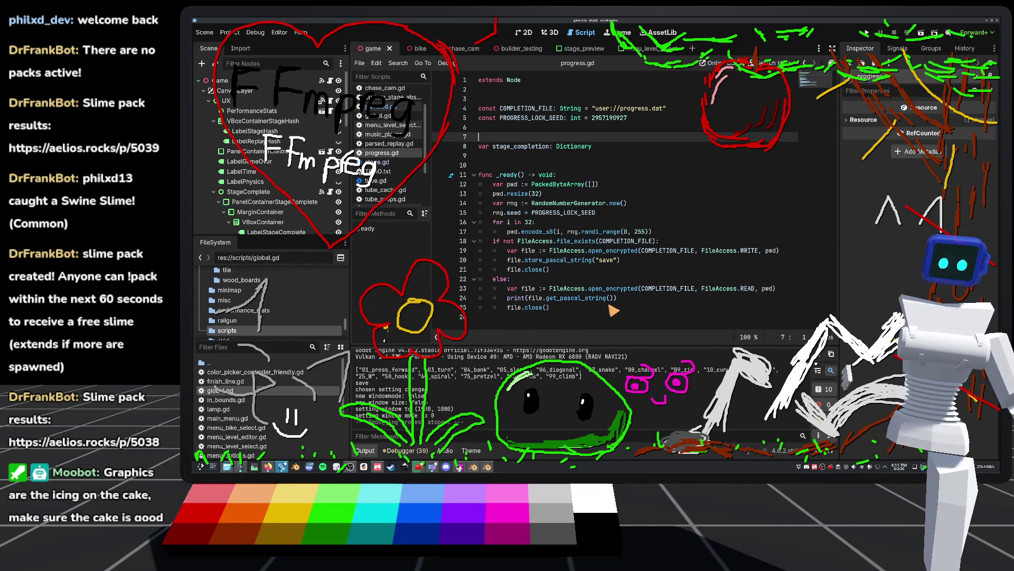
{"action": "left_click_drag", "start_coordinate": [617, 298], "coordinate": [478, 302]}
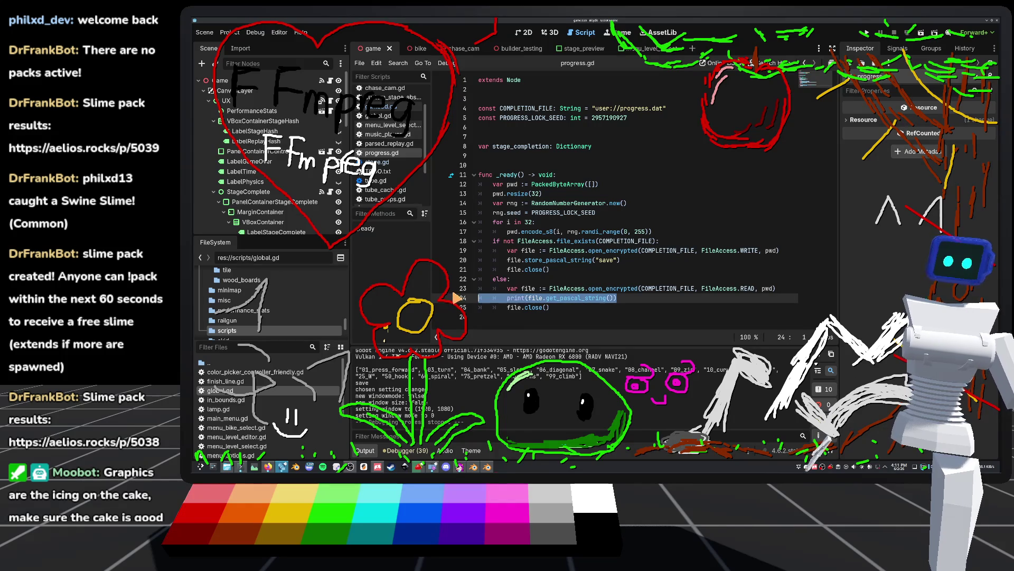
{"action": "key", "text": "BackSpace"}
{"action": "key", "text": "BackSpace"}
{"action": "key", "text": "ctrl+s"}
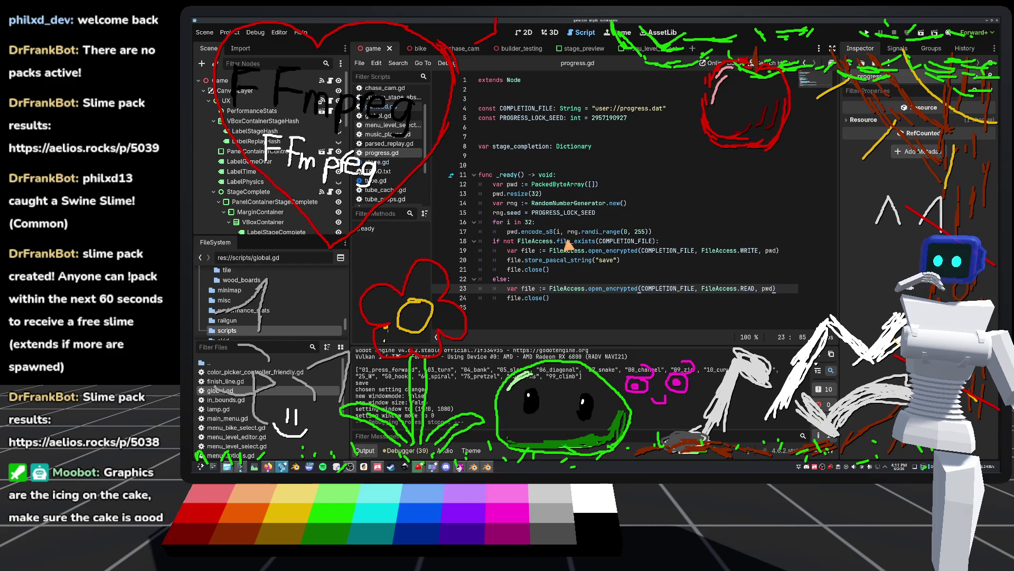
{"action": "double_click", "coordinate": [562, 148]}
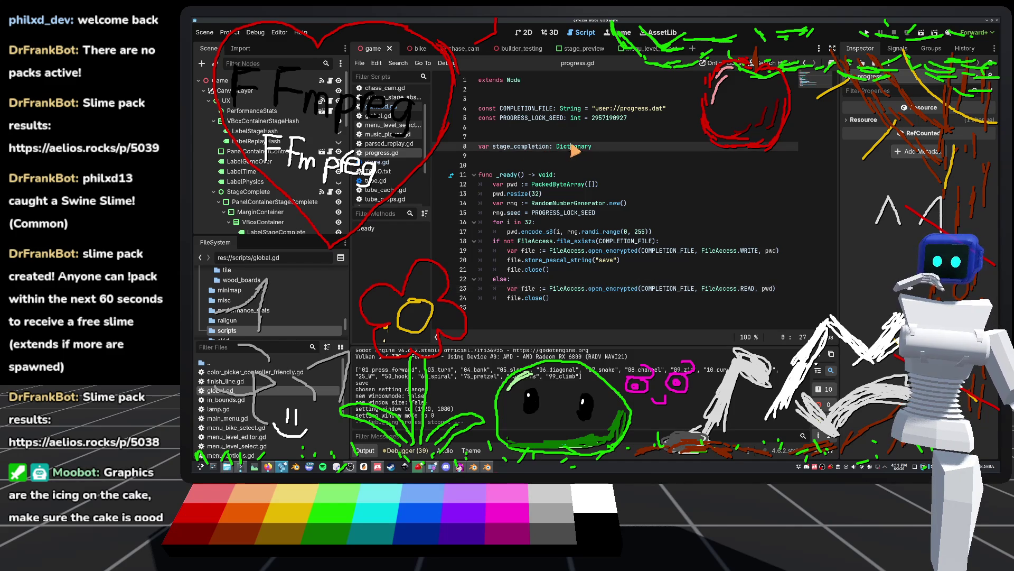
{"action": "left_click", "coordinate": [549, 147]}
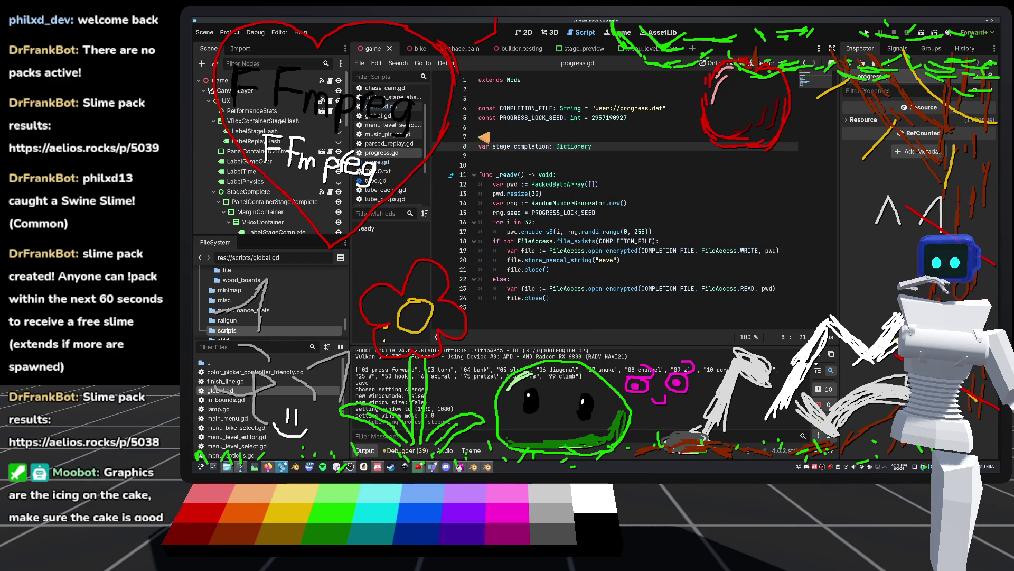
{"action": "left_click", "coordinate": [511, 129]}
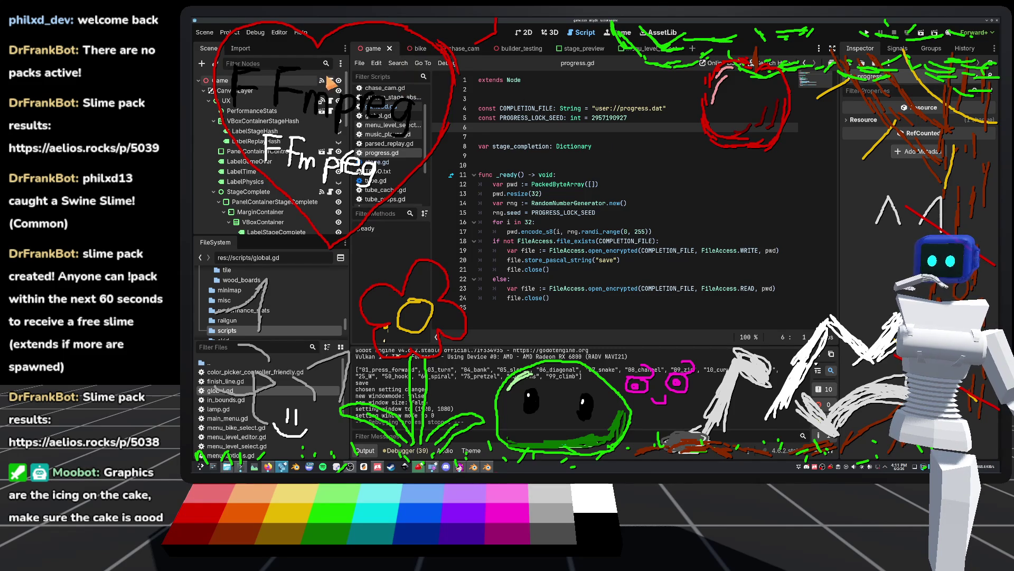
{"action": "left_click_drag", "start_coordinate": [602, 150], "coordinate": [559, 150]}
{"action": "key", "text": "Up"}
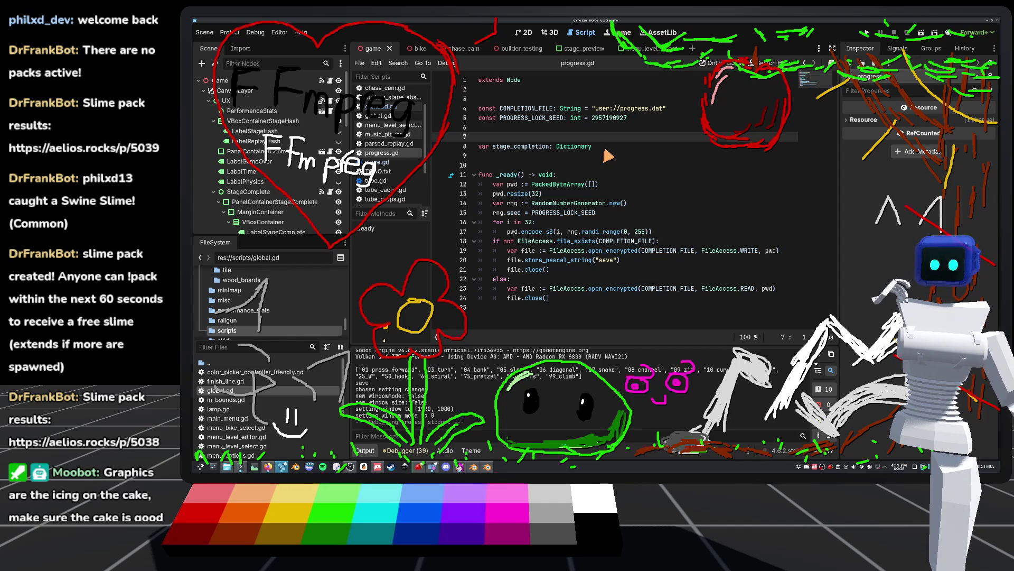
{"action": "left_click_drag", "start_coordinate": [605, 149], "coordinate": [558, 148]}
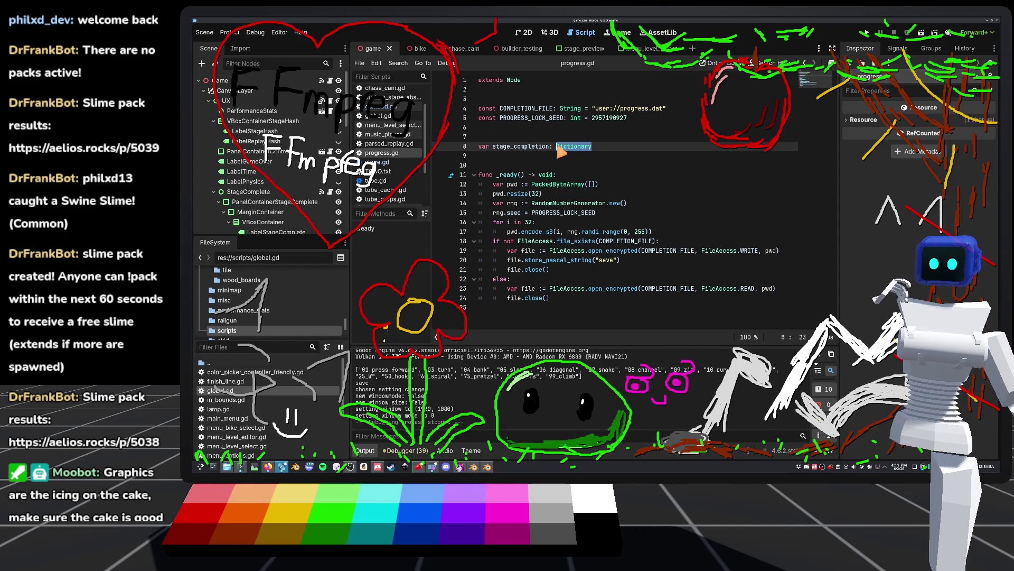
{"action": "left_click", "coordinate": [534, 165]}
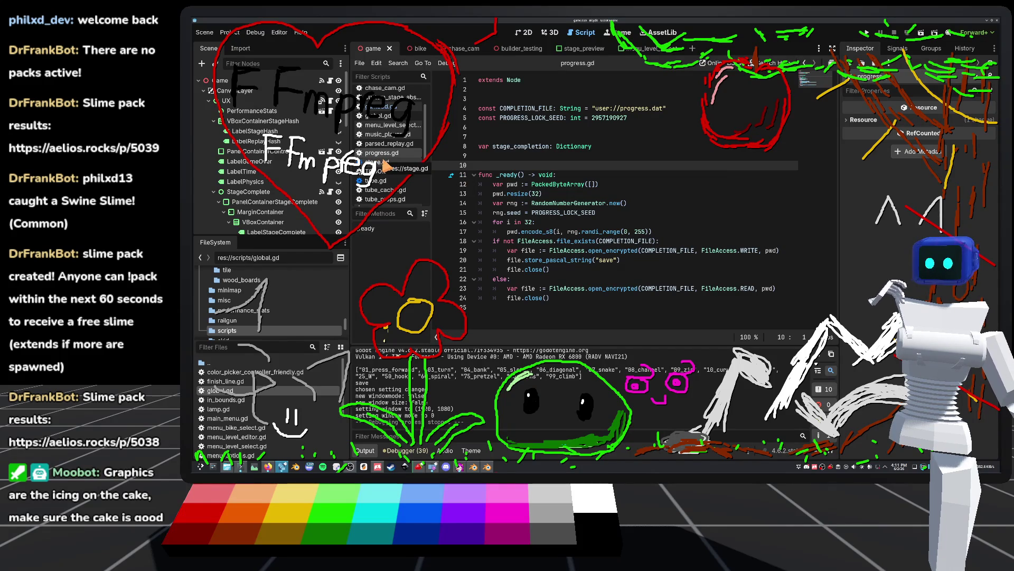
Open stage_db.gd from the StageDB autoload entry and jump to its read_stages function.
{"action": "left_click", "coordinate": [235, 33]}
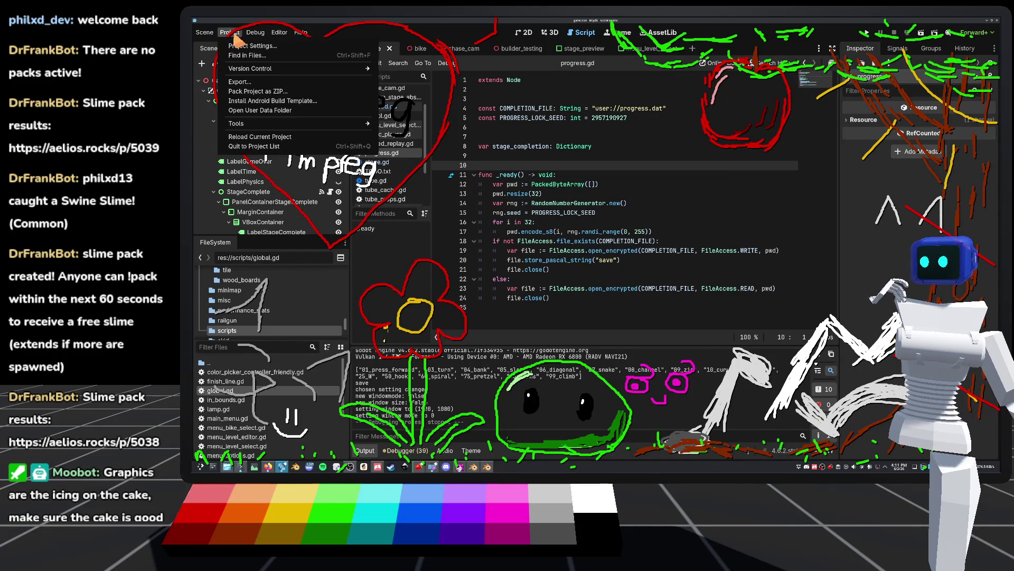
{"action": "left_click", "coordinate": [252, 46]}
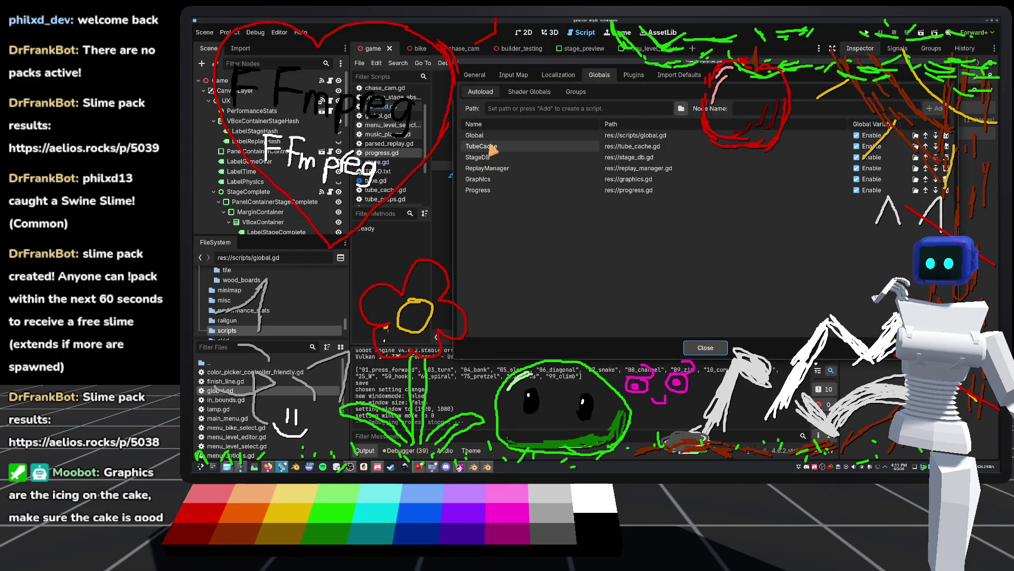
{"action": "double_click", "coordinate": [638, 161]}
{"action": "scroll", "coordinate": [491, 200], "scroll_direction": "down", "scroll_amount": 5}
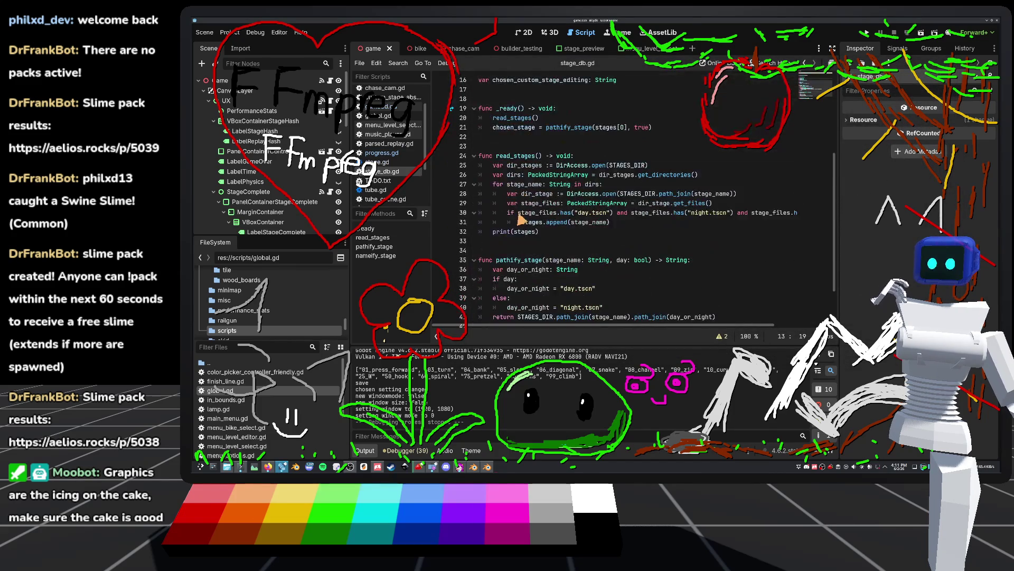
{"action": "left_click", "coordinate": [513, 122]}
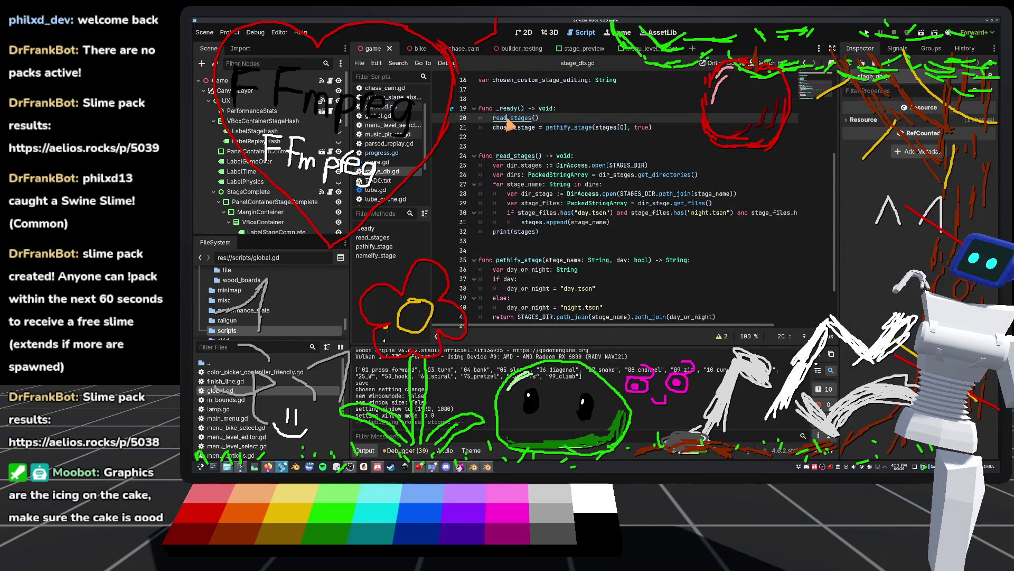
{"action": "left_click", "coordinate": [514, 120], "text": "ctrl"}
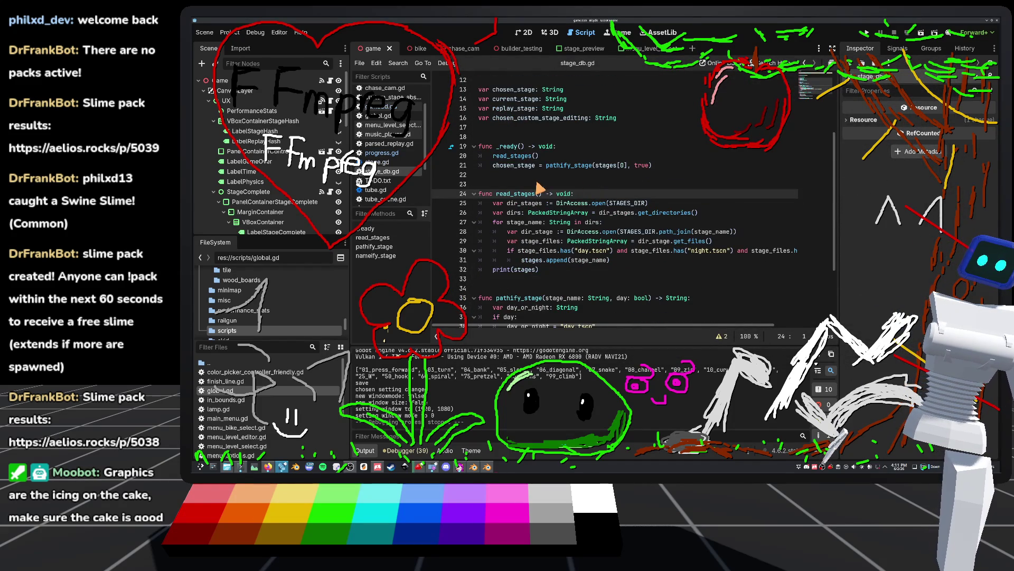
{"action": "scroll", "coordinate": [538, 188], "scroll_direction": "up", "scroll_amount": 3}
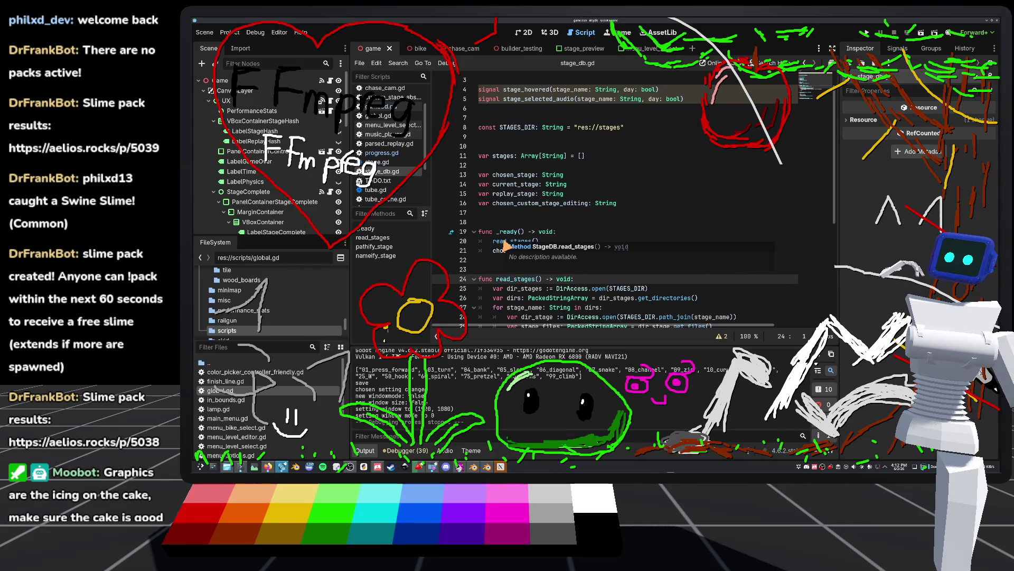
Review read_stages in stage_db.gd, then reopen Project Settings at the Autoload list.
{"action": "left_click", "coordinate": [522, 223]}
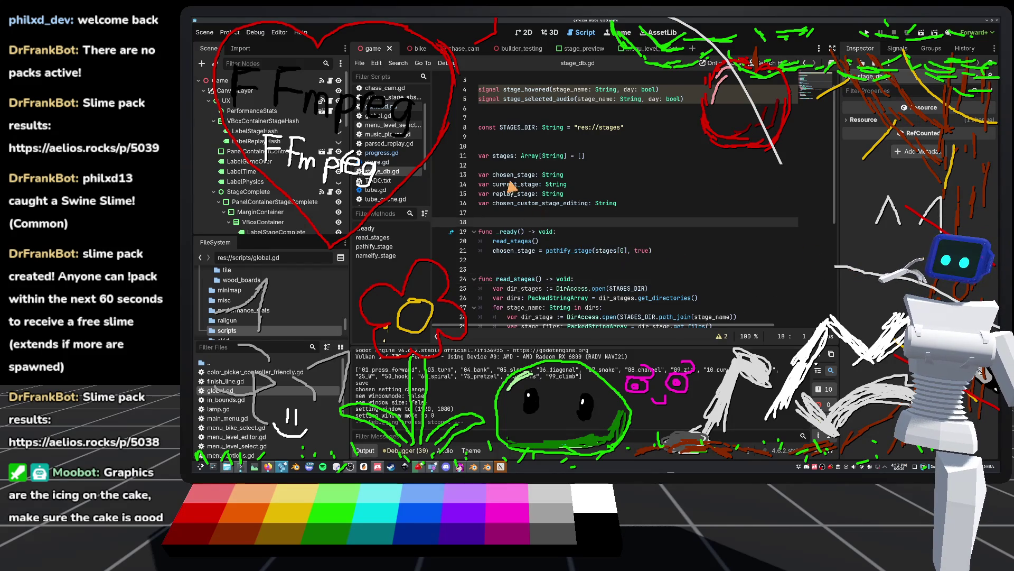
{"action": "left_click", "coordinate": [542, 242]}
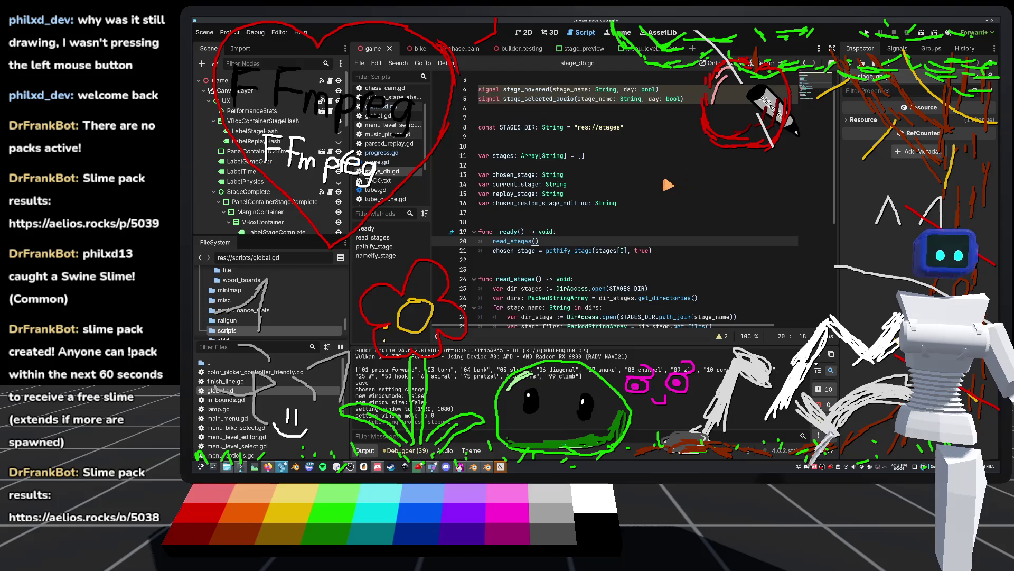
{"action": "scroll", "coordinate": [573, 273], "scroll_direction": "down", "scroll_amount": 2}
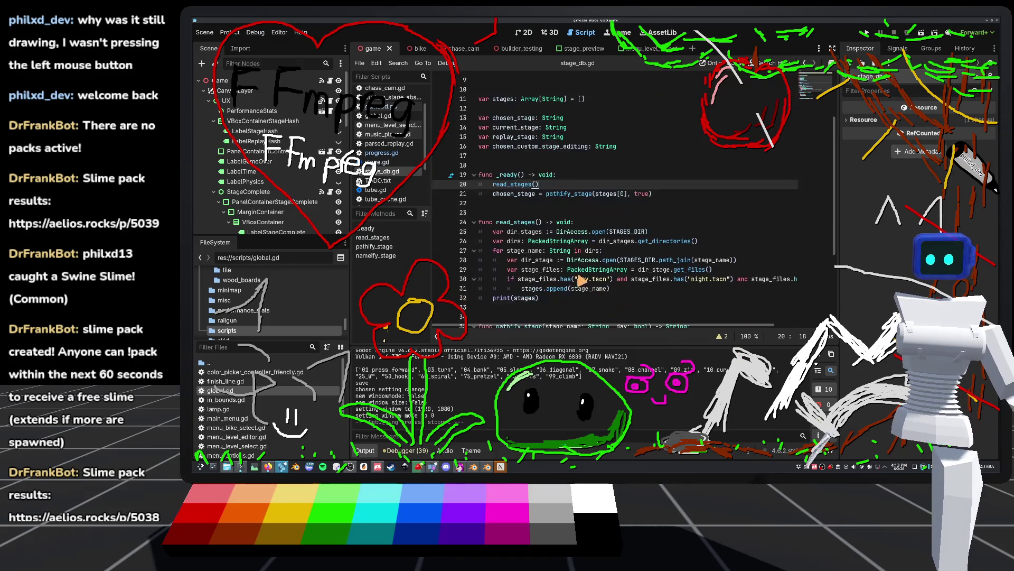
{"action": "scroll", "coordinate": [545, 273], "scroll_direction": "down", "scroll_amount": 1}
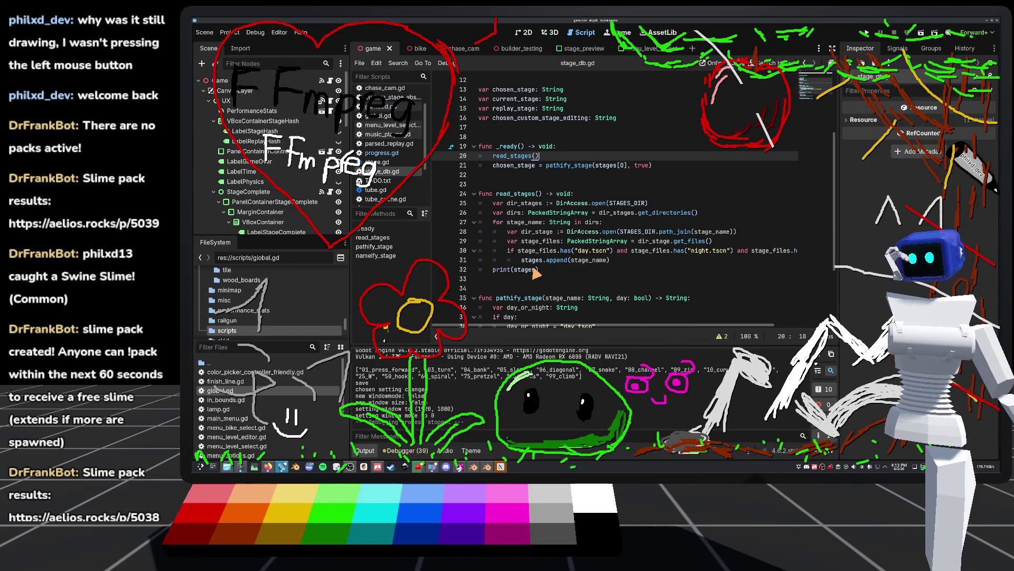
{"action": "left_click", "coordinate": [228, 31]}
{"action": "left_click", "coordinate": [243, 43]}
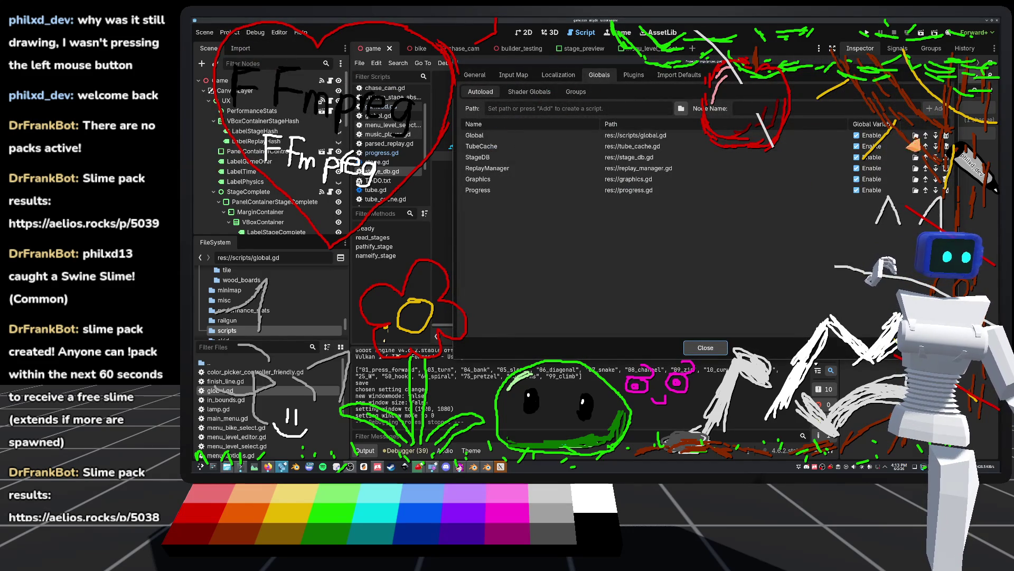
Reorder the autoloads so StageDB loads right after Global, ahead of TubeCache, and close Project Settings.
{"action": "left_click", "coordinate": [925, 147]}
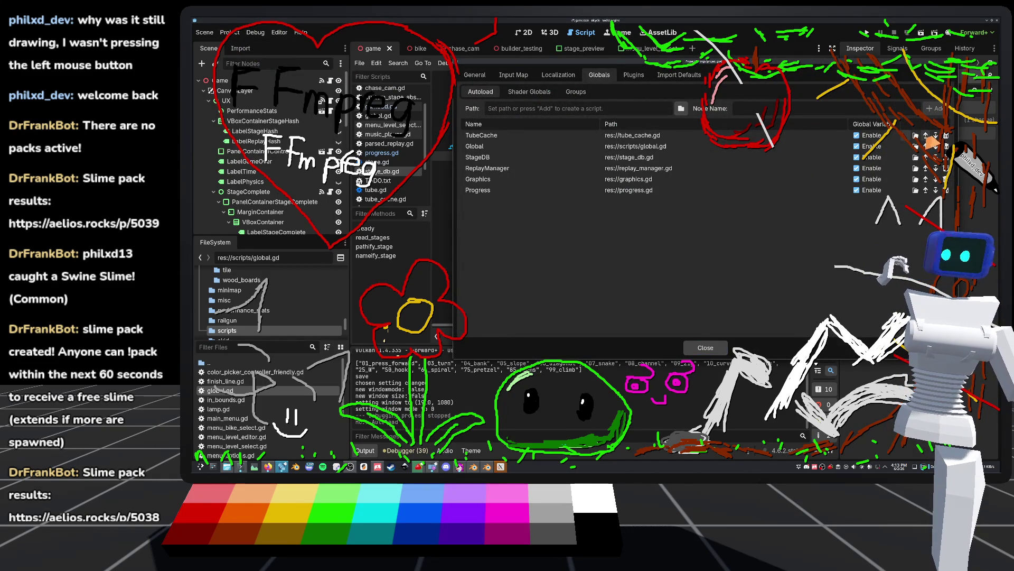
{"action": "left_click", "coordinate": [925, 146]}
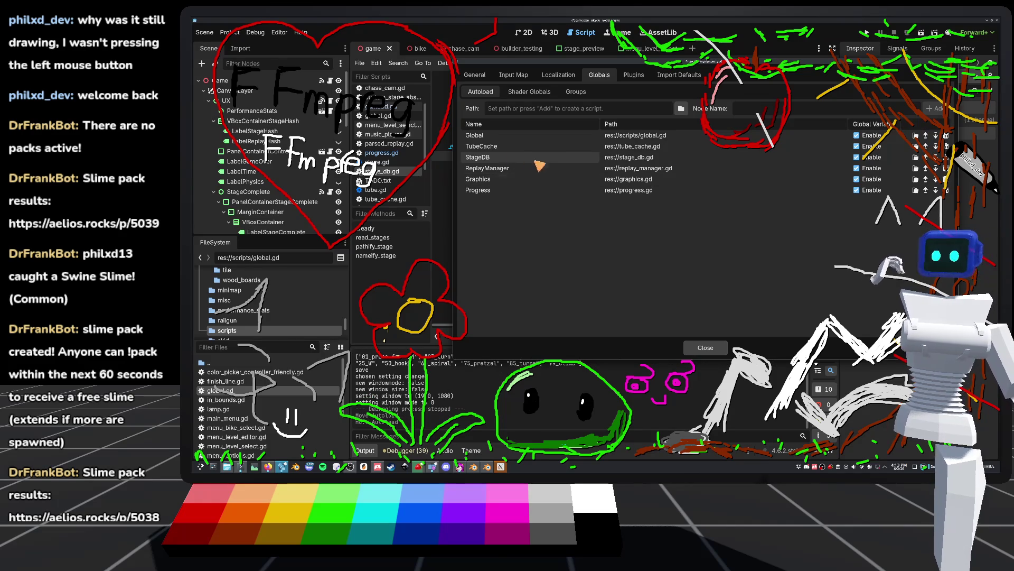
{"action": "left_click", "coordinate": [926, 157]}
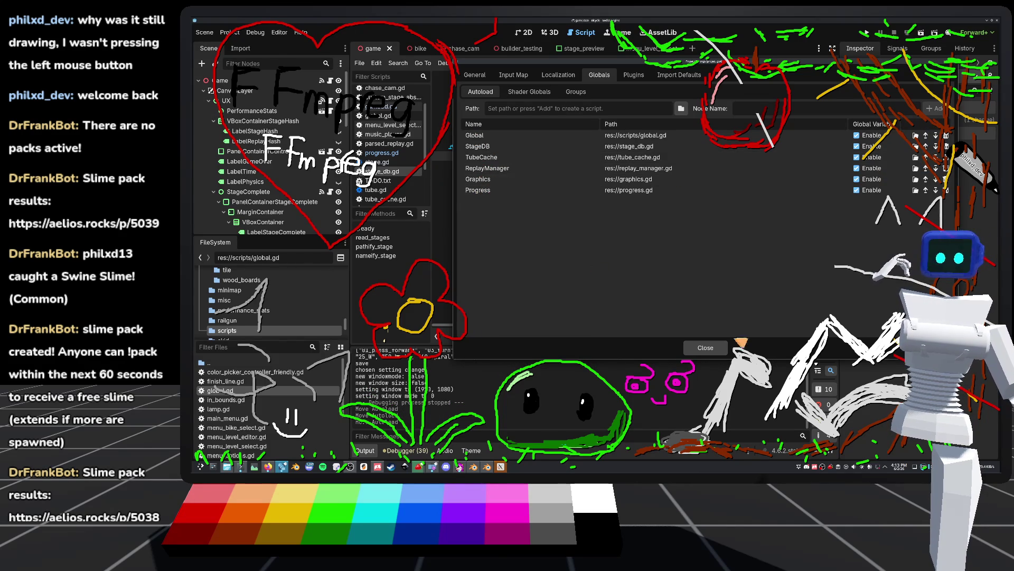
{"action": "left_click", "coordinate": [708, 348]}
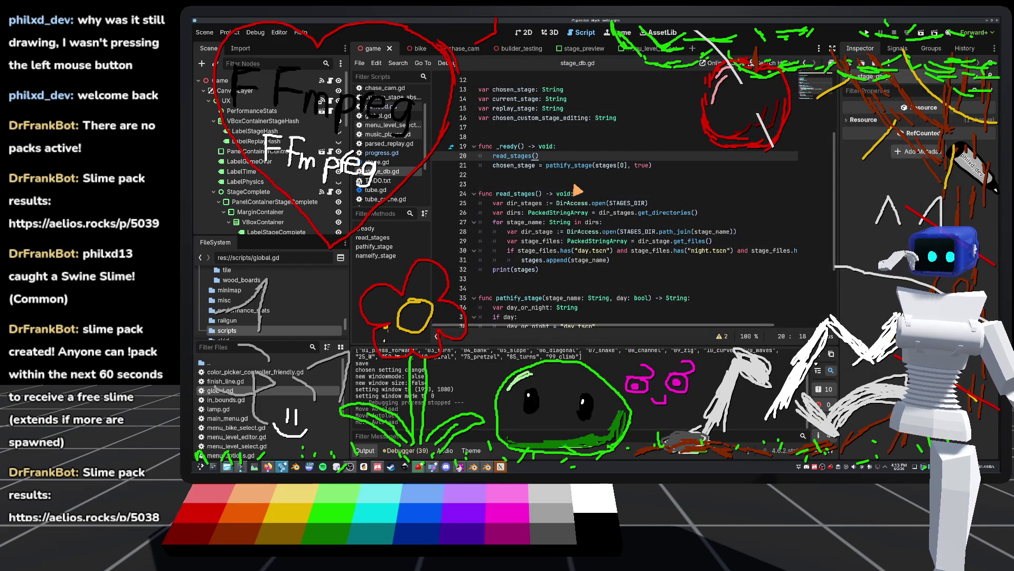
Look through game3d.gd, progress.gd's line 8 and stage_db.gd, ending back on progress.gd.
{"action": "mouse_move", "coordinate": [510, 160]}
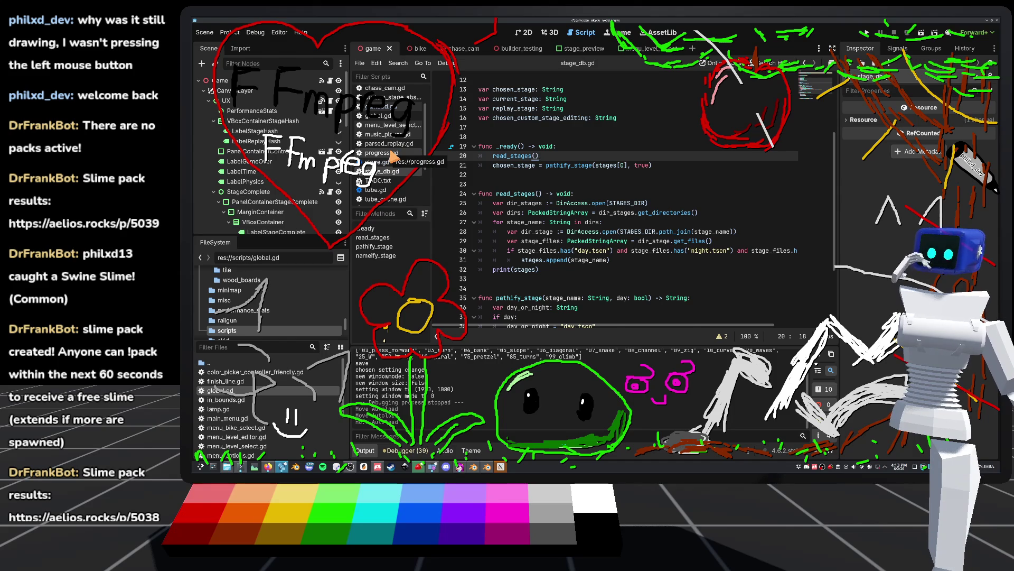
{"action": "left_click", "coordinate": [380, 106]}
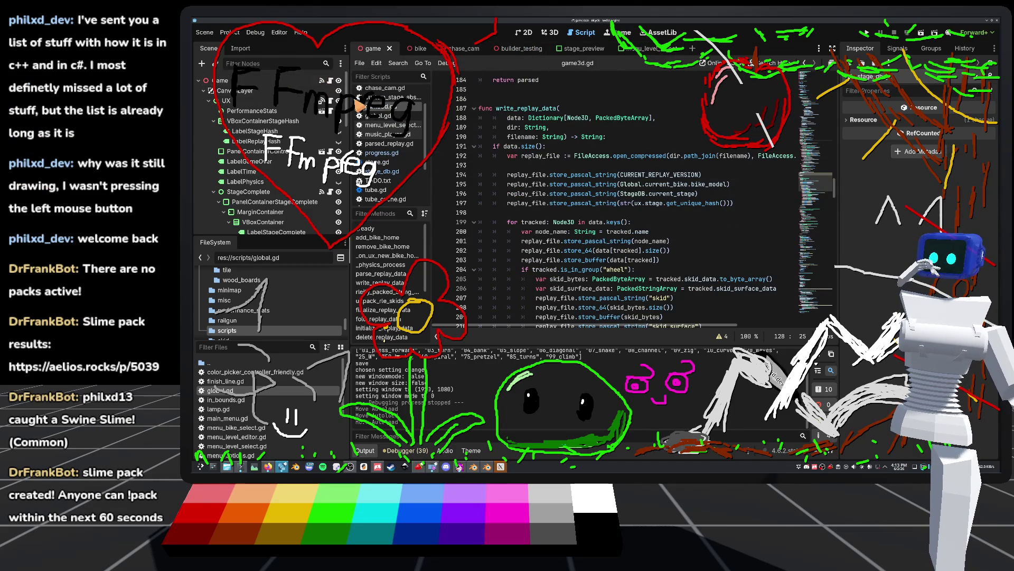
{"action": "left_click", "coordinate": [410, 154]}
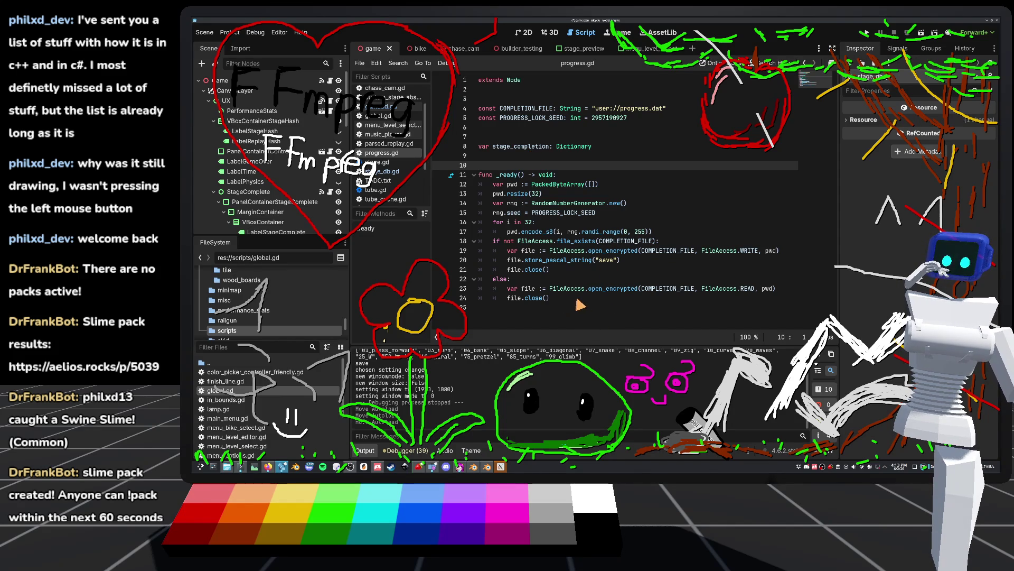
{"action": "left_click", "coordinate": [602, 149]}
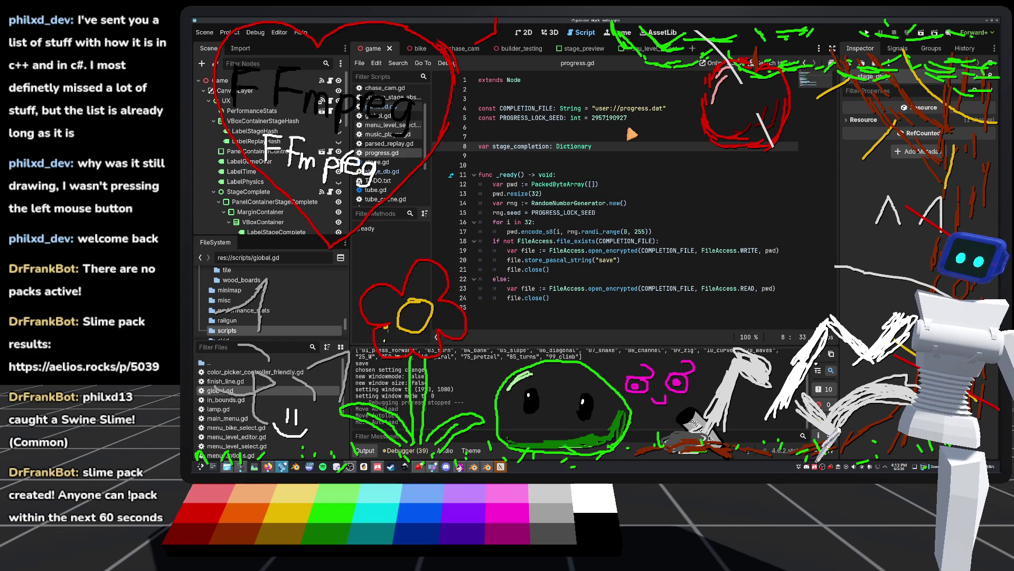
{"action": "left_click", "coordinate": [400, 172]}
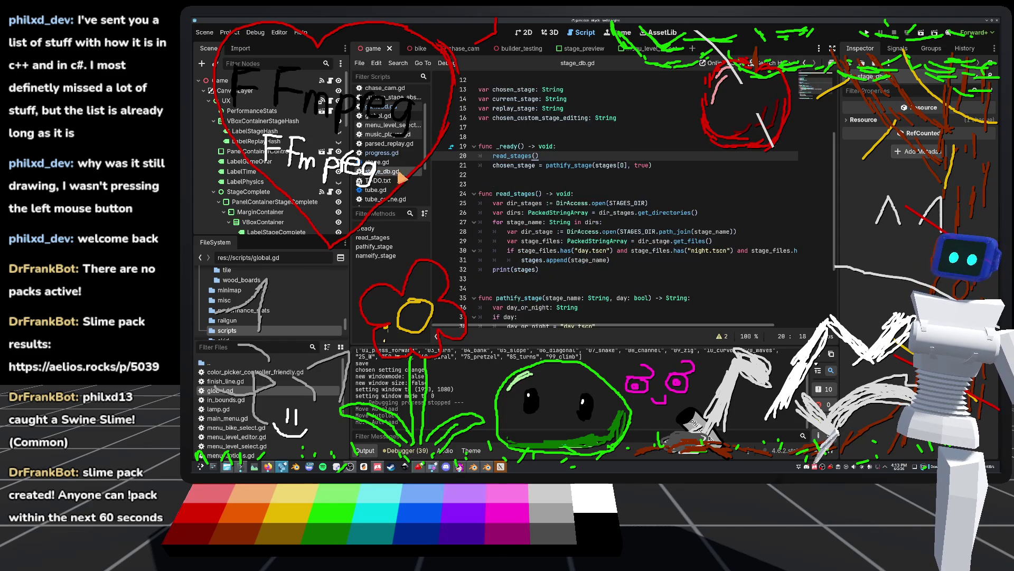
{"action": "scroll", "coordinate": [557, 83], "scroll_direction": "up", "scroll_amount": 2}
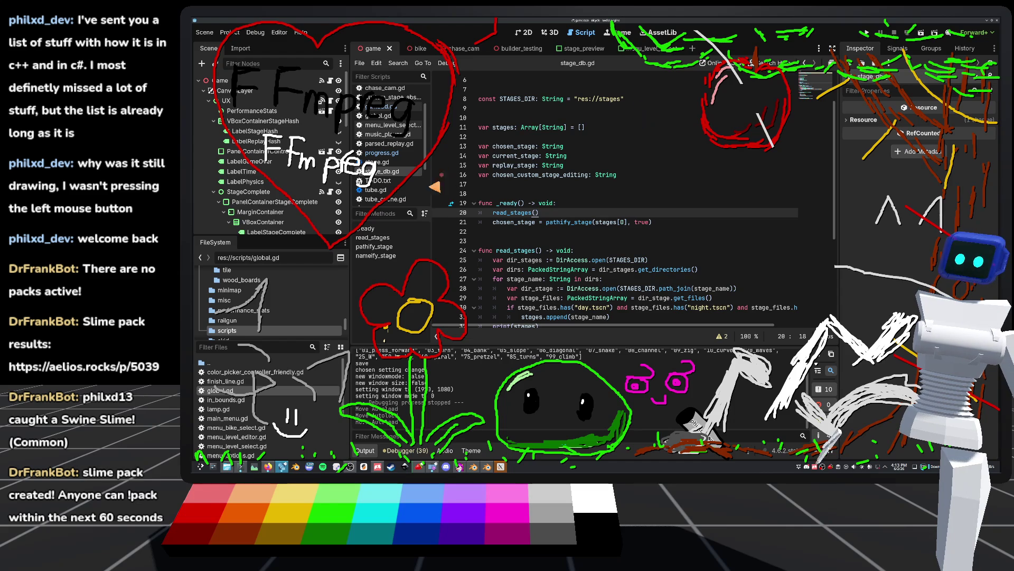
{"action": "scroll", "coordinate": [551, 209], "scroll_direction": "down", "scroll_amount": 1}
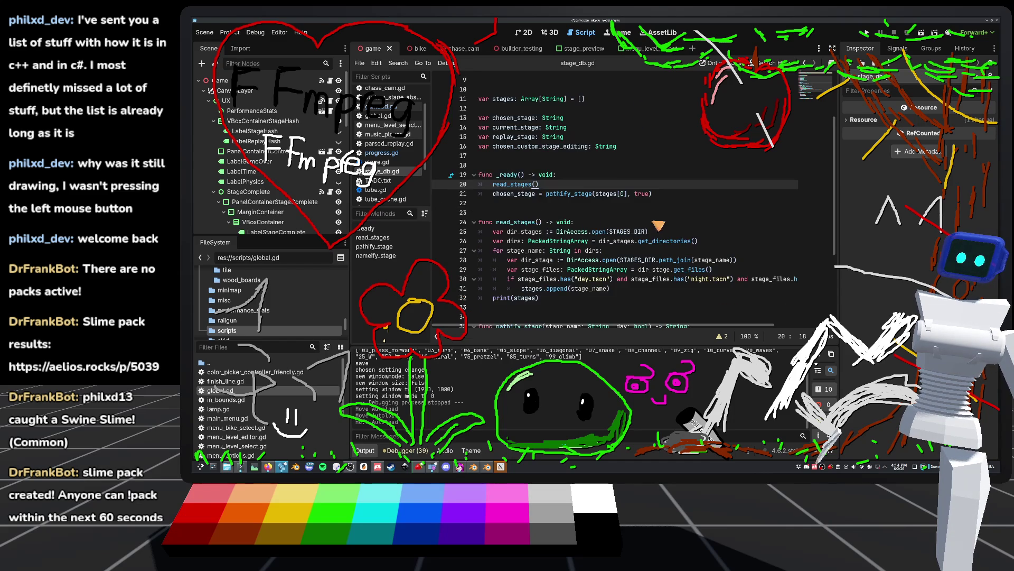
{"action": "scroll", "coordinate": [667, 234], "scroll_direction": "up", "scroll_amount": 3}
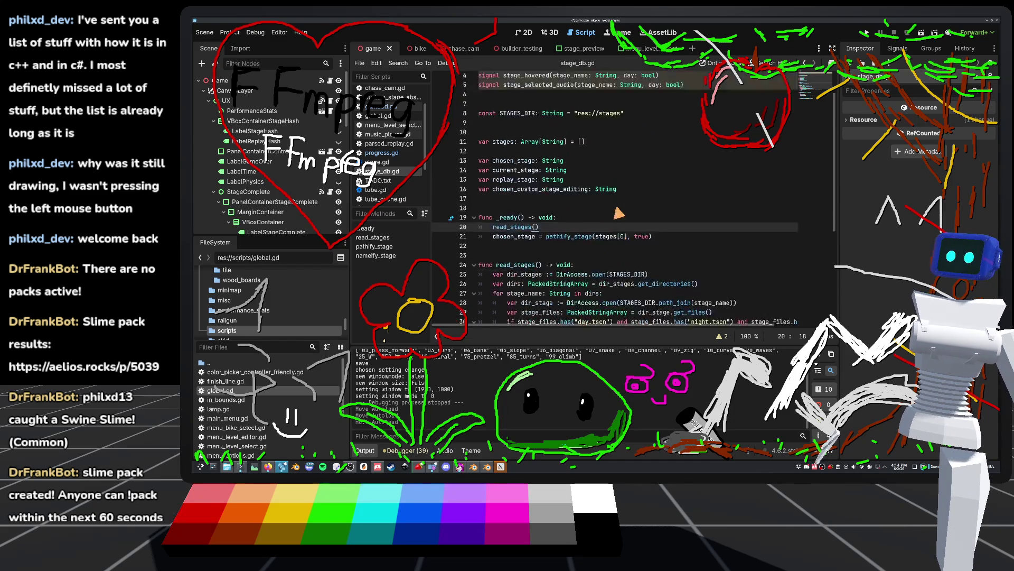
{"action": "left_click", "coordinate": [401, 109]}
{"action": "scroll", "coordinate": [611, 214], "scroll_direction": "up", "scroll_amount": 3}
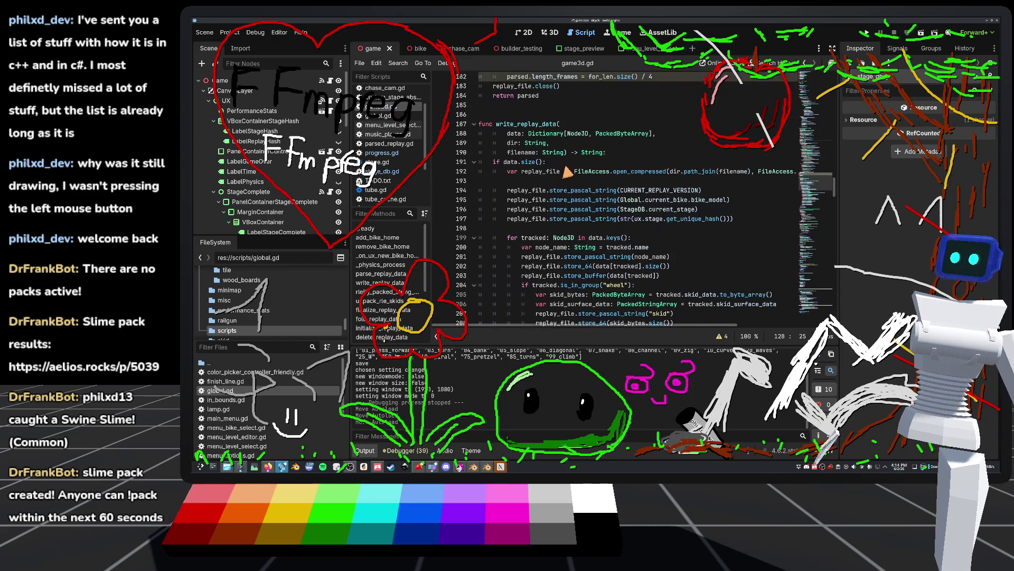
{"action": "left_click", "coordinate": [382, 153]}
Change line 8 to 'var stage_completion: Array[Array] = []' and save progress.gd.
{"action": "left_click_drag", "start_coordinate": [592, 149], "coordinate": [554, 151]}
{"action": "type", "text": "A"}
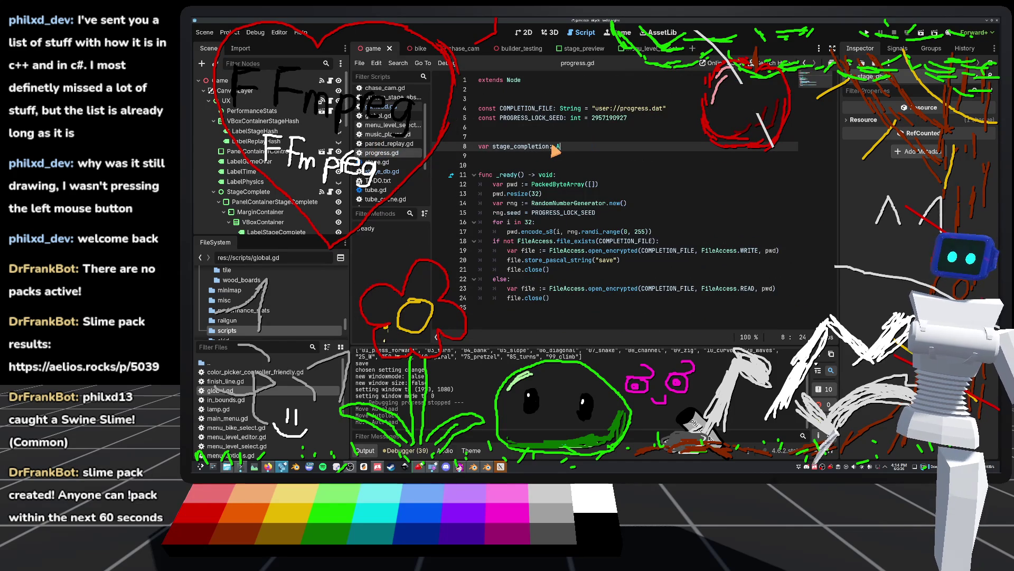
{"action": "type", "text": "rray[Ar"}
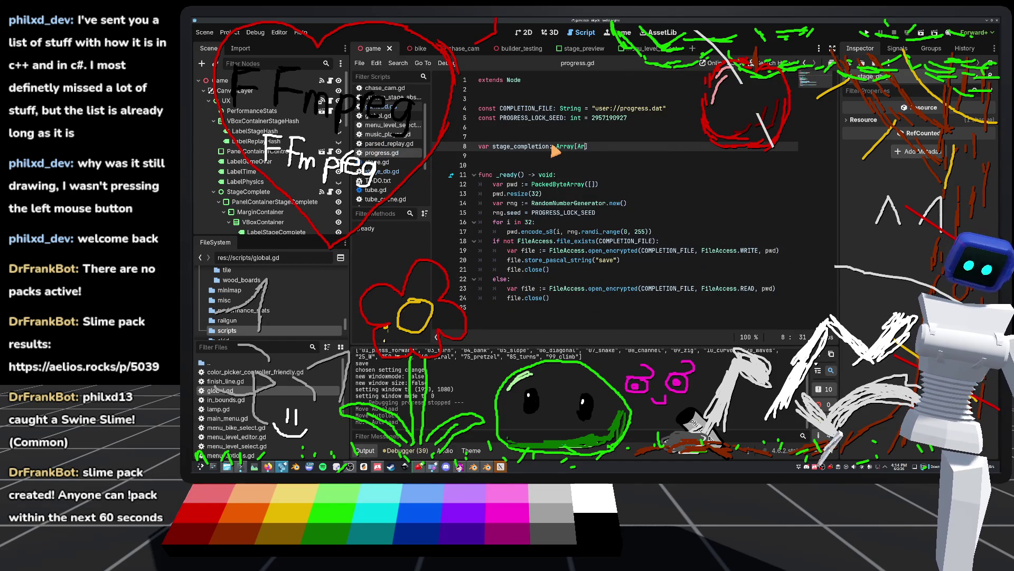
{"action": "type", "text": "y"}
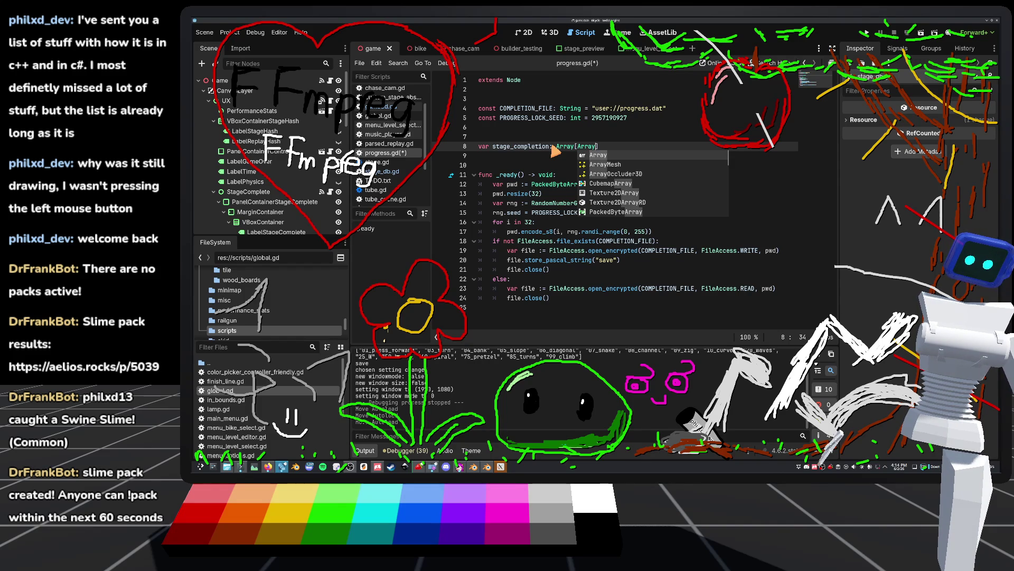
{"action": "type", "text": "] = "}
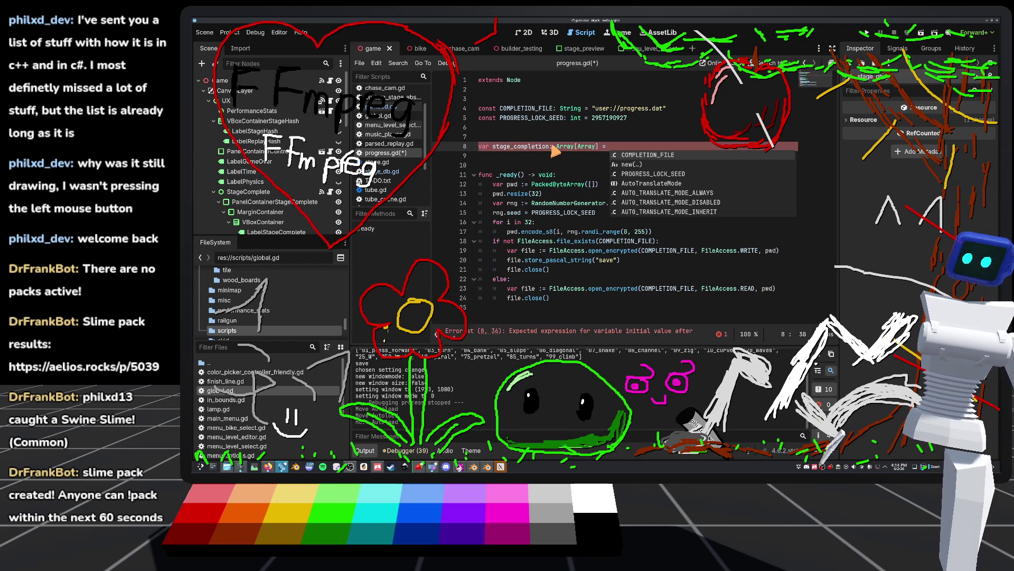
{"action": "type", "text": "["}
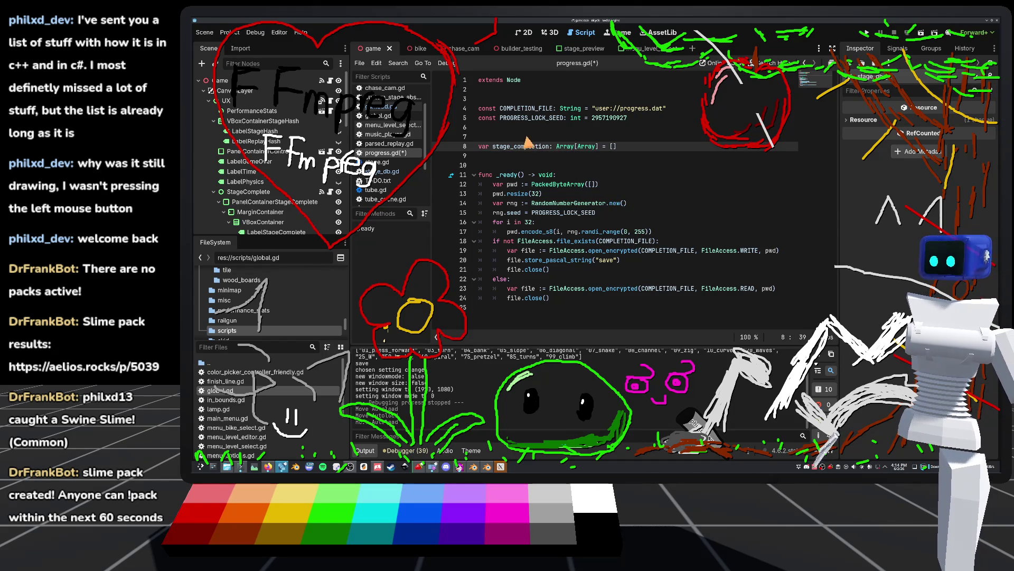
{"action": "left_click", "coordinate": [537, 129]}
{"action": "key", "text": "ctrl+s"}
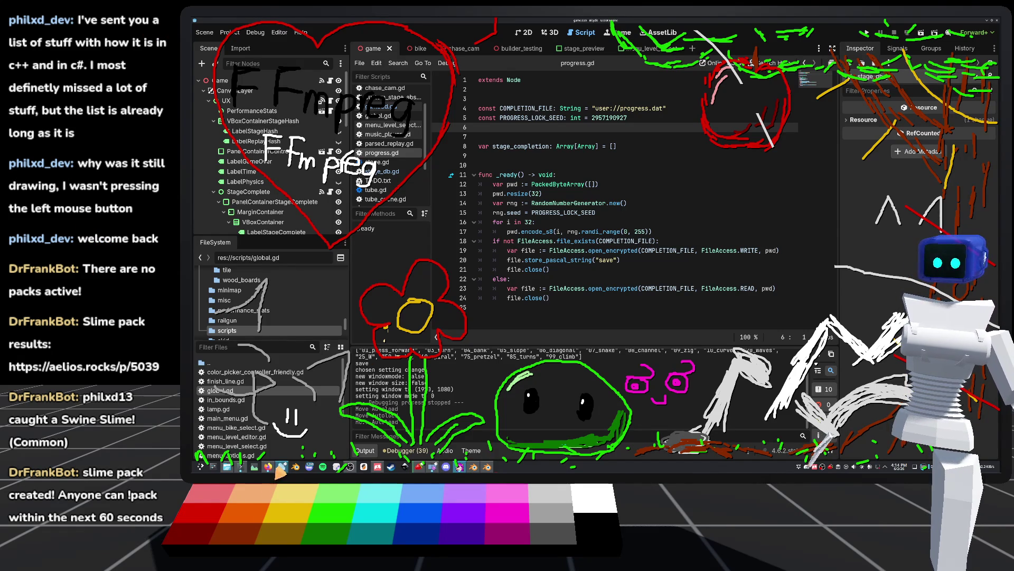
{"action": "left_click", "coordinate": [580, 165]}
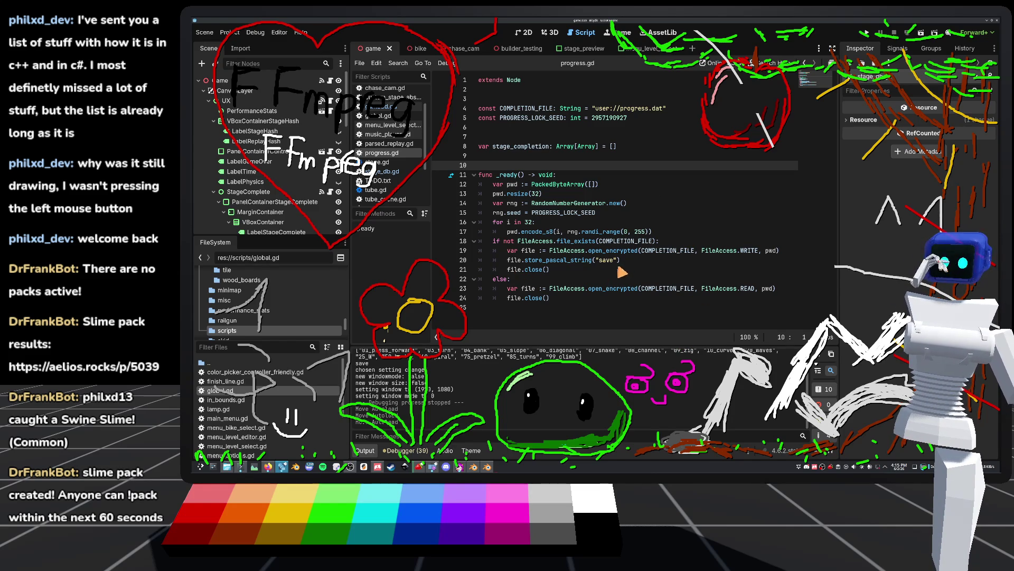
{"action": "mouse_move", "coordinate": [573, 258]}
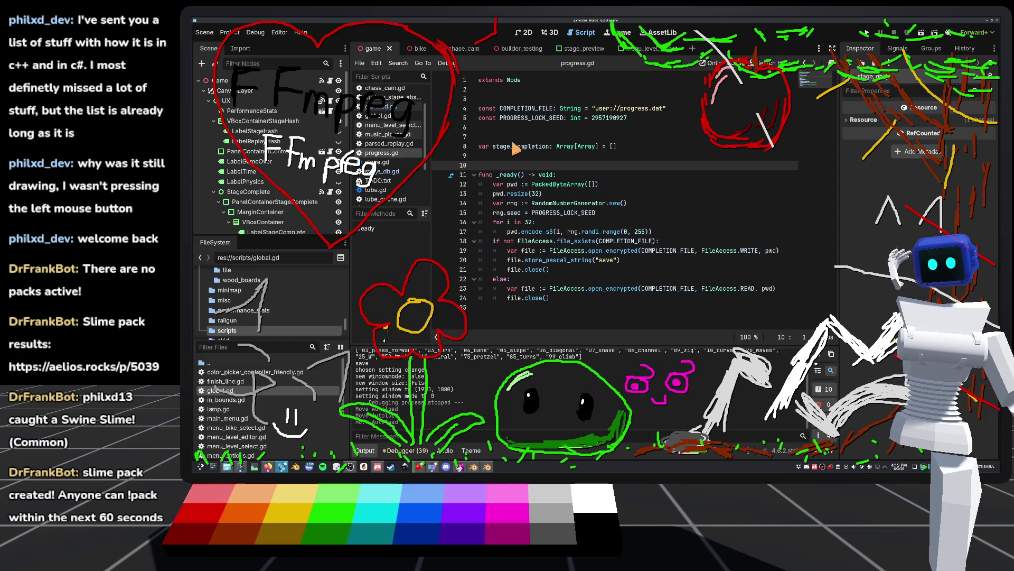
{"action": "left_click", "coordinate": [565, 175]}
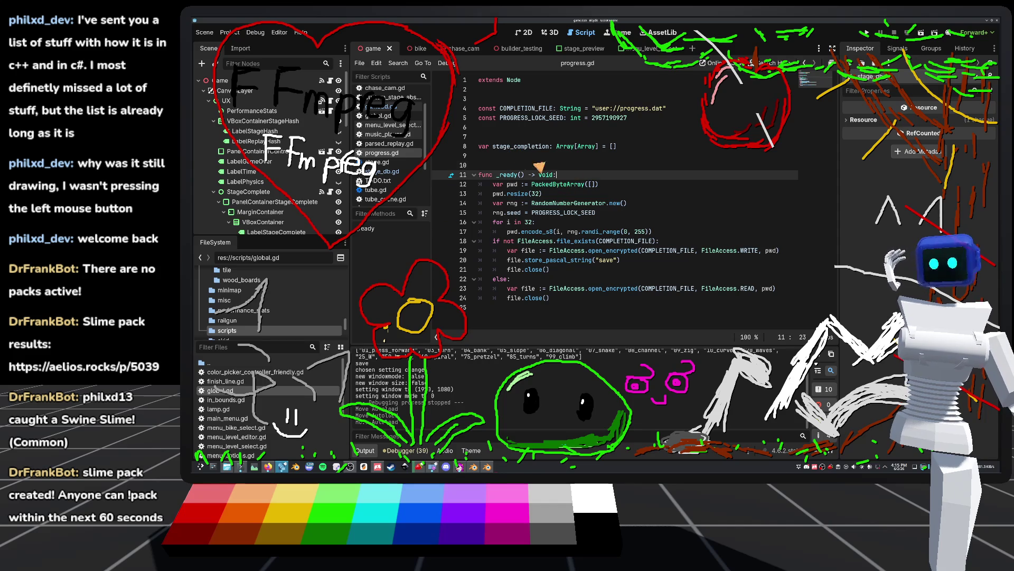
{"action": "key", "text": "Return"}
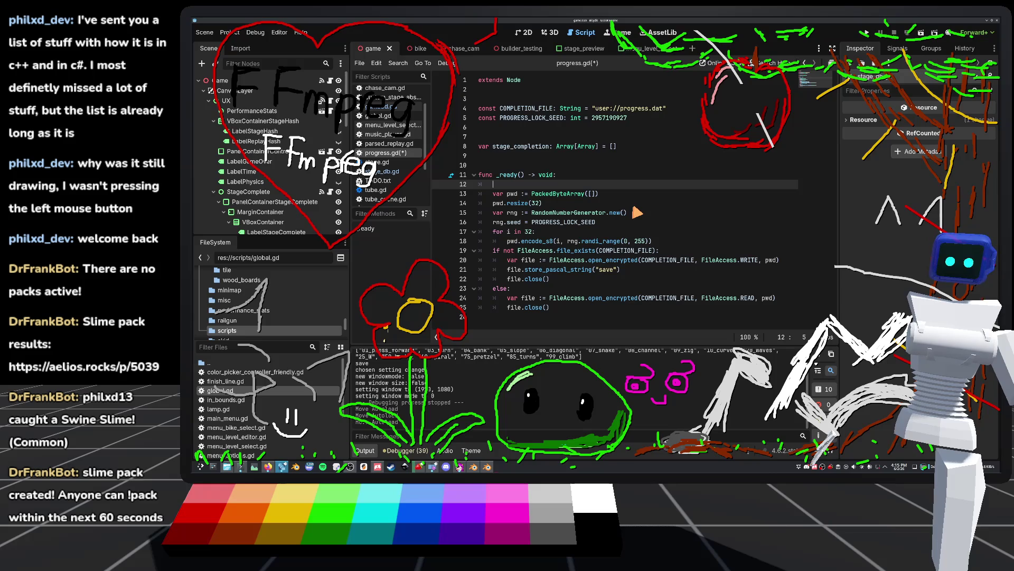
{"action": "type", "text": "print(Stage"}
{"action": "type", "text": "DB.st"}
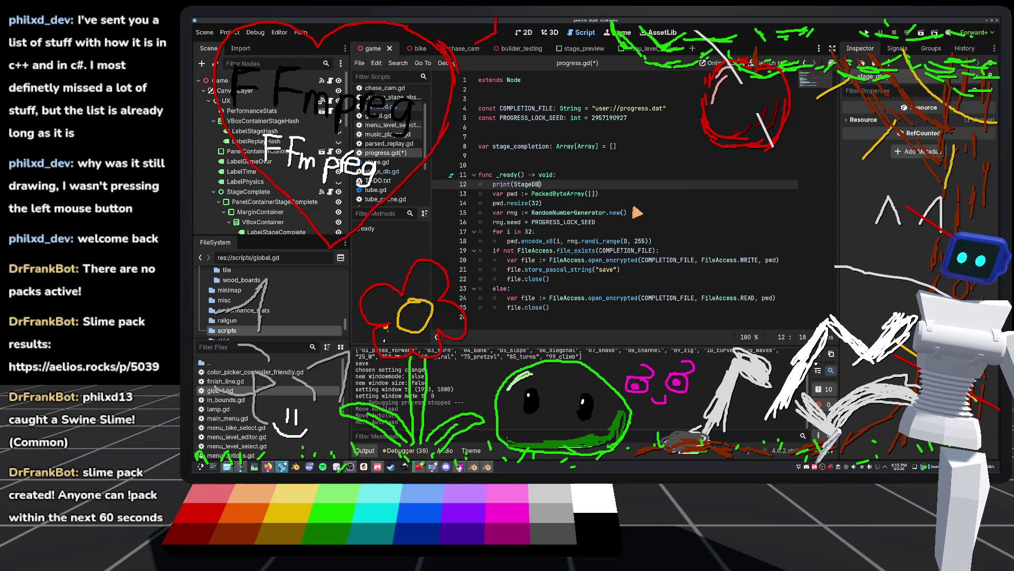
{"action": "key", "text": "Return"}
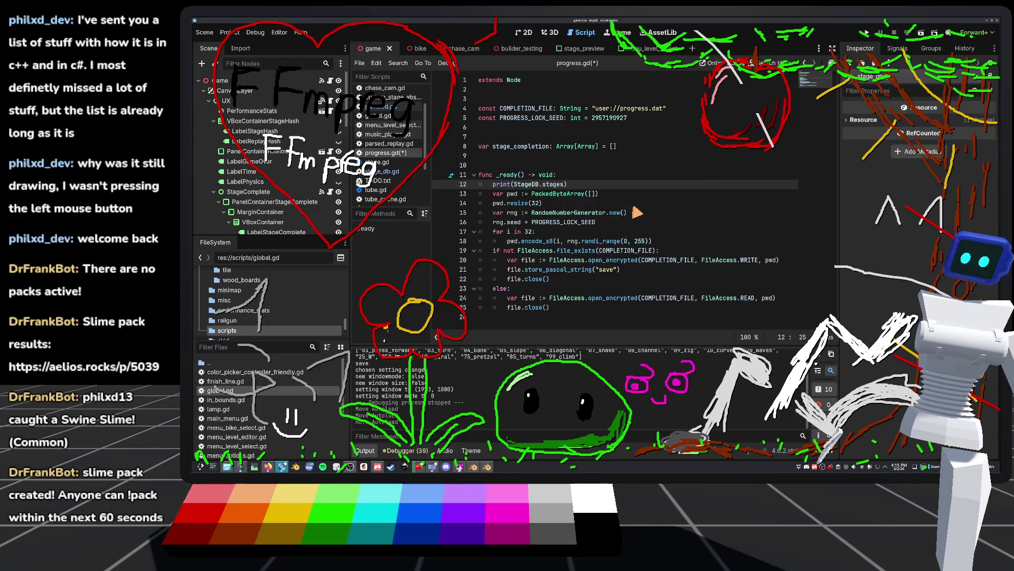
{"action": "left_click", "coordinate": [867, 33]}
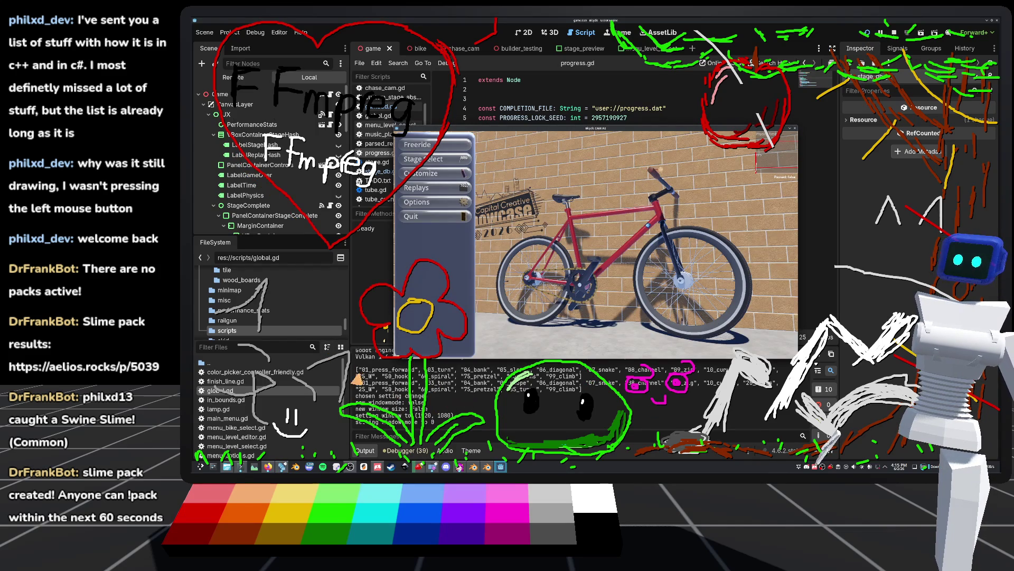
{"action": "left_click", "coordinate": [460, 217]}
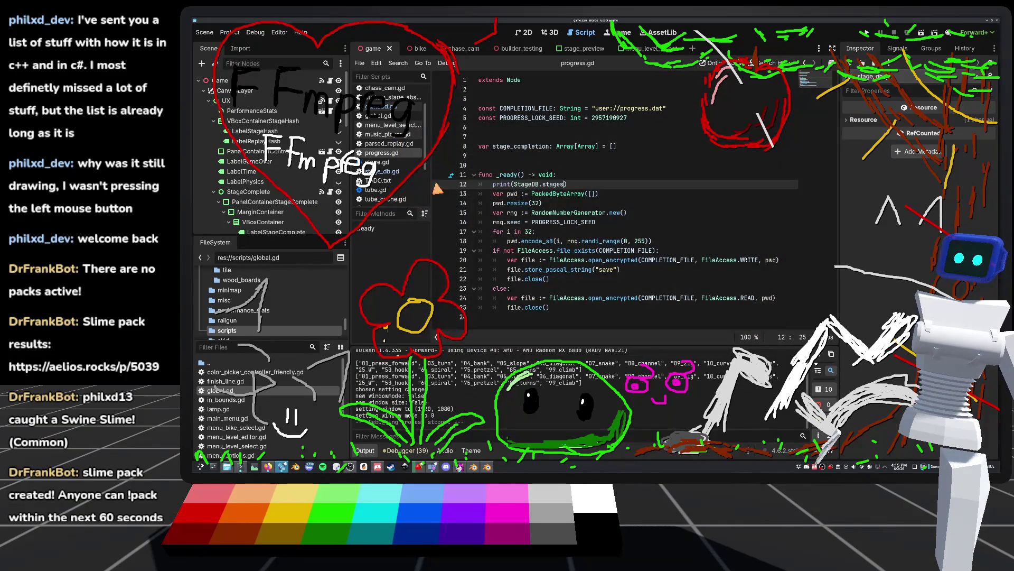
{"action": "left_click", "coordinate": [230, 33]}
{"action": "left_click", "coordinate": [249, 44]}
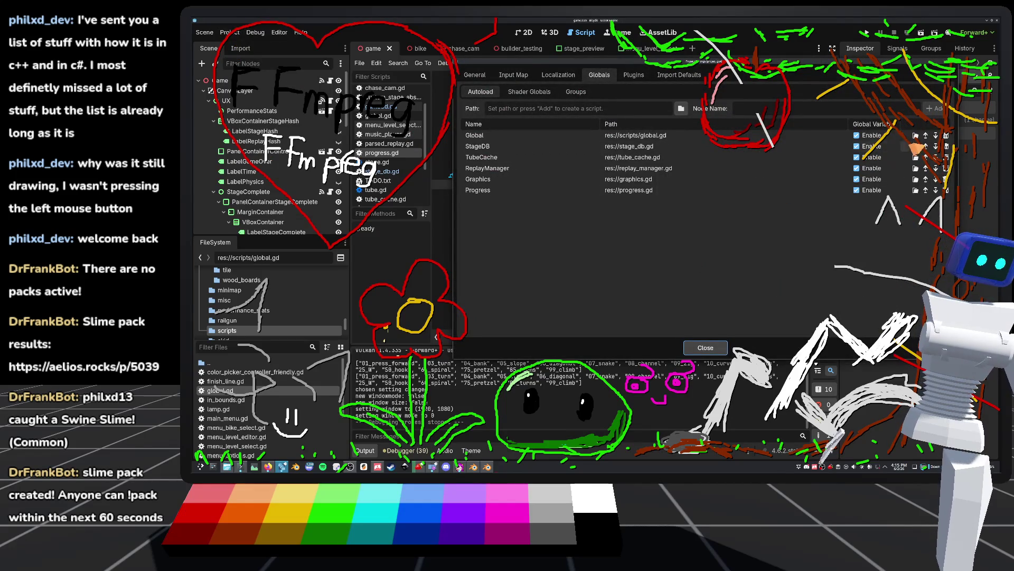
{"action": "left_click", "coordinate": [705, 347]}
{"action": "left_click_drag", "start_coordinate": [593, 185], "coordinate": [443, 185]}
{"action": "key", "text": "BackSpace"}
{"action": "key", "text": "BackSpace"}
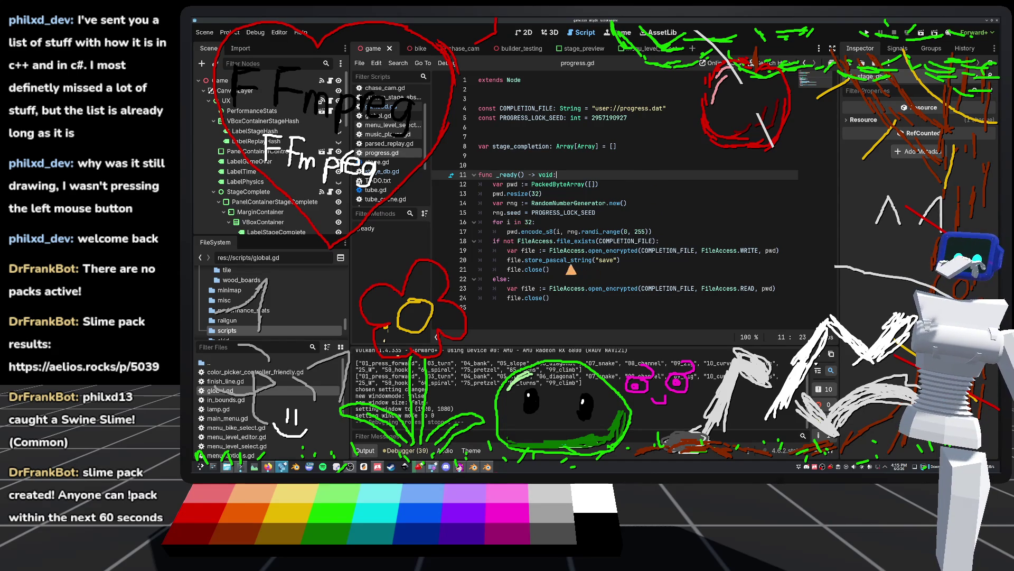
Add 'func initialize_zero_progress() -> void:' at the end of progress.gd.
{"action": "left_click", "coordinate": [538, 329]}
{"action": "key", "text": "Return"}
{"action": "key", "text": "Return"}
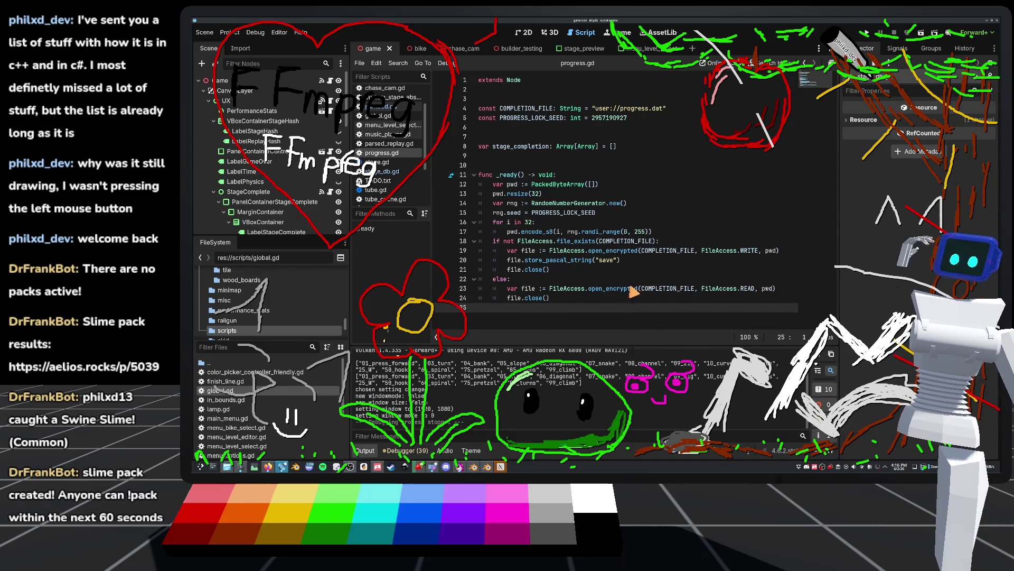
{"action": "type", "text": "func"}
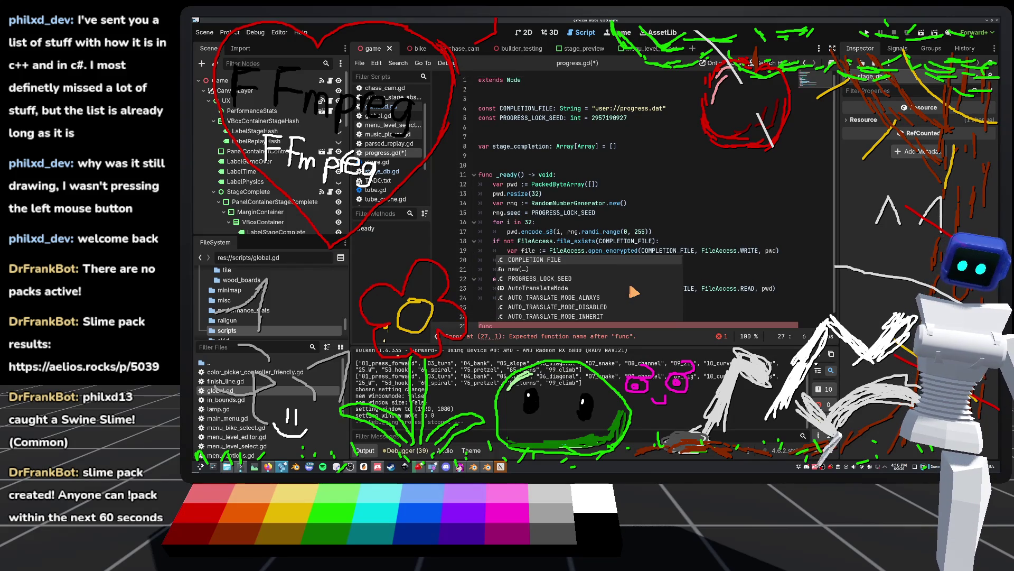
{"action": "scroll", "coordinate": [640, 217], "scroll_direction": "down", "scroll_amount": 1}
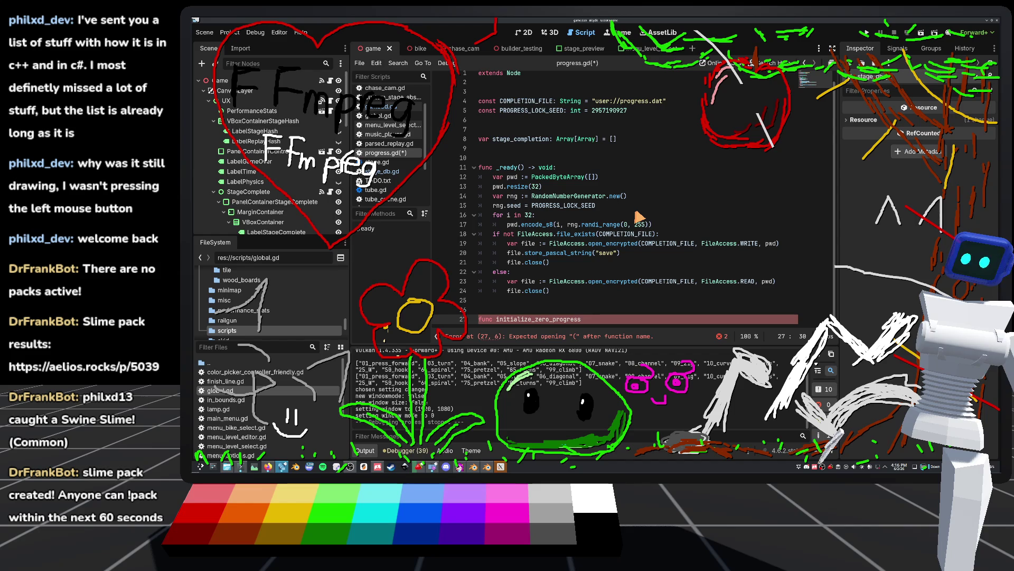
{"action": "type", "text": ") -> v"}
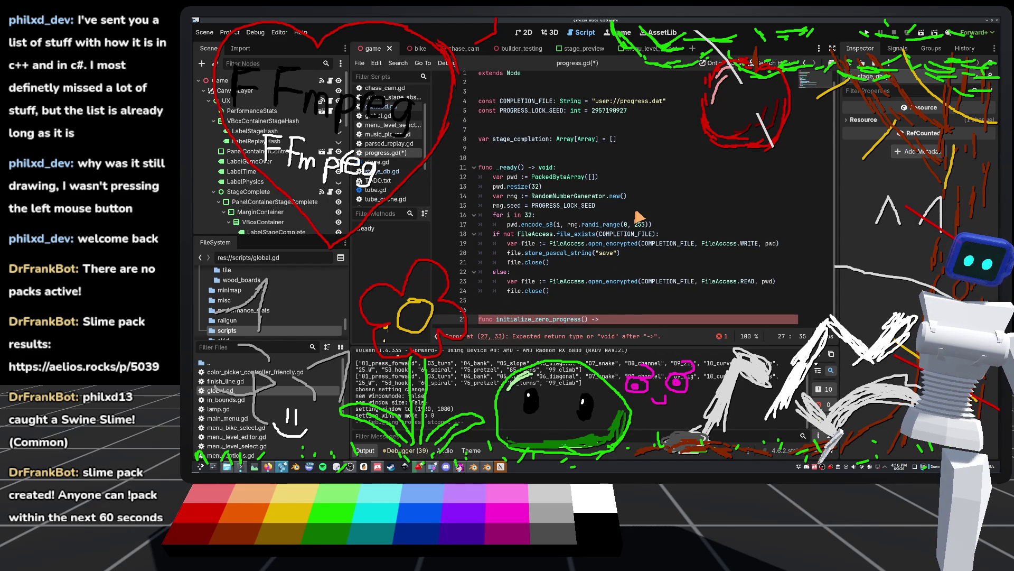
{"action": "type", "text": "oid"}
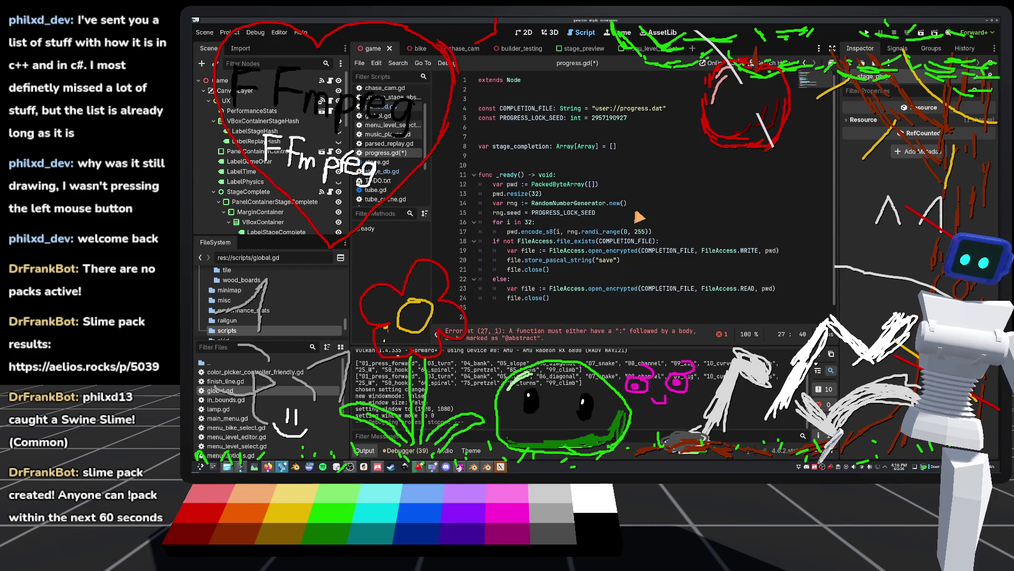
{"action": "type", "text": ":"}
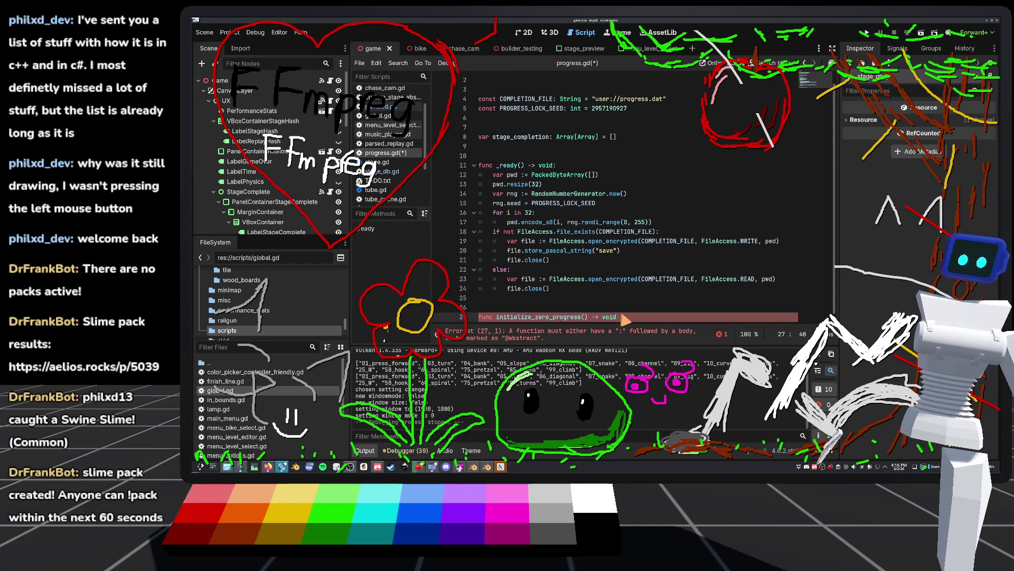
{"action": "key", "text": "Return"}
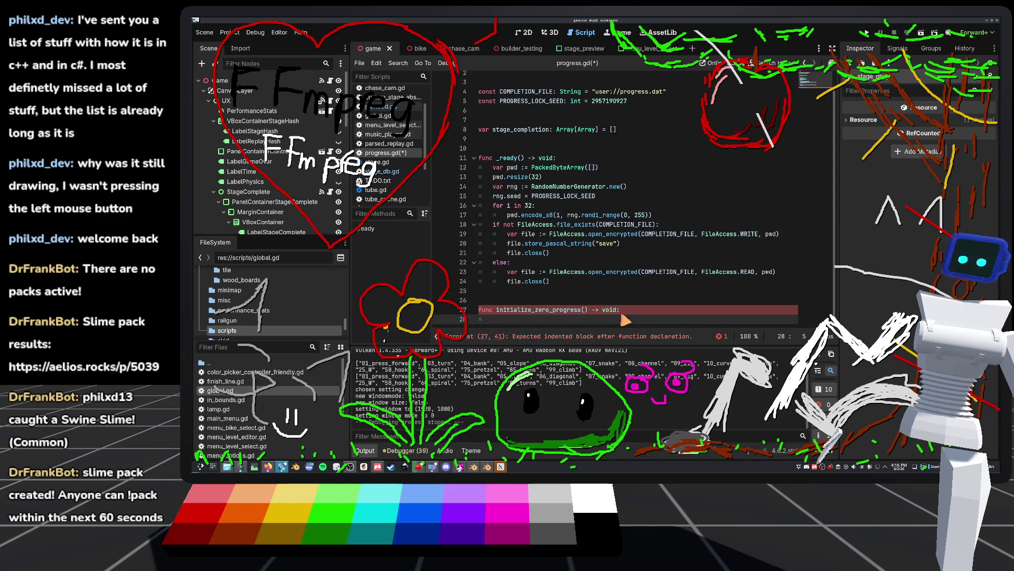
Reset stage_completion to [] and append [false, false] for each StageDB.stages entry, then save.
{"action": "type", "text": "stage_completion = "}
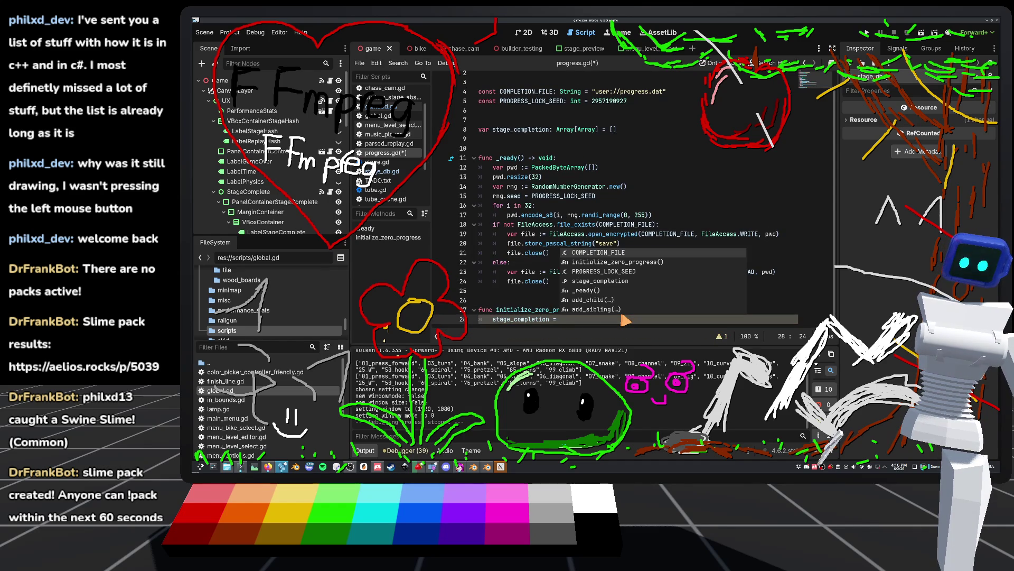
{"action": "type", "text": "["}
{"action": "key", "text": "Return"}
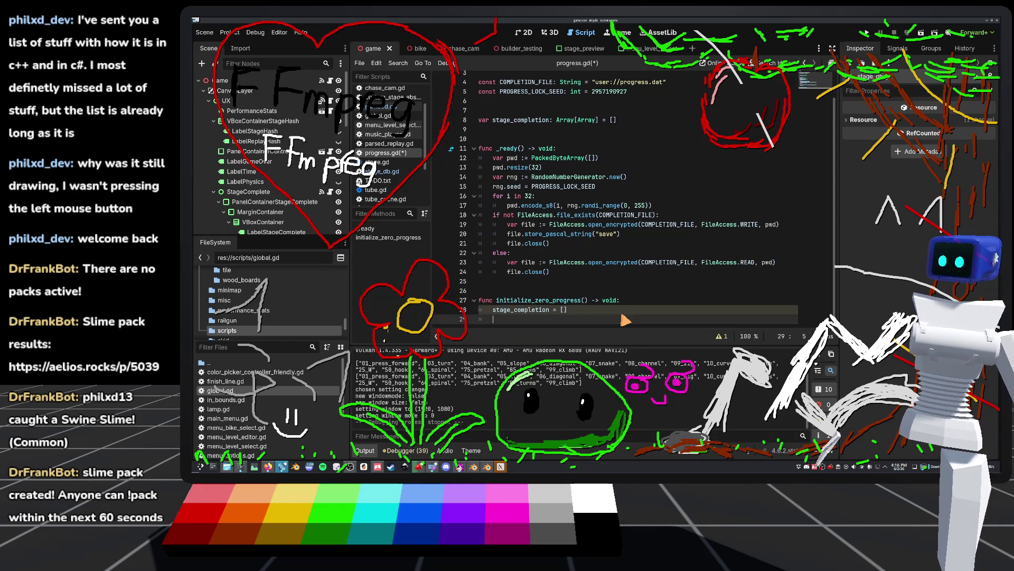
{"action": "type", "text": "for"}
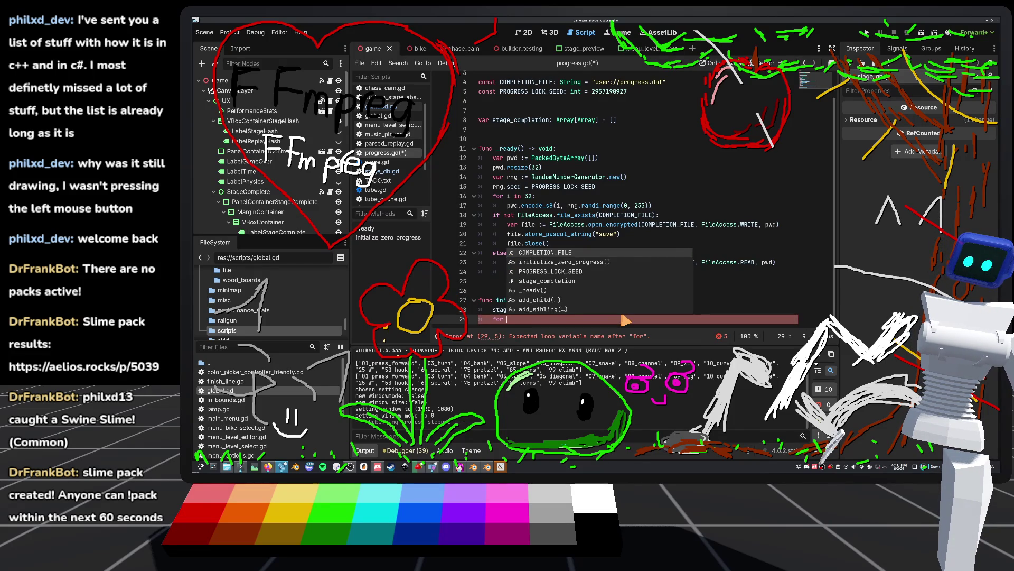
{"action": "type", "text": " stage: Stri"}
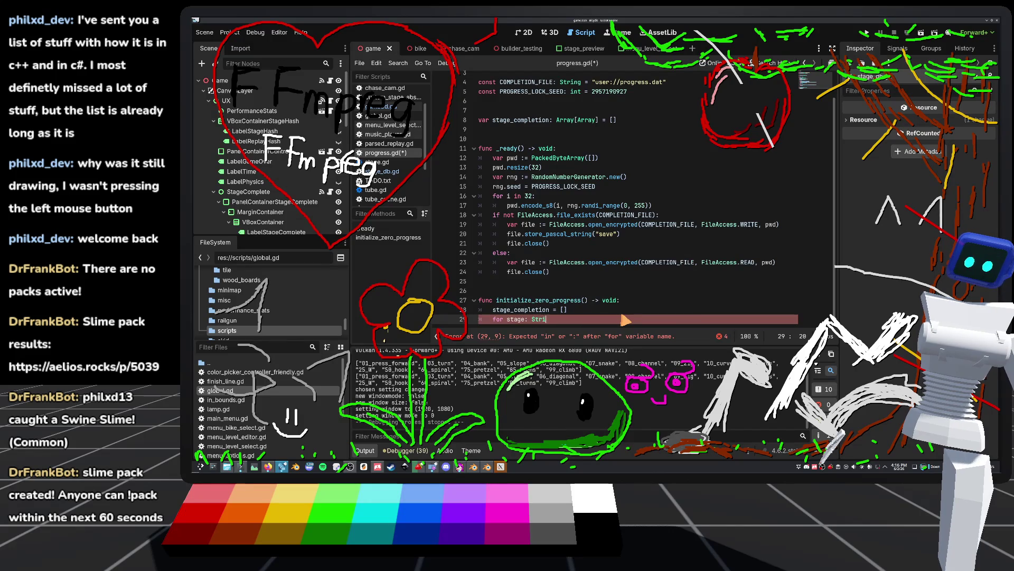
{"action": "type", "text": "ng in st"}
{"action": "key", "text": "BackSpace"}
{"action": "key", "text": "BackSpace"}
{"action": "type", "text": "StageDB.stages:"}
{"action": "key", "text": "Return"}
{"action": "type", "text": "stage_completion."}
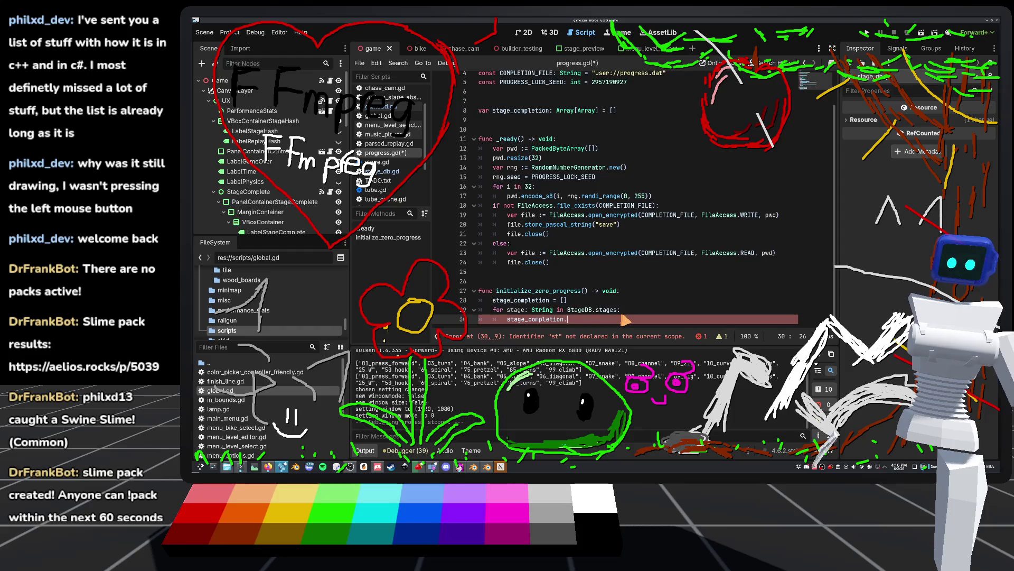
{"action": "type", "text": "append("}
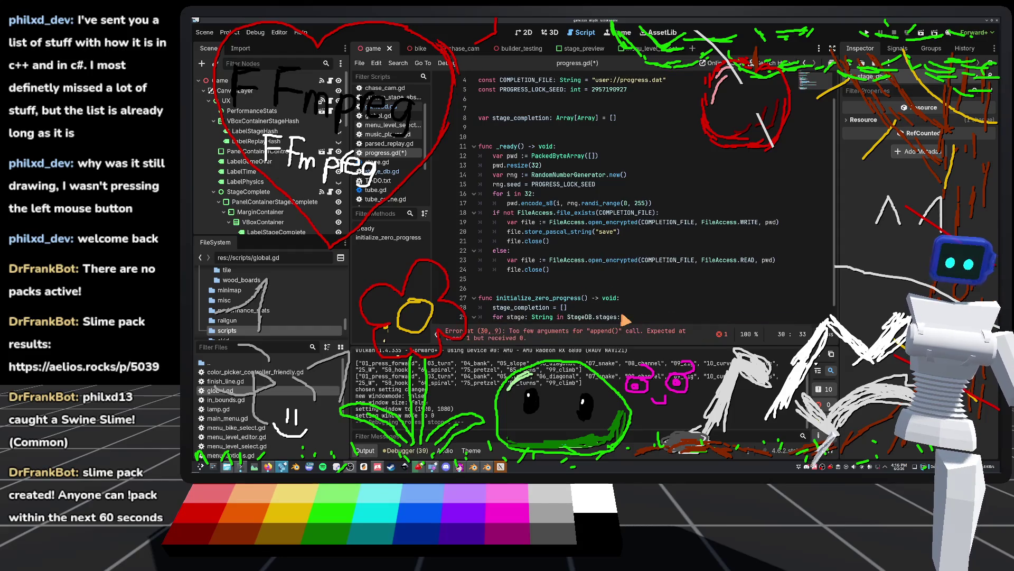
{"action": "type", "text": "[false, "}
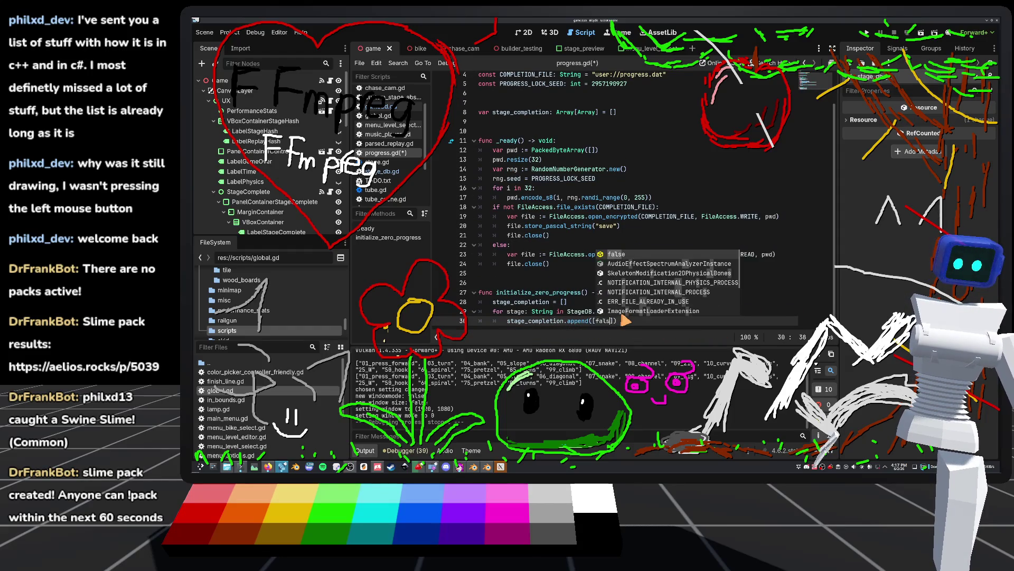
{"action": "type", "text": "false"}
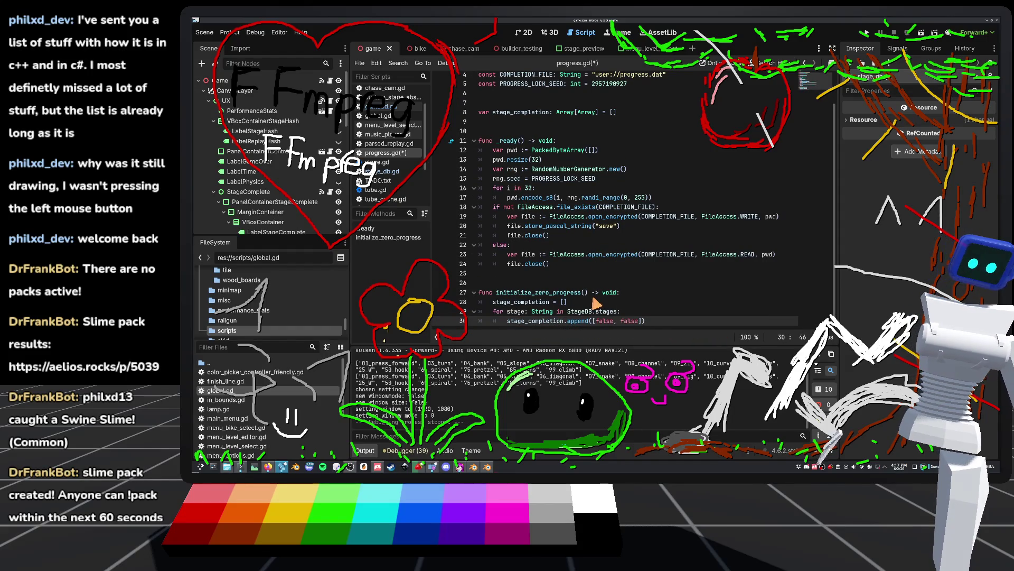
{"action": "left_click", "coordinate": [574, 286]}
{"action": "key", "text": "ctrl+s"}
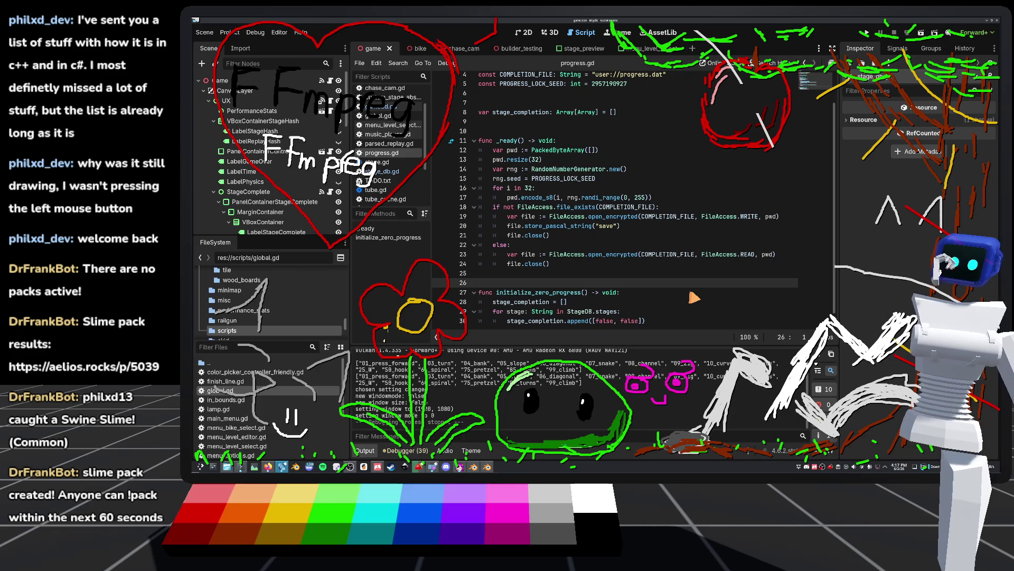
Call initialize_zero_progress() inside the 'if not FileAccess.file_exists' block.
{"action": "scroll", "coordinate": [692, 296], "scroll_direction": "down", "scroll_amount": 1}
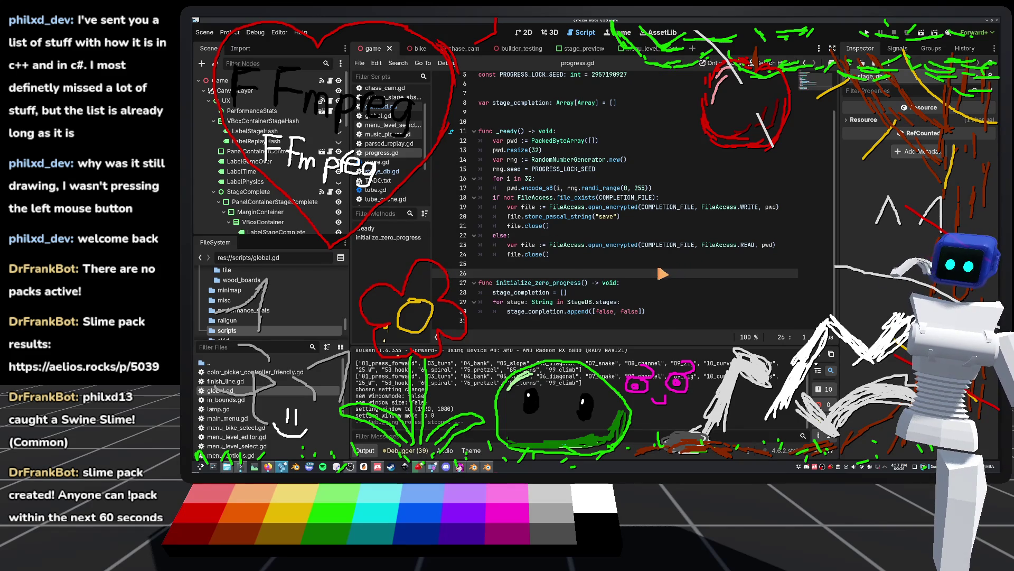
{"action": "scroll", "coordinate": [619, 269], "scroll_direction": "up", "scroll_amount": 2}
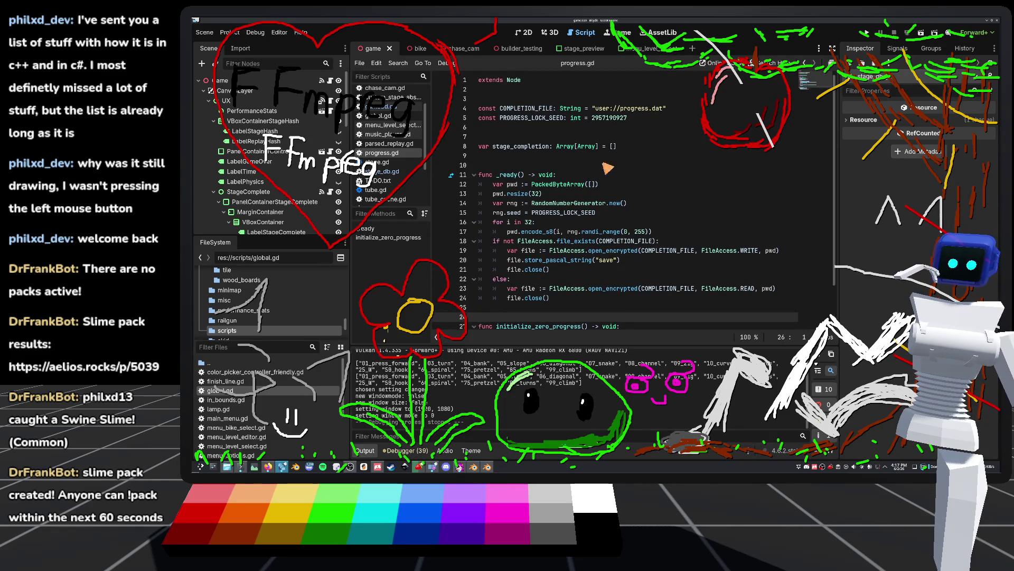
{"action": "scroll", "coordinate": [570, 233], "scroll_direction": "down", "scroll_amount": 2}
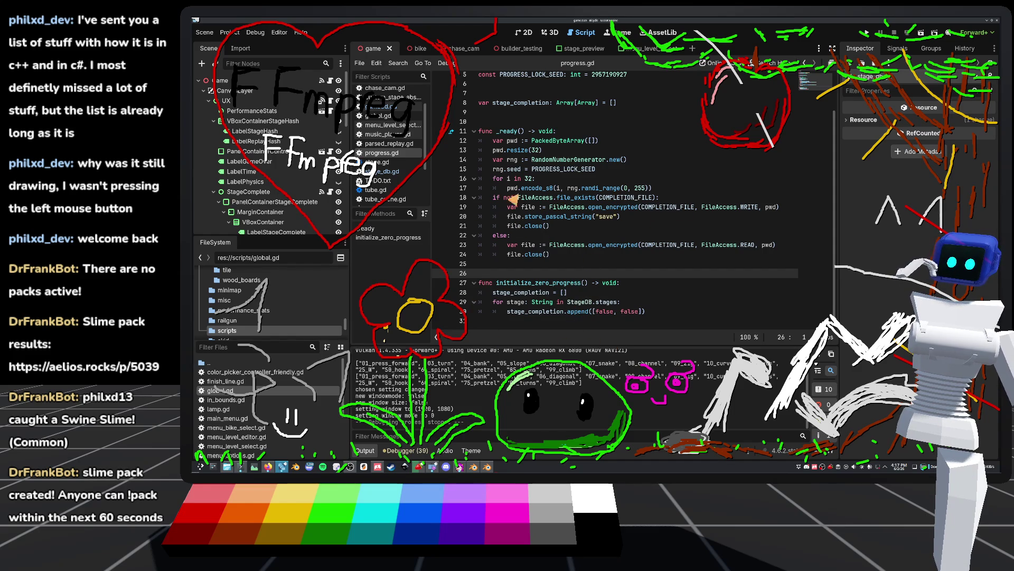
{"action": "left_click", "coordinate": [689, 206]}
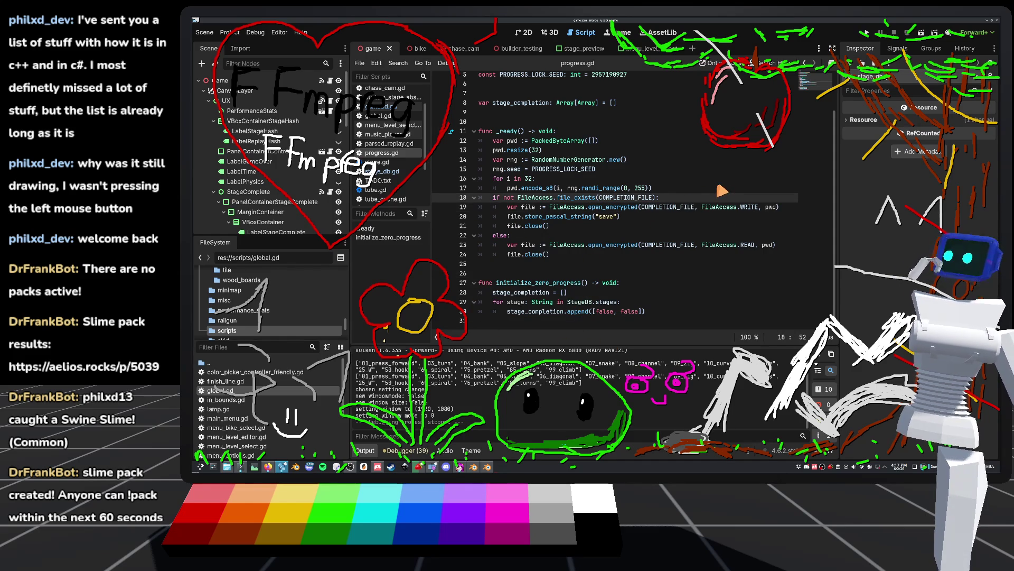
{"action": "key", "text": "ctrl+shift+Return"}
{"action": "type", "text": "i"}
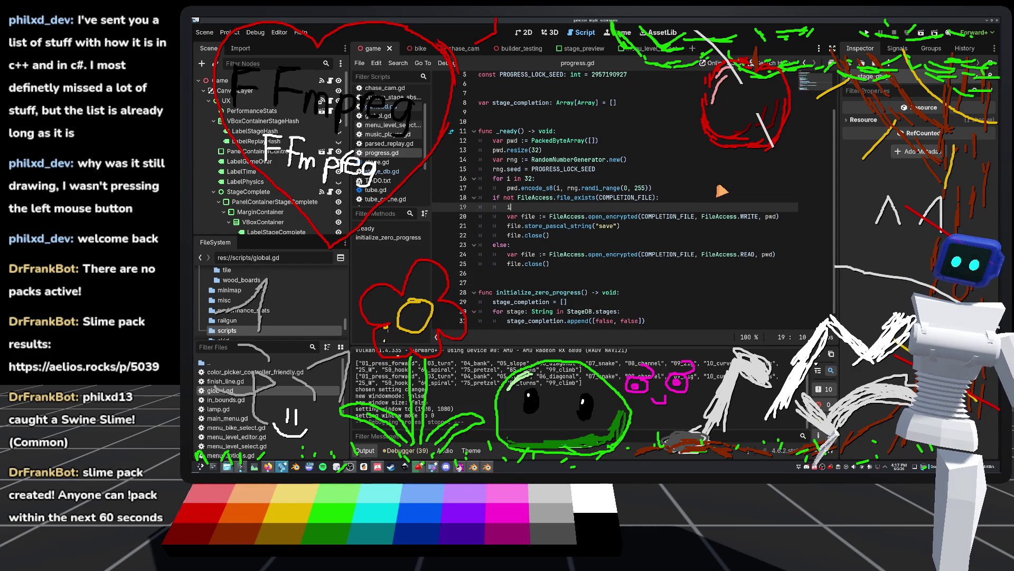
{"action": "key", "text": "Return"}
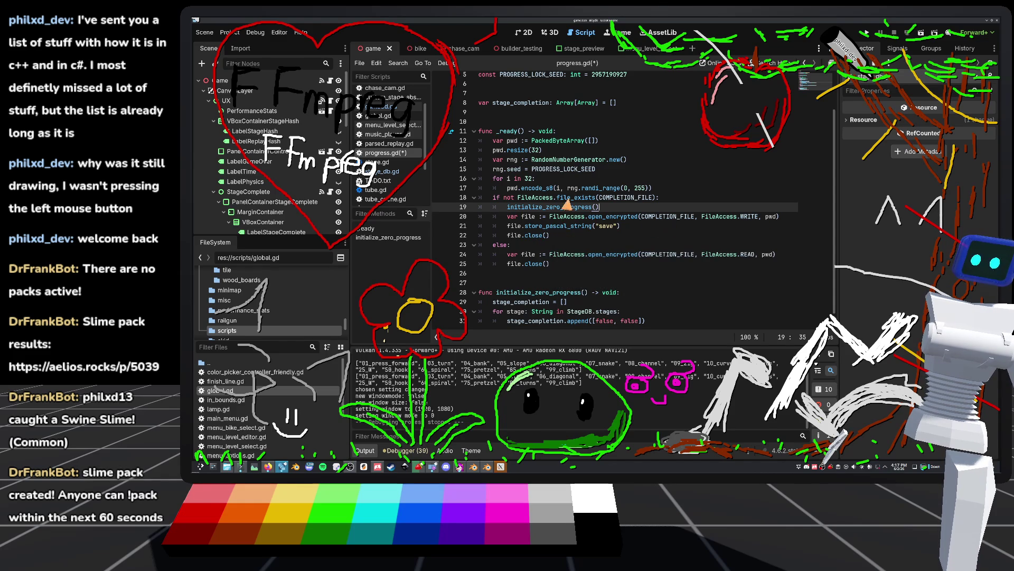
Start a new 'func' line below the _ready function.
{"action": "scroll", "coordinate": [549, 301], "scroll_direction": "down", "scroll_amount": 1}
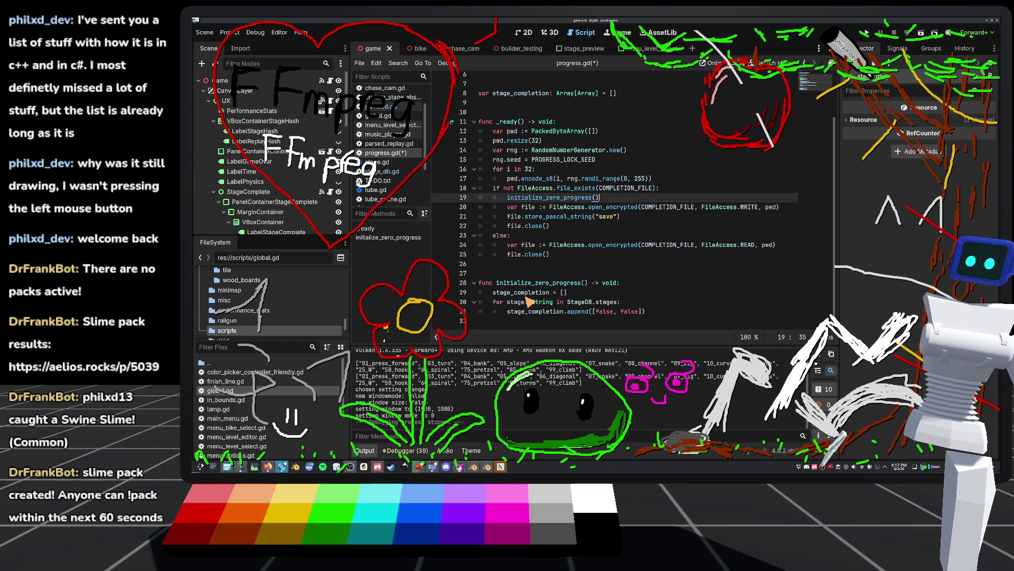
{"action": "left_click", "coordinate": [515, 259]}
{"action": "left_click", "coordinate": [533, 273]}
{"action": "key", "text": "Return"}
{"action": "key", "text": "Return"}
{"action": "key", "text": "Return"}
{"action": "left_click", "coordinate": [614, 284]}
{"action": "type", "text": "func "}
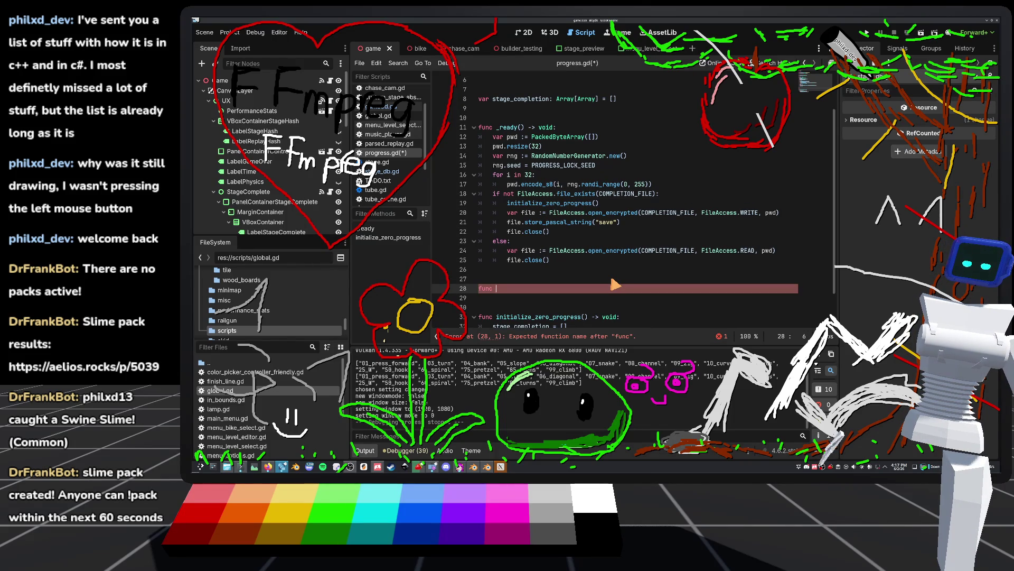
Declare write_progress() -> void with a pass body.
{"action": "type", "text": "write_"}
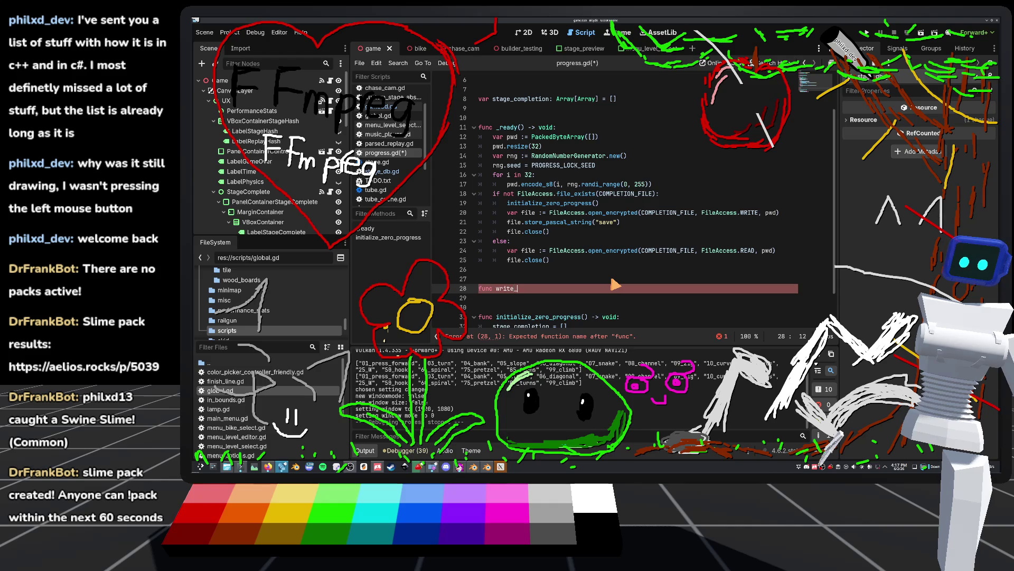
{"action": "type", "text": "progrss("}
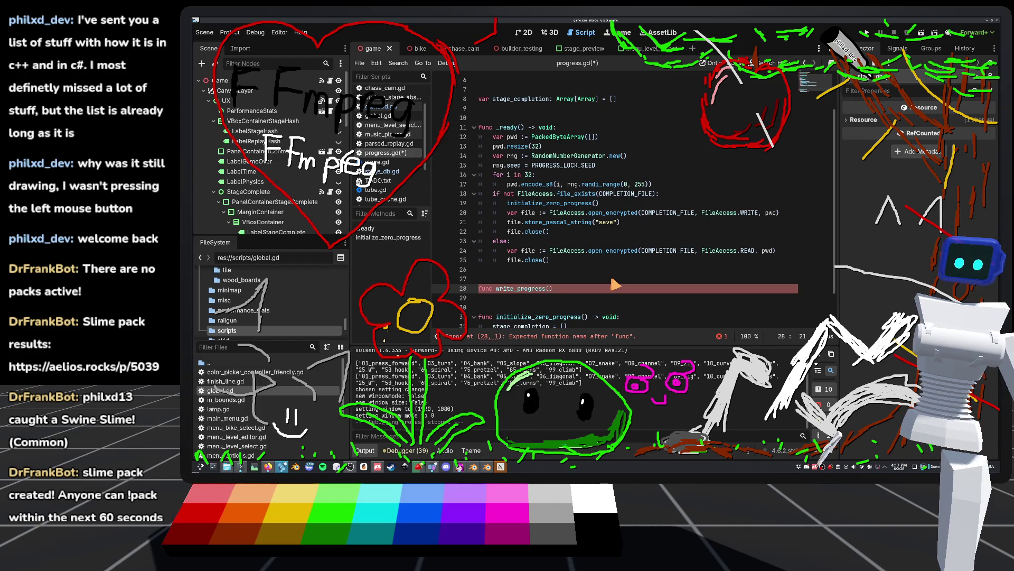
{"action": "type", "text": ") ->?void:"}
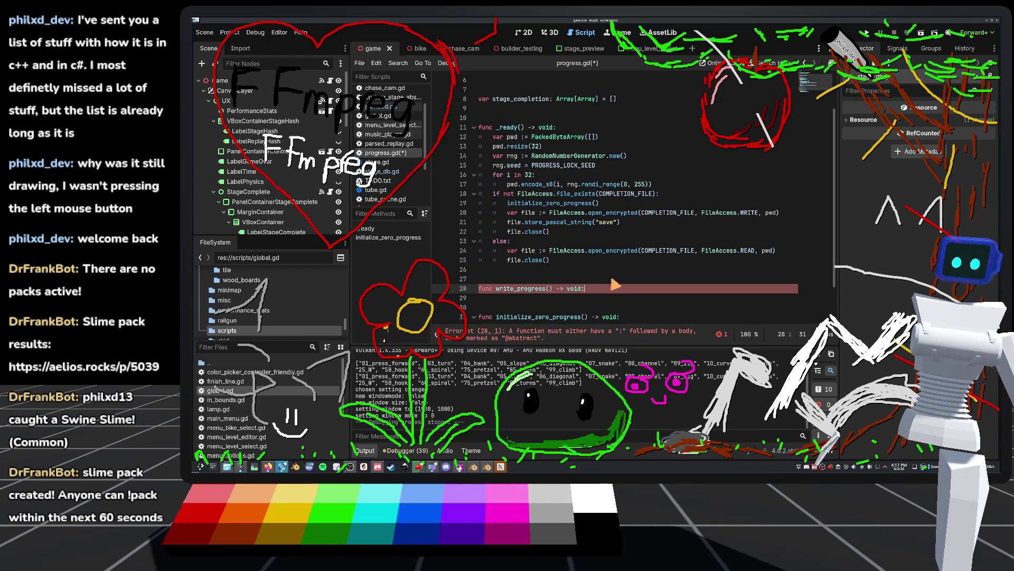
{"action": "key", "text": "Return"}
{"action": "type", "text": "pass"}
{"action": "scroll", "coordinate": [613, 264], "scroll_direction": "down", "scroll_amount": 2}
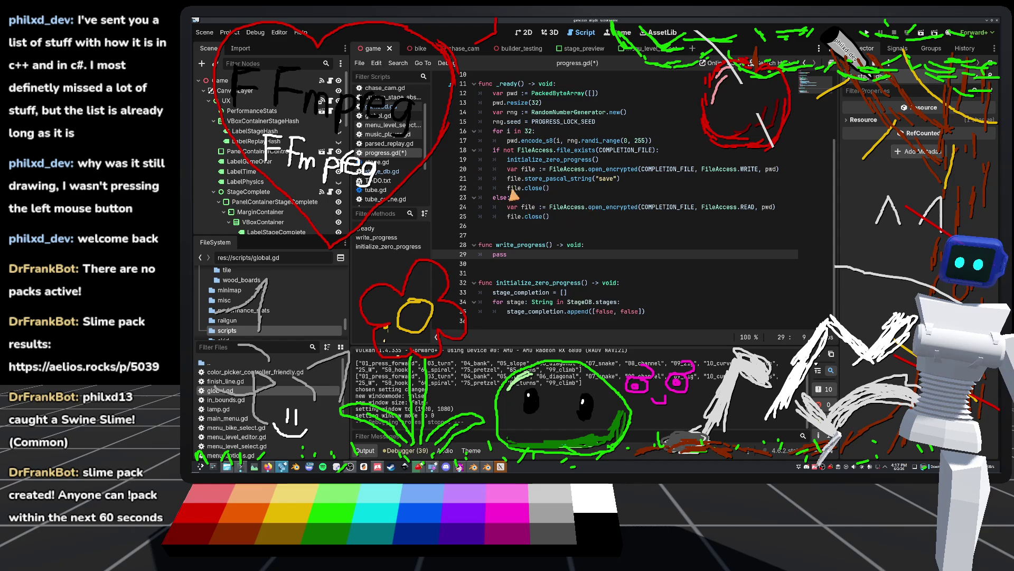
Give write_progress the parameter pwd: PackedByteArray and cut the file-writing lines from _ready.
{"action": "left_click_drag", "start_coordinate": [506, 169], "coordinate": [840, 174]}
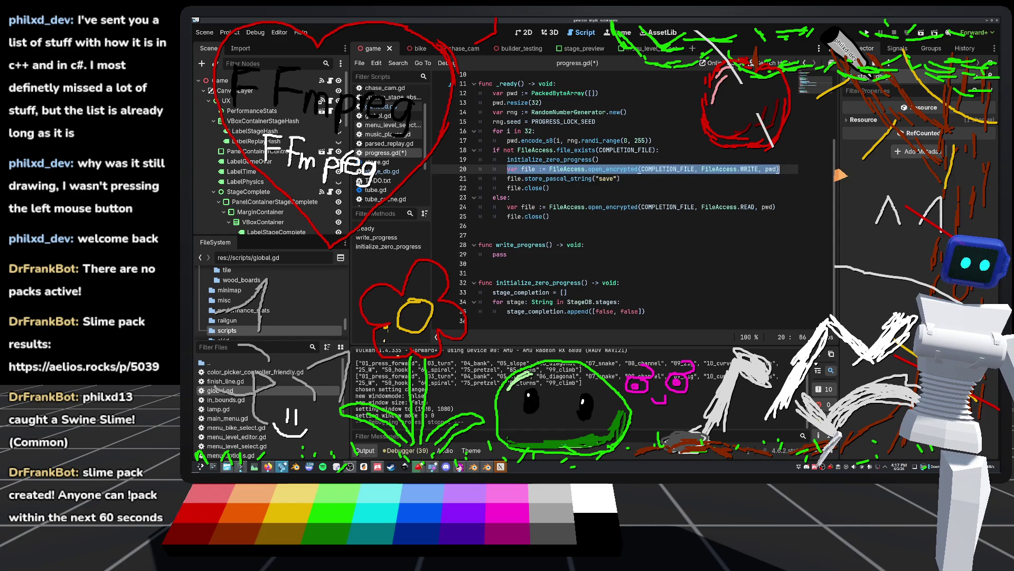
{"action": "left_click", "coordinate": [550, 247]}
{"action": "type", "text": "pws: "}
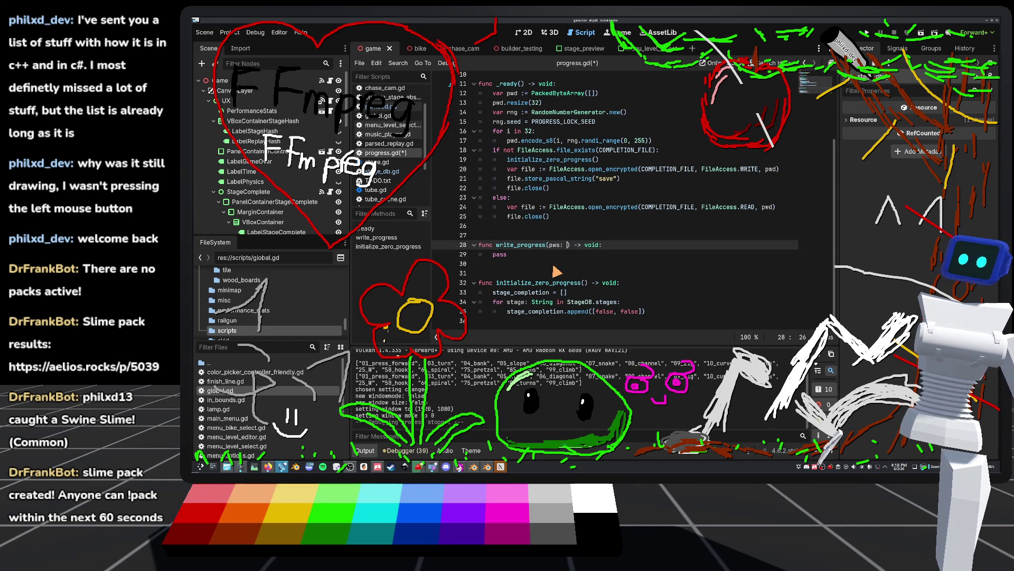
{"action": "type", "text": "Packed"}
{"action": "key", "text": "Return"}
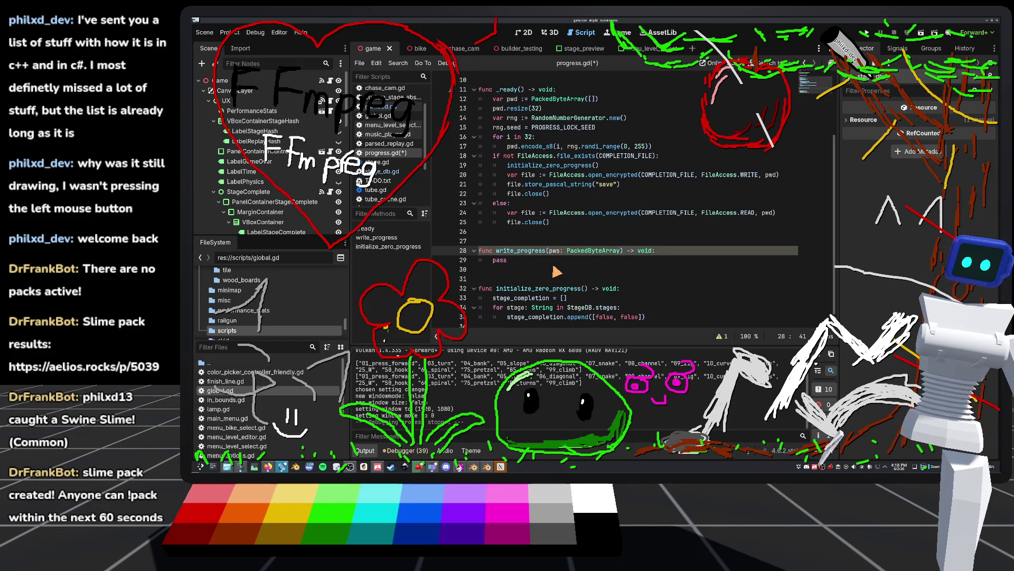
{"action": "left_click", "coordinate": [559, 252]}
{"action": "key", "text": "BackSpace"}
{"action": "type", "text": "d"}
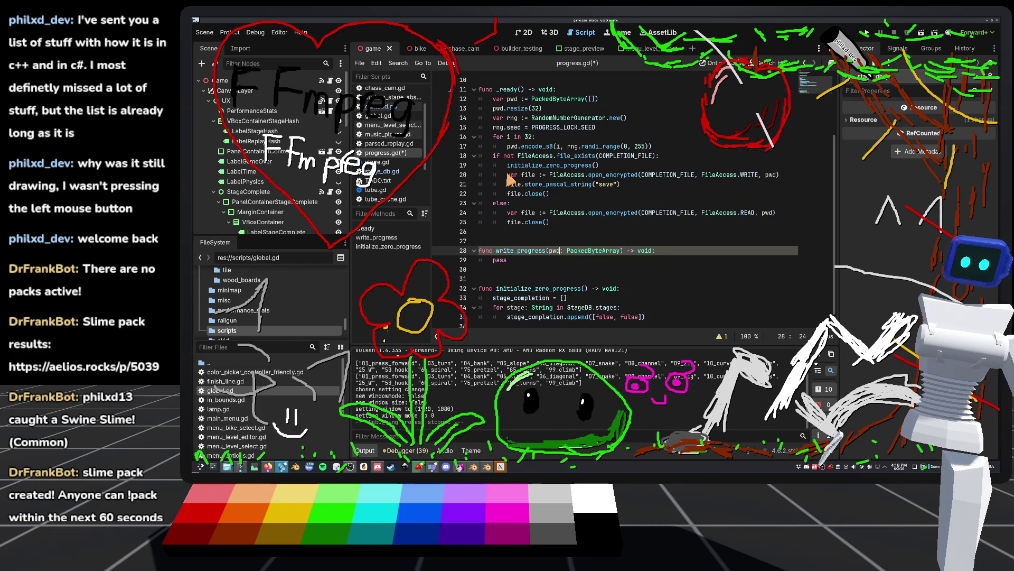
{"action": "left_click_drag", "start_coordinate": [507, 175], "coordinate": [572, 199]}
{"action": "key", "text": "ctrl+c"}
{"action": "key", "text": "BackSpace"}
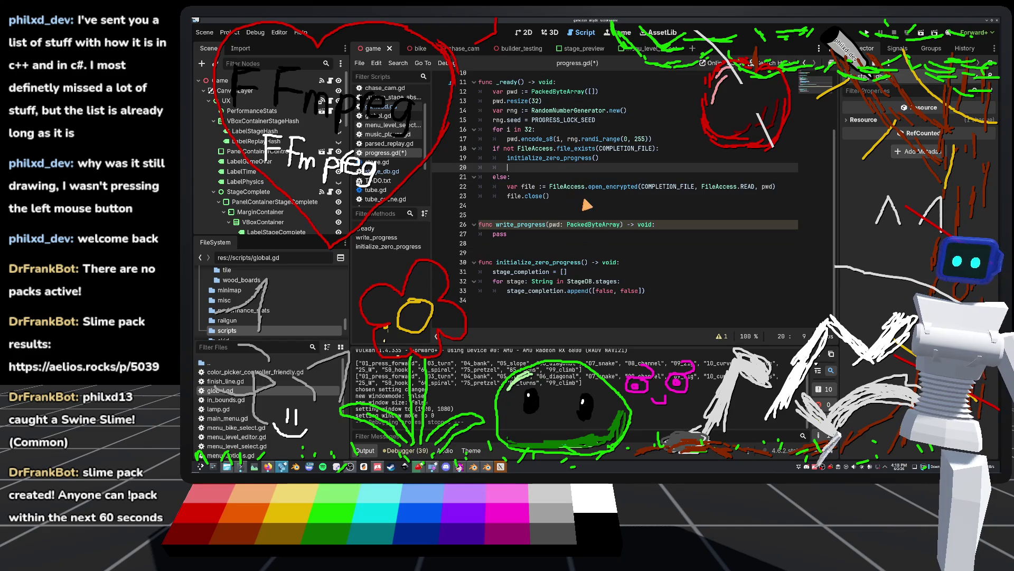
Call write_progress(pwd) in the if branch of _ready.
{"action": "type", "text": "write_"}
{"action": "key", "text": "Return"}
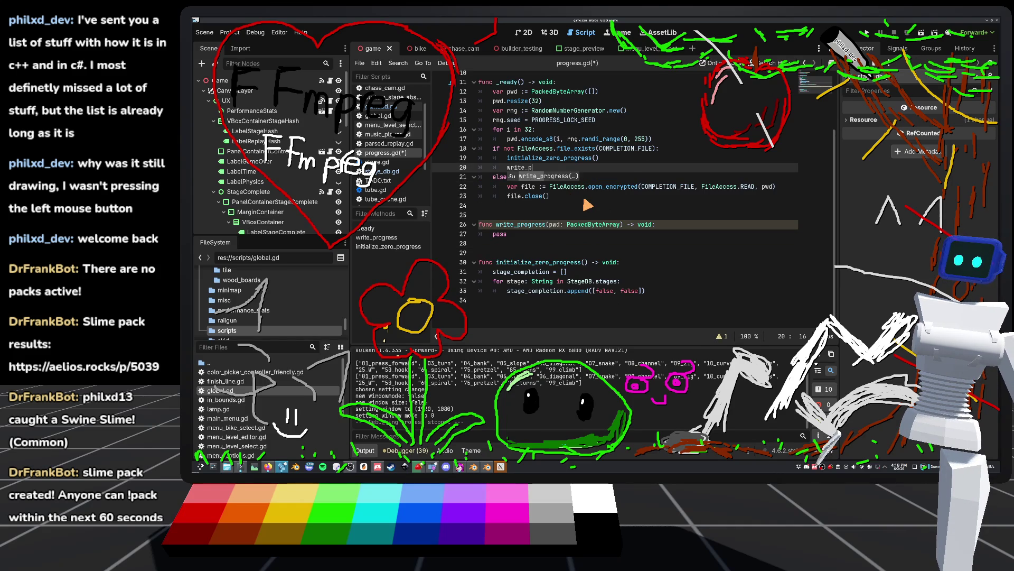
{"action": "scroll", "coordinate": [588, 204], "scroll_direction": "up", "scroll_amount": 1}
{"action": "type", "text": "rogress(pwd"}
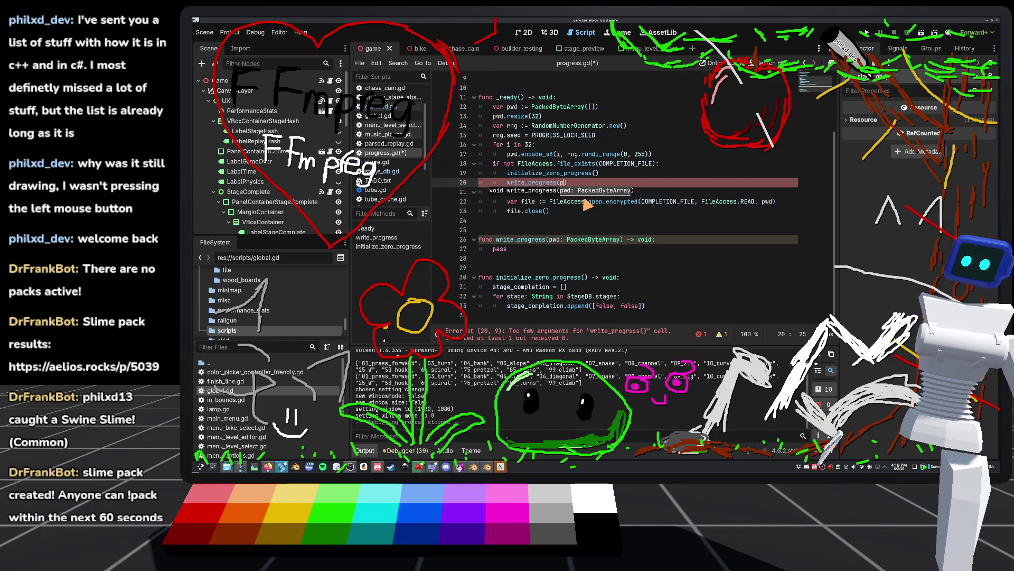
Paste the file-writing lines into write_progress and unindent the store and close lines.
{"action": "left_click", "coordinate": [532, 264]}
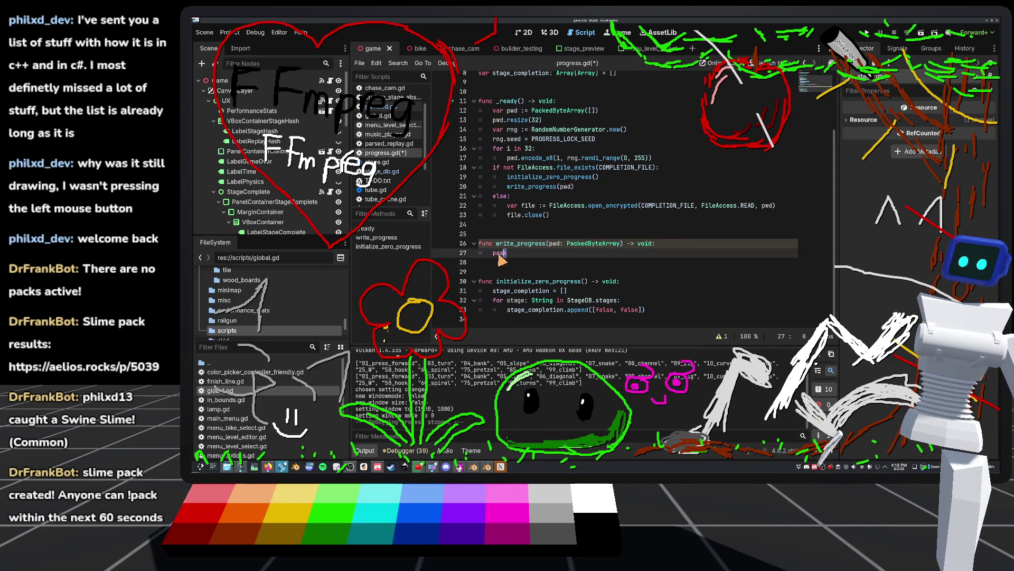
{"action": "key", "text": "ctrl+v"}
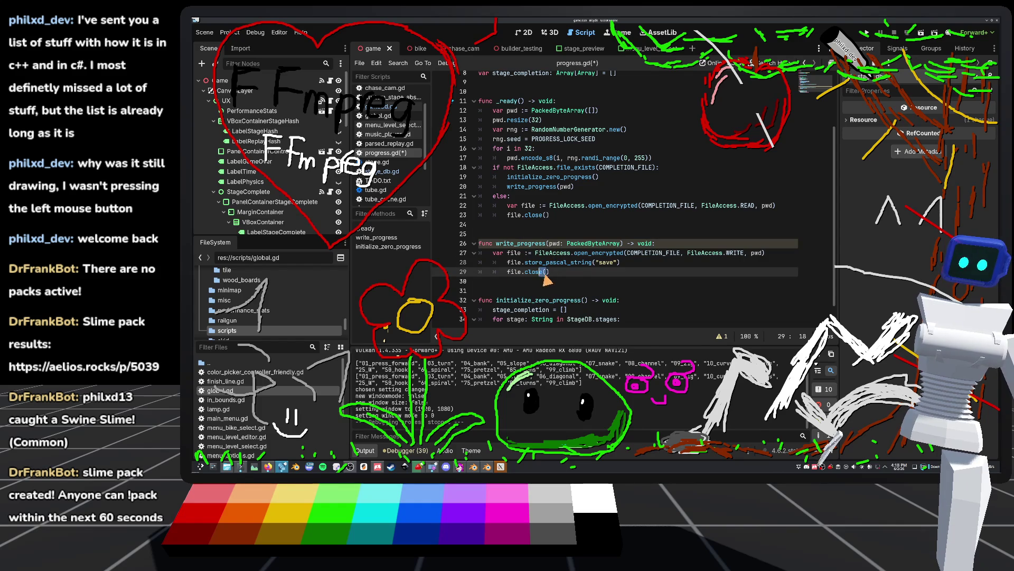
{"action": "left_click_drag", "start_coordinate": [549, 273], "coordinate": [469, 268]}
{"action": "key", "text": "shift+Tab"}
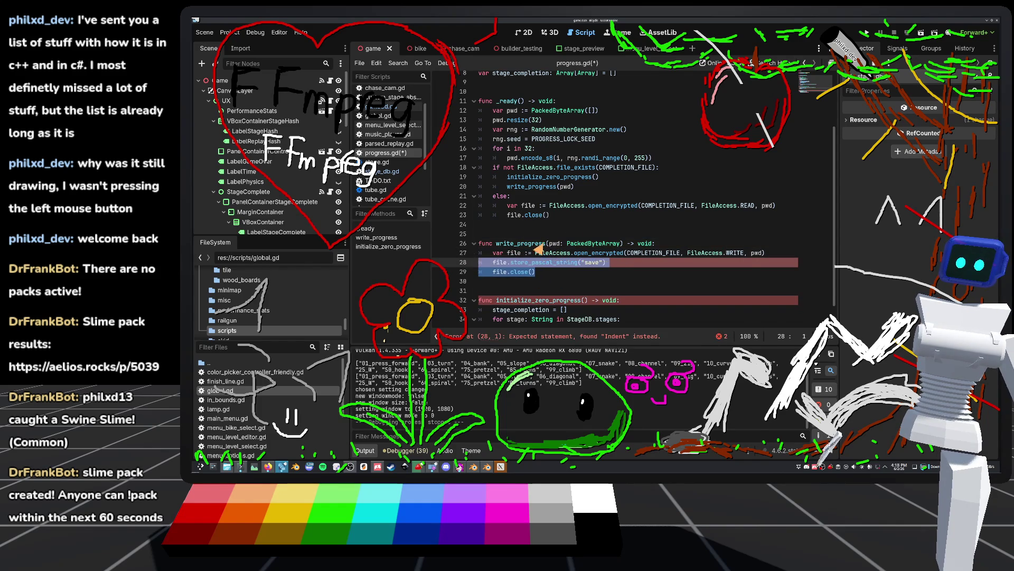
{"action": "left_click", "coordinate": [628, 224]}
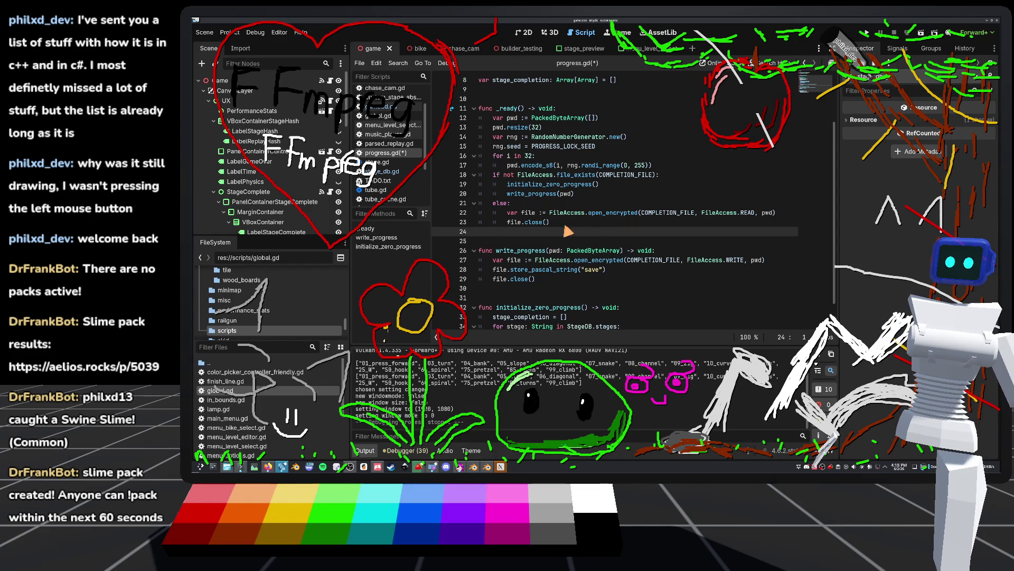
Replace the store_pascal_string line with 'for stage: Array in stage_completion:' and begin its body.
{"action": "left_click_drag", "start_coordinate": [613, 270], "coordinate": [495, 273]}
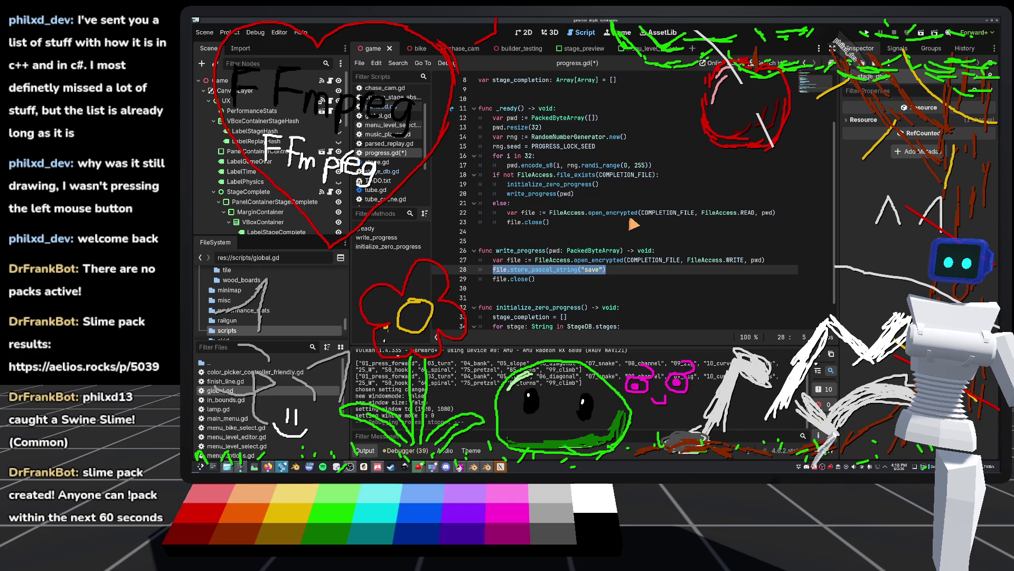
{"action": "scroll", "coordinate": [631, 225], "scroll_direction": "down", "scroll_amount": 1}
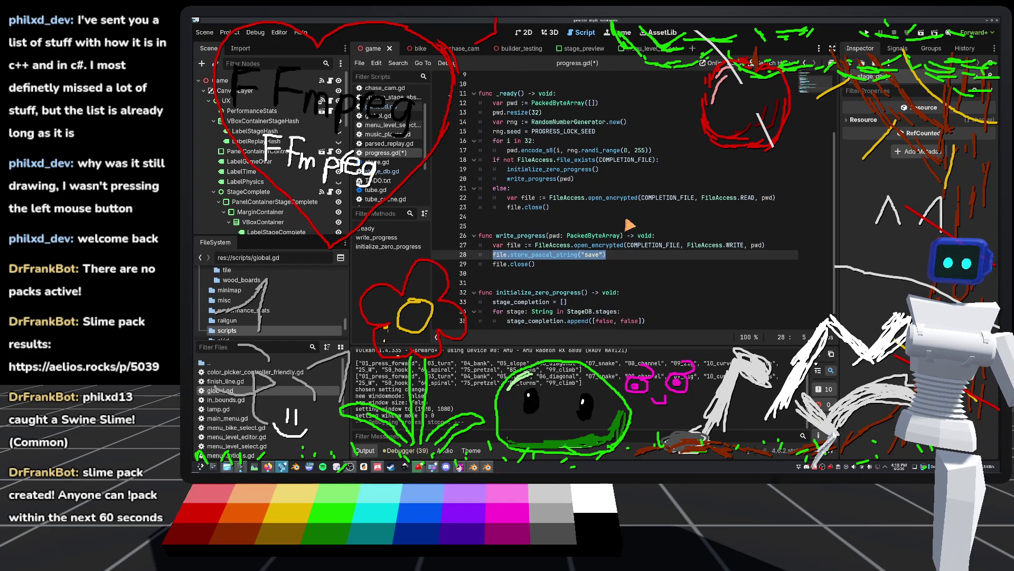
{"action": "type", "text": "for"}
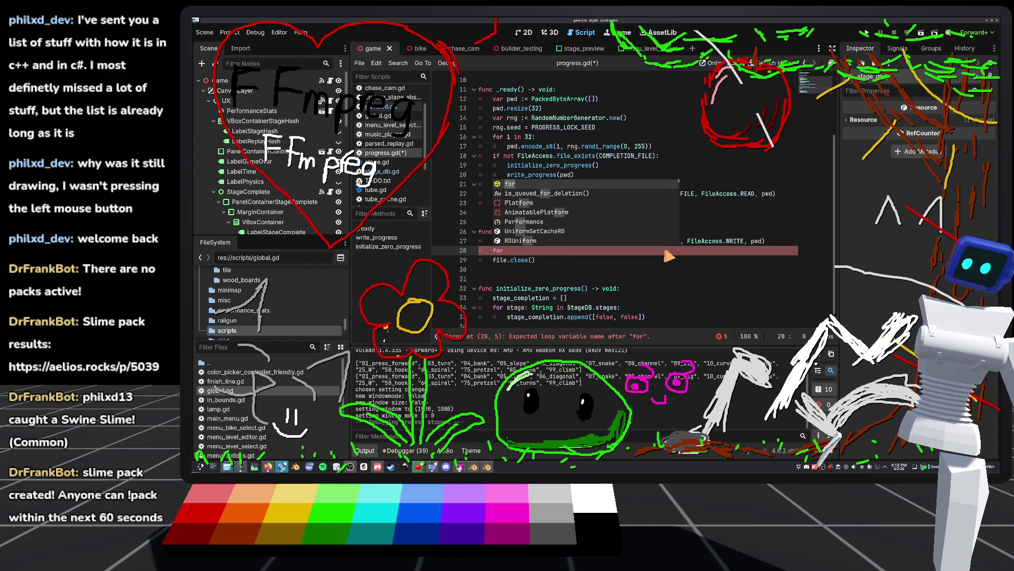
{"action": "type", "text": " stage"}
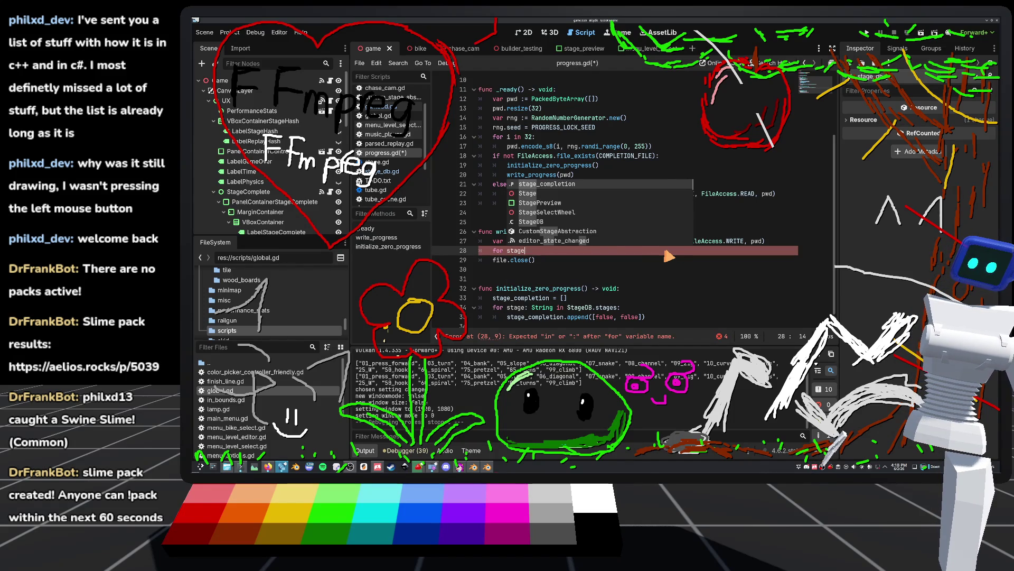
{"action": "type", "text": ": Arr"}
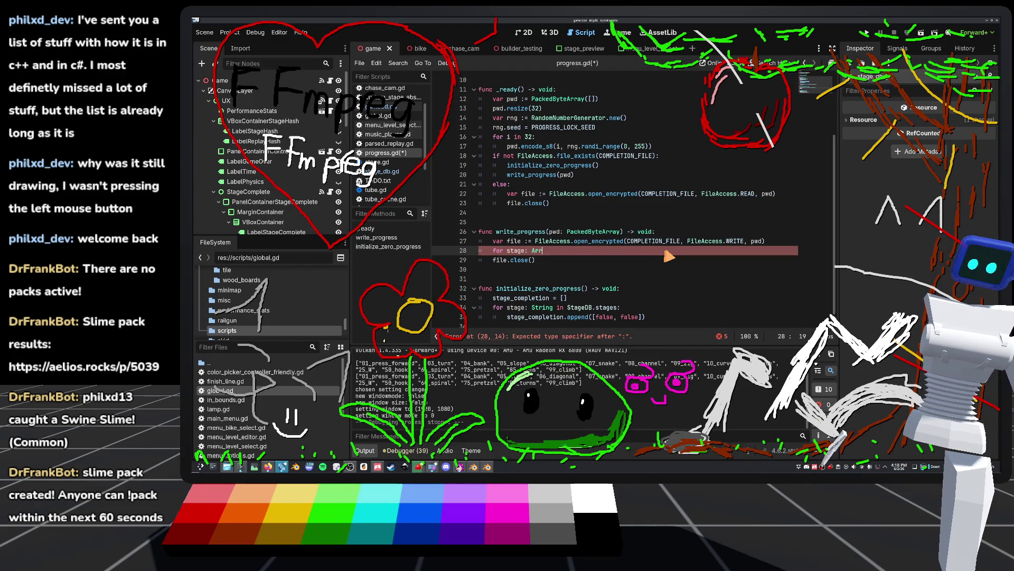
{"action": "type", "text": "ay in "}
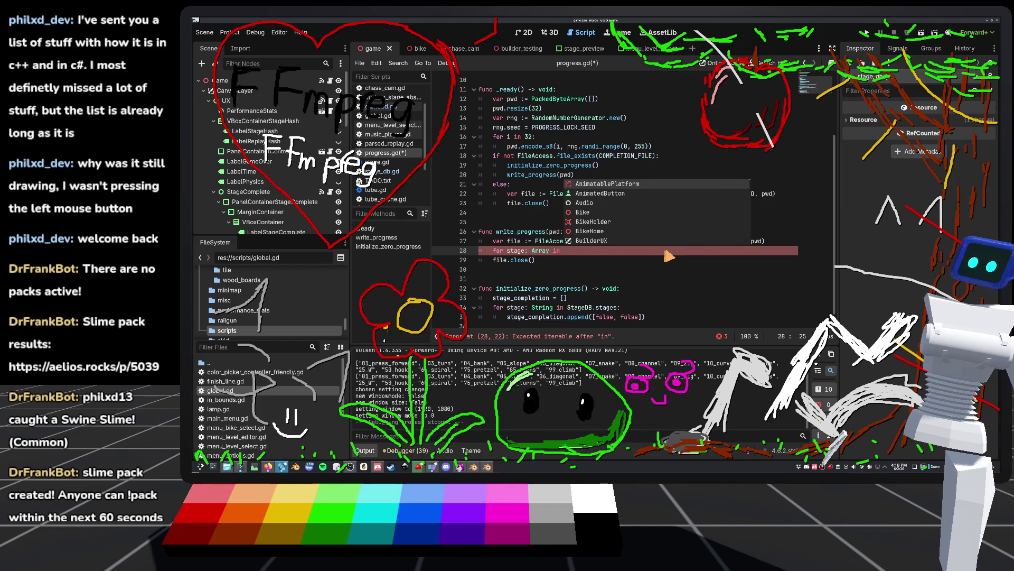
{"action": "type", "text": "stage_completion:"}
{"action": "key", "text": "Return"}
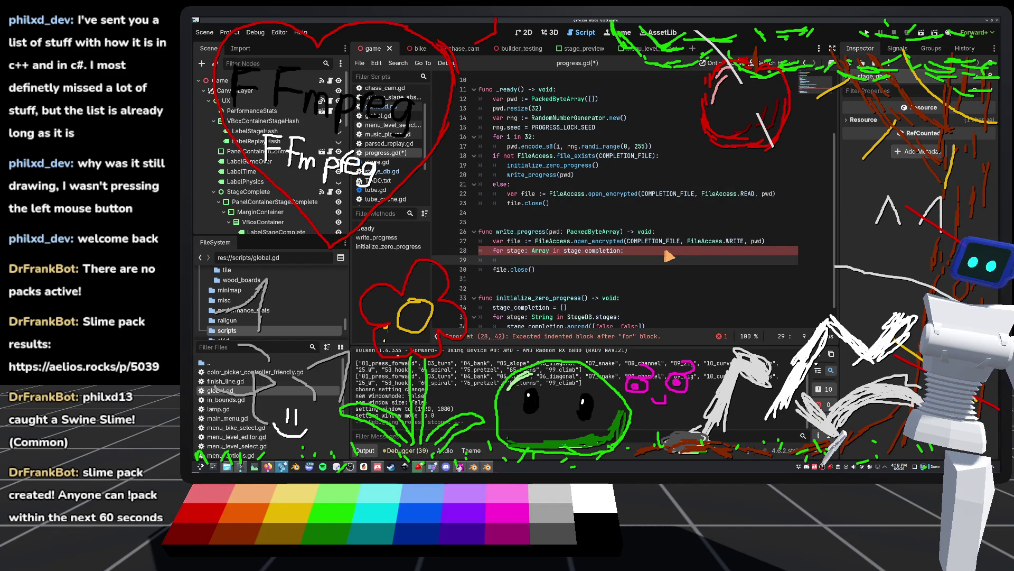
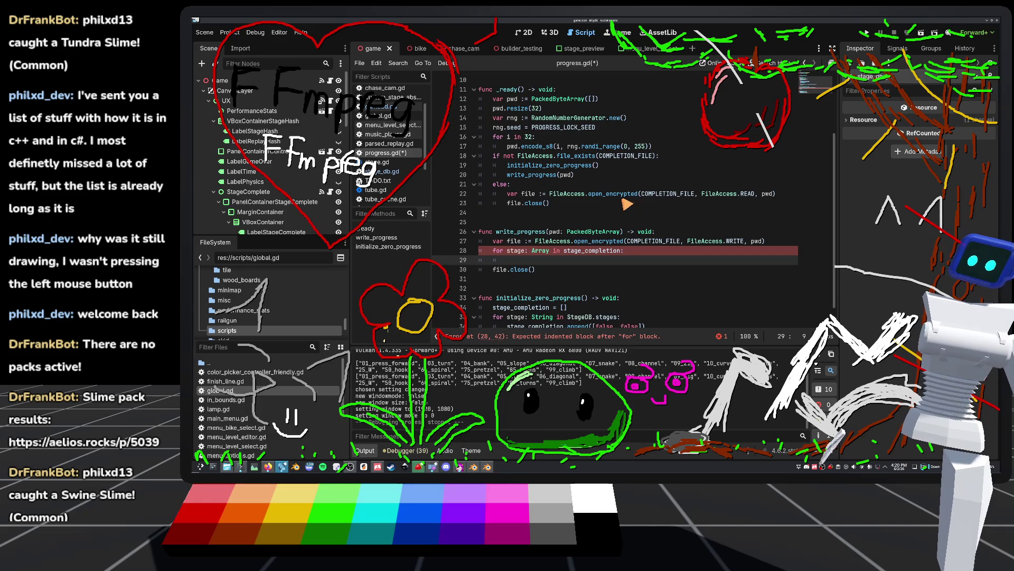
Type the loop's array as Array[bool] and put a pass placeholder in the loop body.
{"action": "left_click", "coordinate": [559, 252]}
{"action": "type", "text": "[bool"}
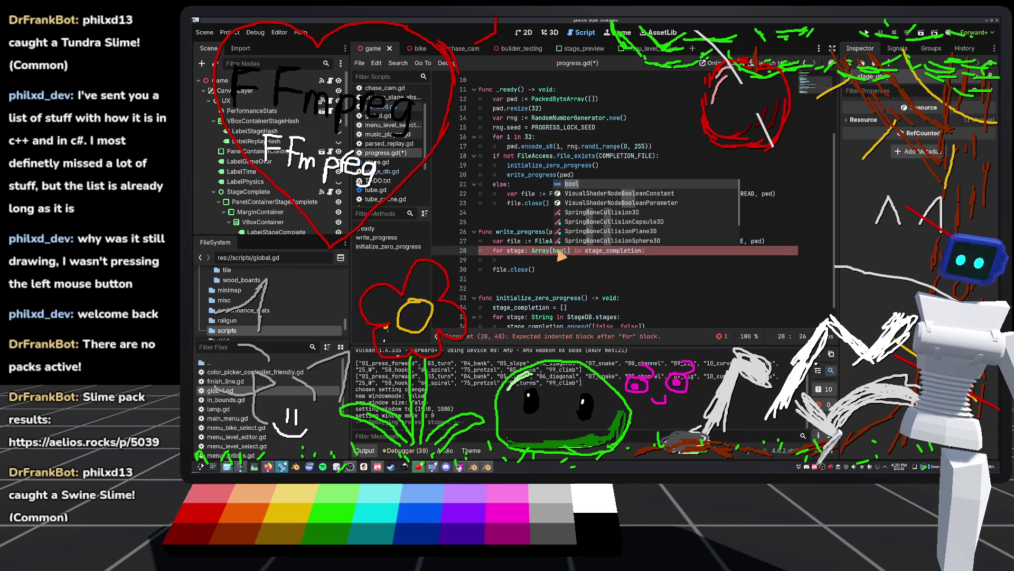
{"action": "left_click", "coordinate": [538, 262]}
{"action": "type", "text": "pass"}
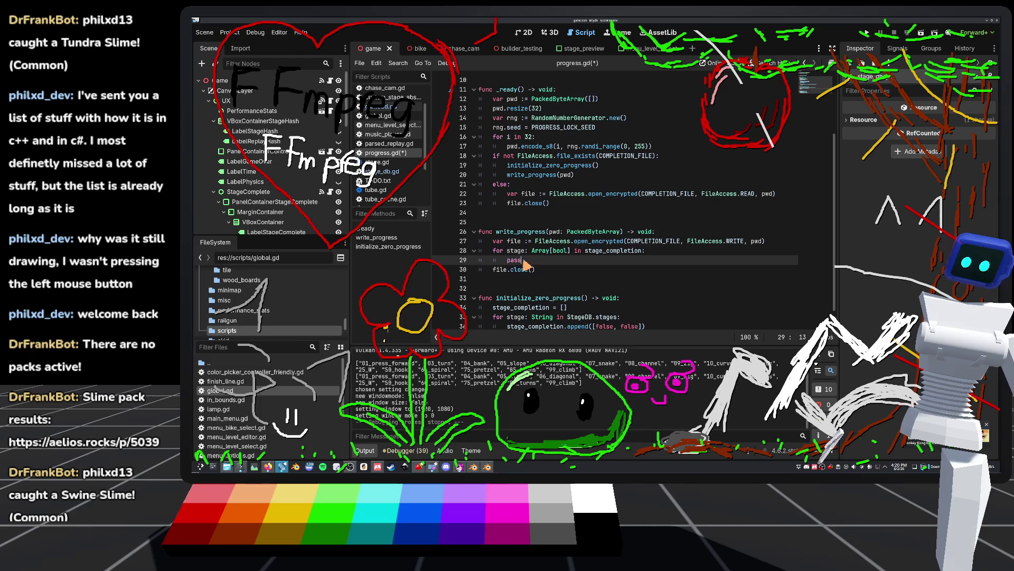
Replace the pass placeholder with file.store() and open the FileAccess class reference.
{"action": "left_click_drag", "start_coordinate": [522, 260], "coordinate": [508, 260]}
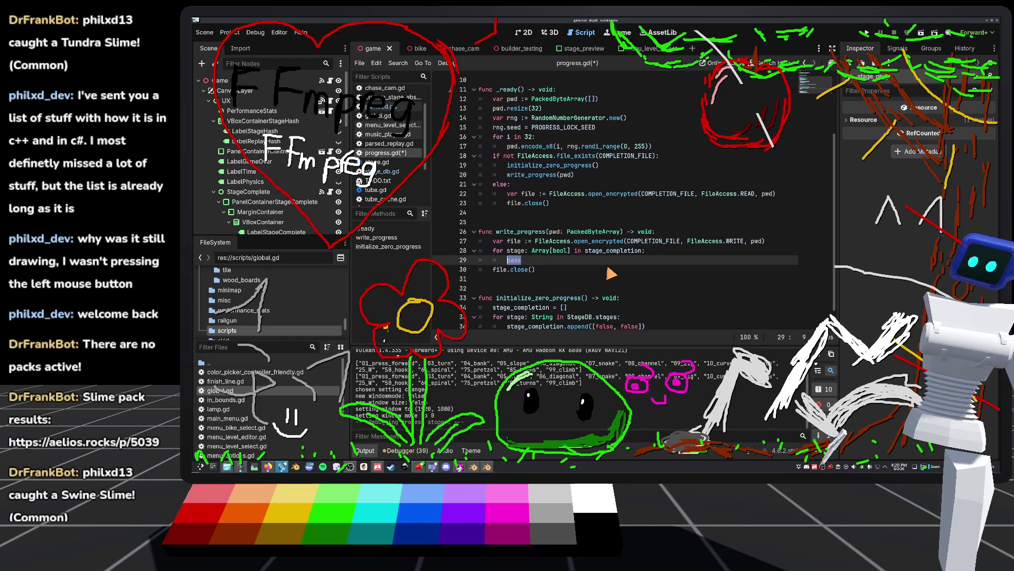
{"action": "type", "text": "file.writ"}
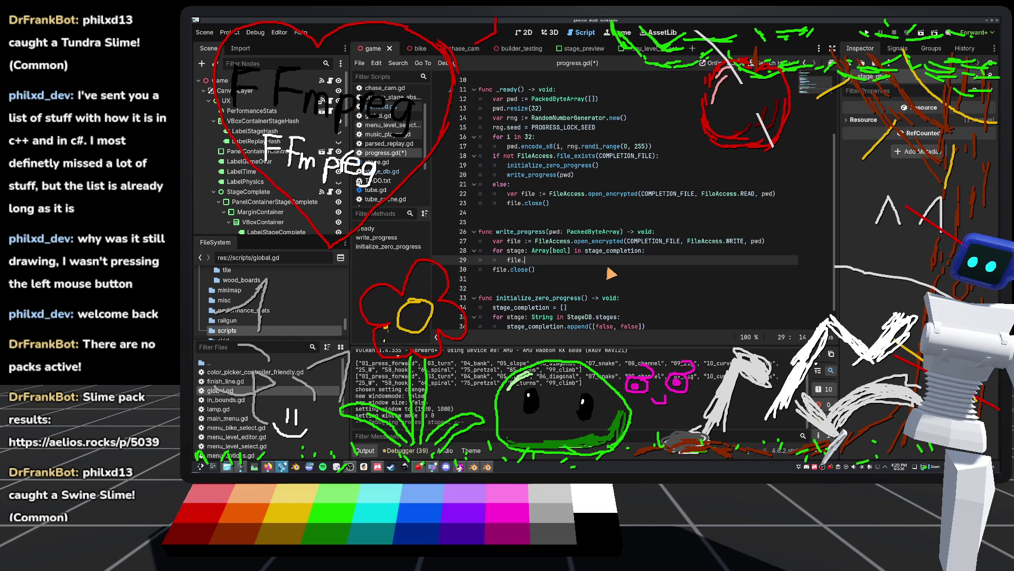
{"action": "key", "text": "BackSpace"}
{"action": "key", "text": "BackSpace"}
{"action": "key", "text": "BackSpace"}
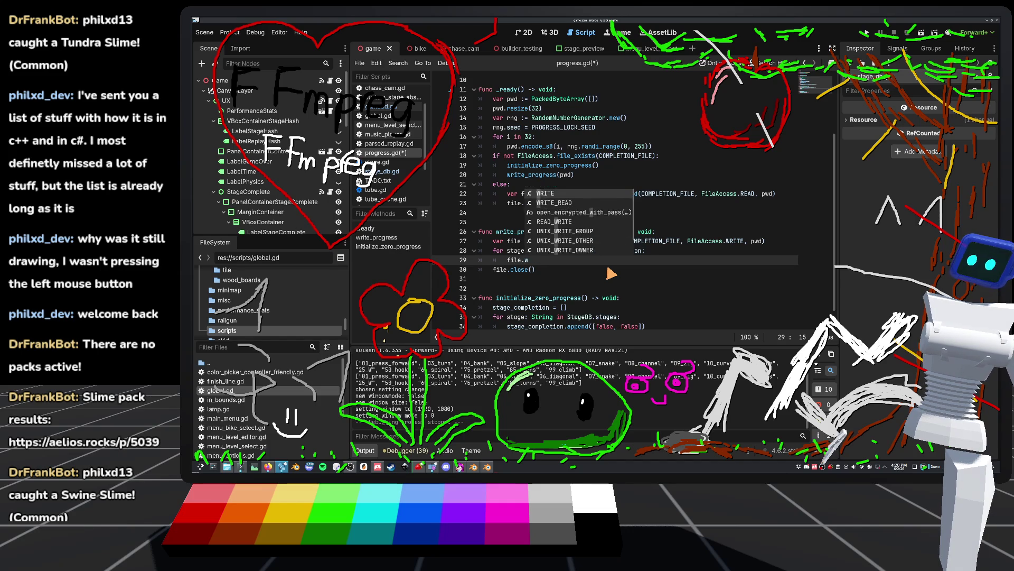
{"action": "type", "text": "store("}
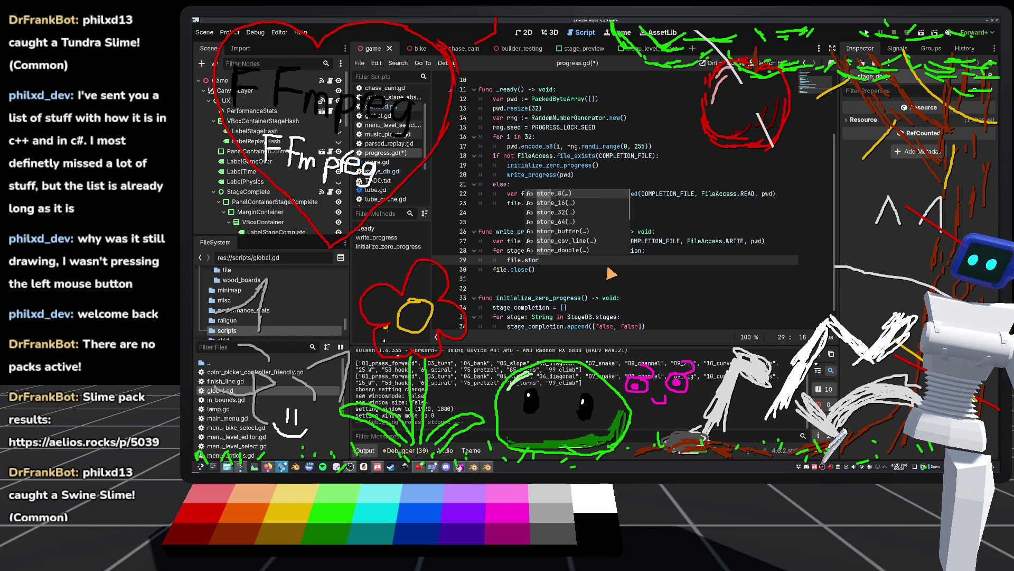
{"action": "key", "text": "Escape"}
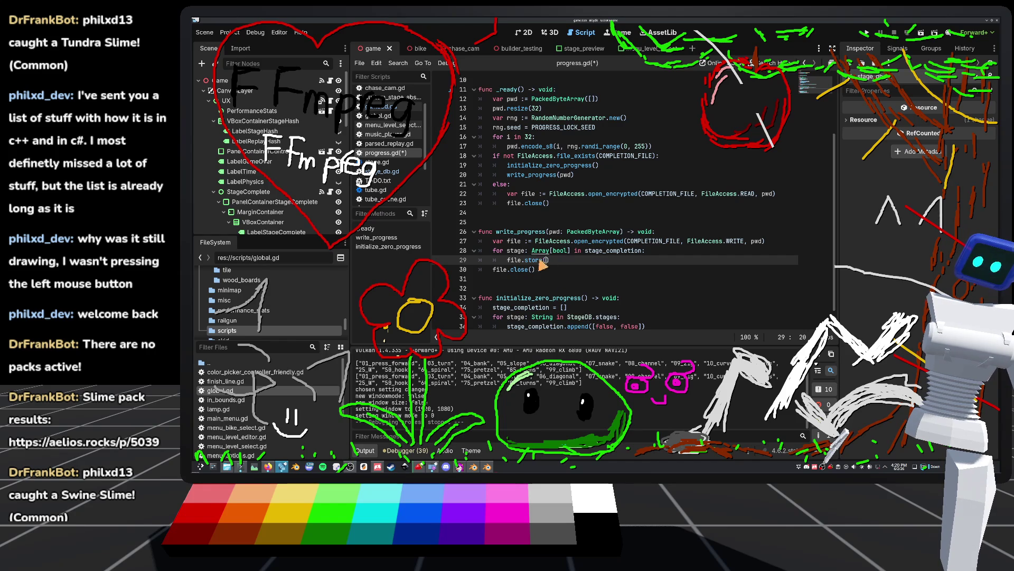
{"action": "left_click", "coordinate": [554, 241], "text": "ctrl"}
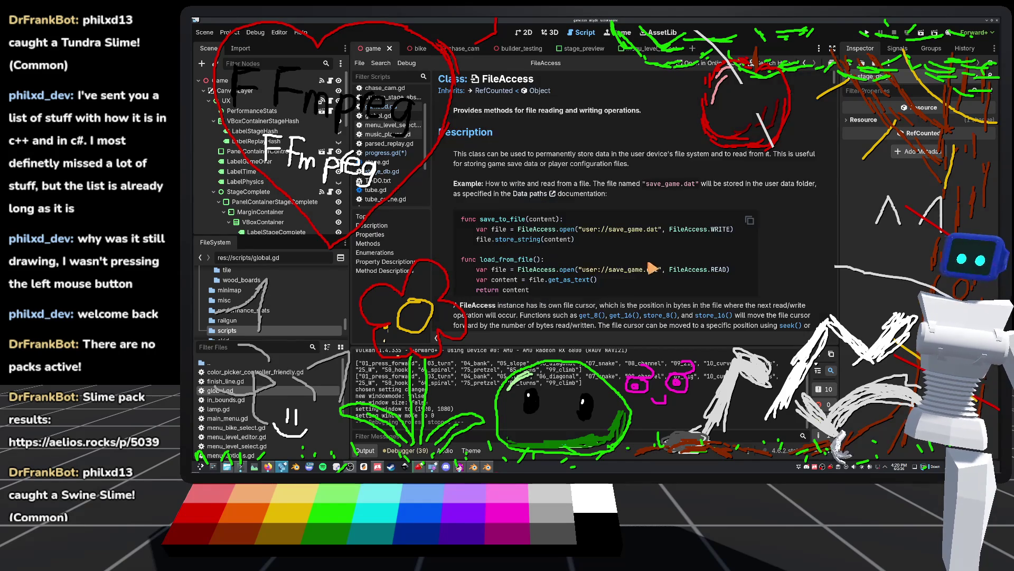
Scroll the FileAccess reference down to the store_* methods.
{"action": "scroll", "coordinate": [624, 248], "scroll_direction": "down", "scroll_amount": 5}
{"action": "scroll", "coordinate": [621, 244], "scroll_direction": "down", "scroll_amount": 10}
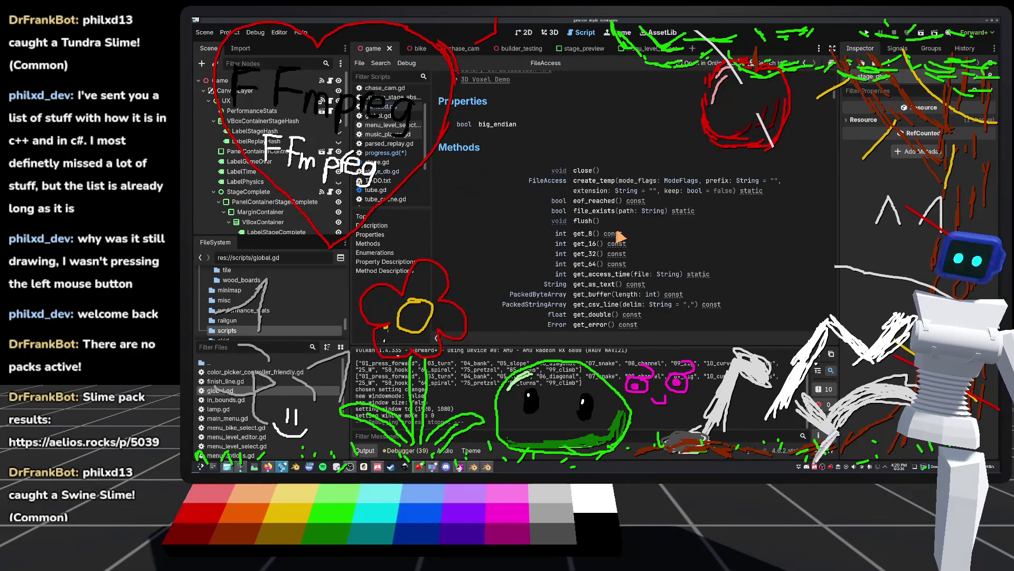
{"action": "scroll", "coordinate": [622, 236], "scroll_direction": "down", "scroll_amount": 2}
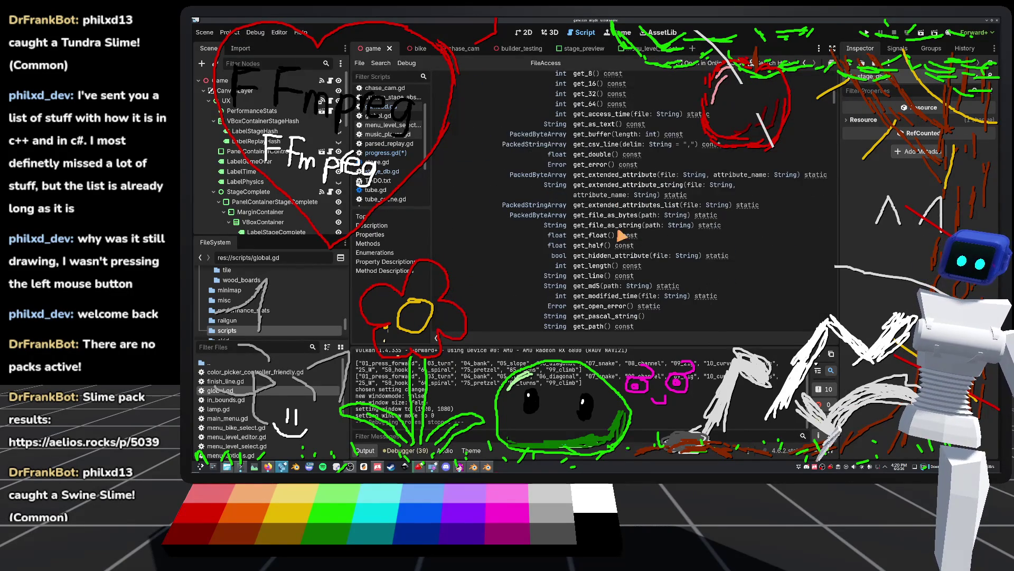
{"action": "scroll", "coordinate": [616, 259], "scroll_direction": "down", "scroll_amount": 3}
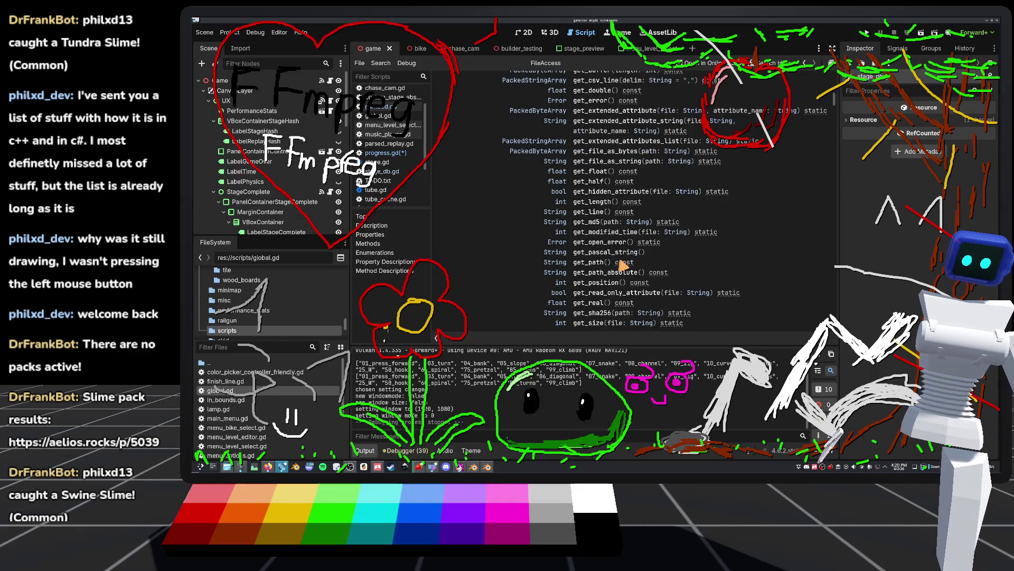
{"action": "scroll", "coordinate": [618, 262], "scroll_direction": "down", "scroll_amount": 3}
{"action": "scroll", "coordinate": [643, 267], "scroll_direction": "up", "scroll_amount": 10}
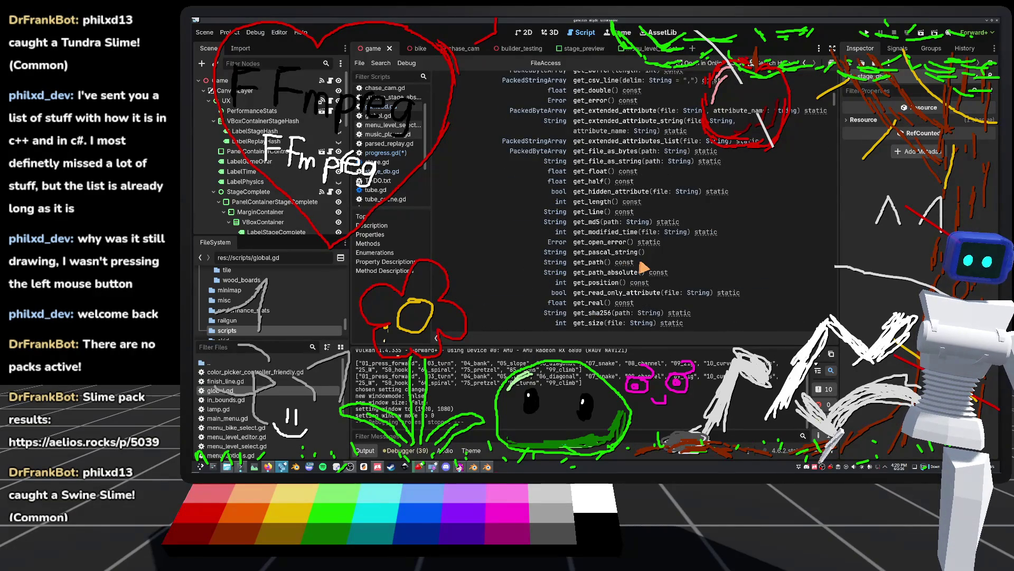
{"action": "scroll", "coordinate": [621, 278], "scroll_direction": "down", "scroll_amount": 1}
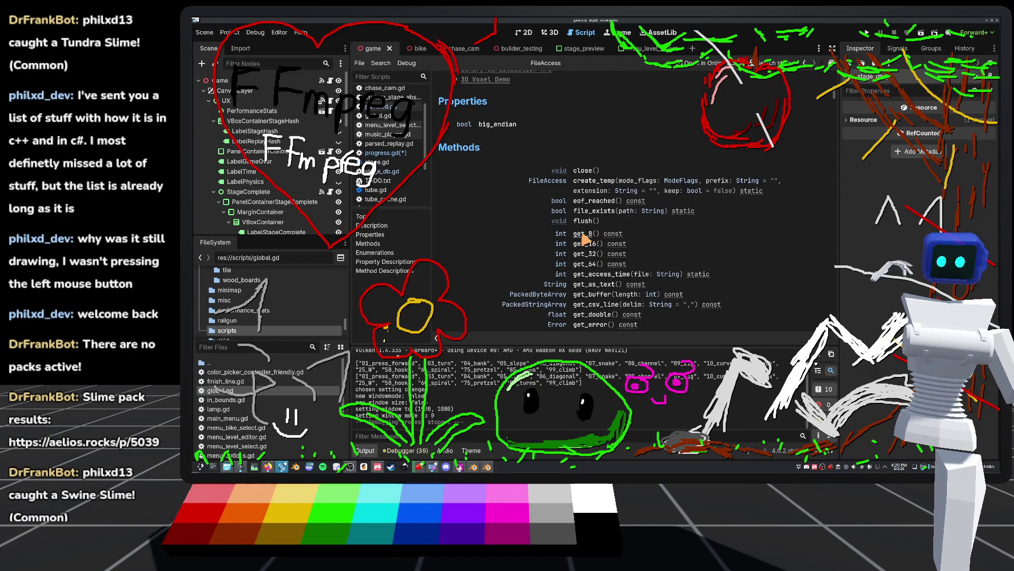
{"action": "scroll", "coordinate": [585, 240], "scroll_direction": "down", "scroll_amount": 1}
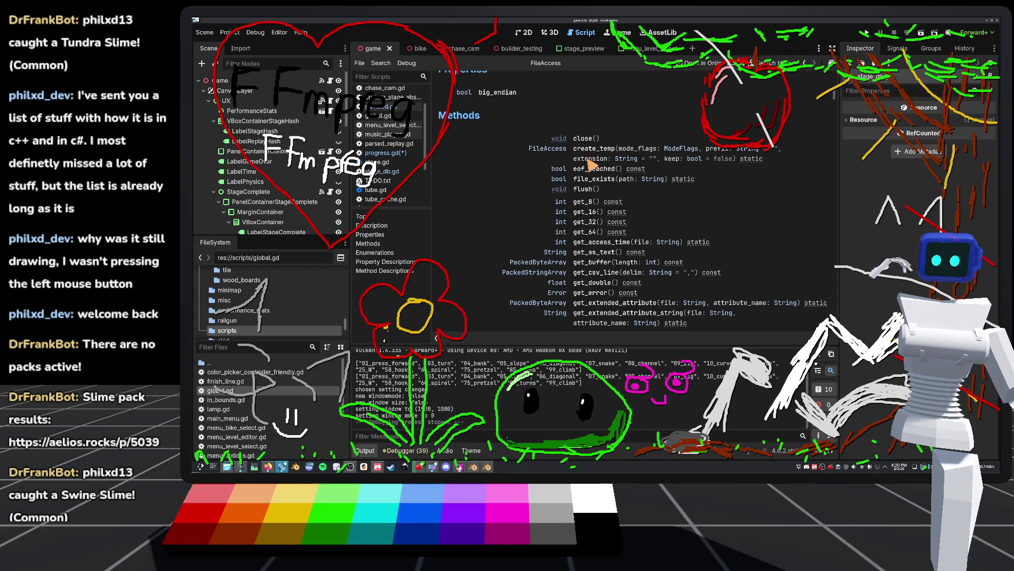
{"action": "scroll", "coordinate": [588, 177], "scroll_direction": "down", "scroll_amount": 2}
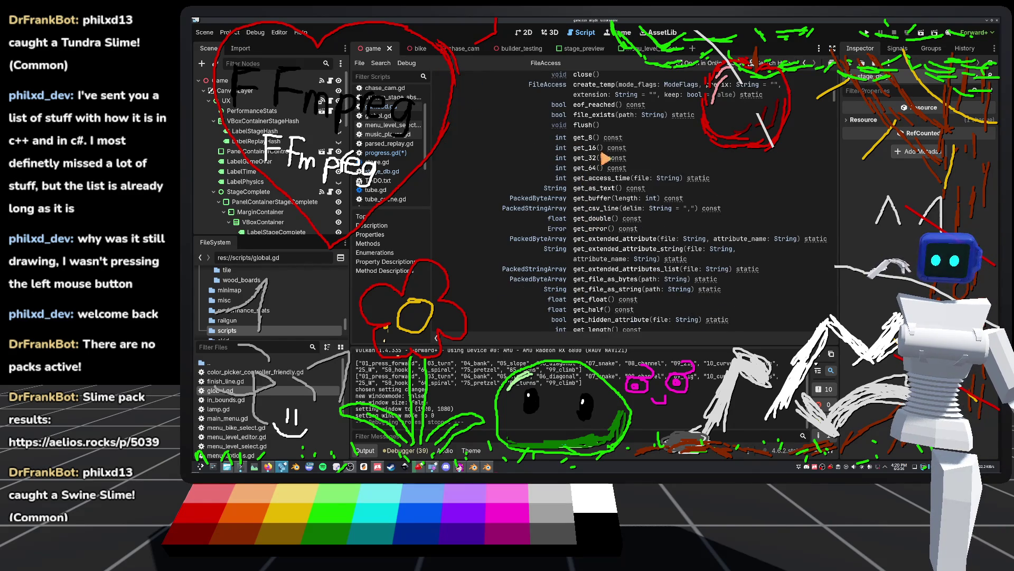
{"action": "scroll", "coordinate": [605, 199], "scroll_direction": "down", "scroll_amount": 5}
{"action": "scroll", "coordinate": [605, 199], "scroll_direction": "down", "scroll_amount": 12}
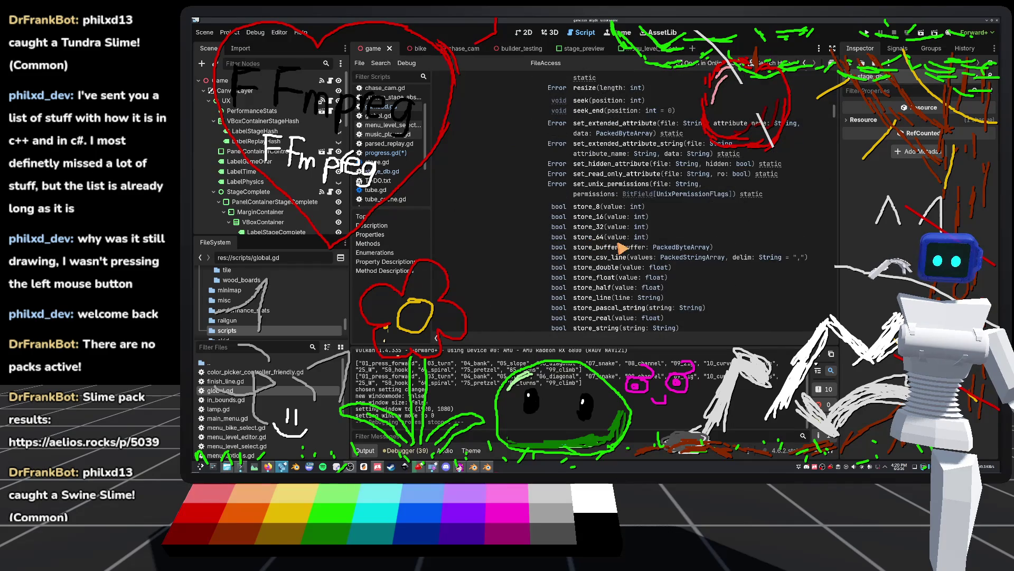
{"action": "scroll", "coordinate": [602, 232], "scroll_direction": "down", "scroll_amount": 2}
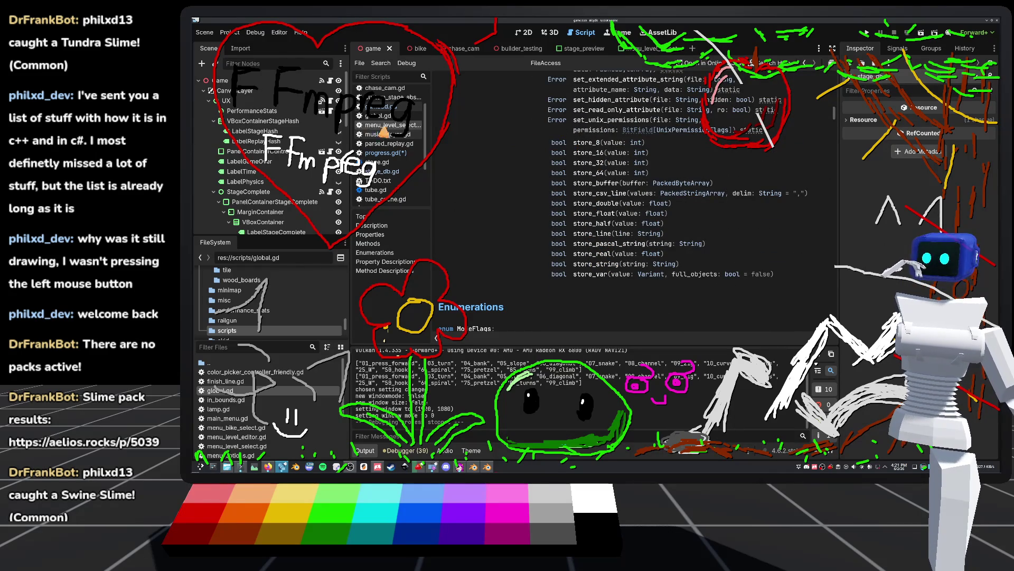
Return to progress.gd and select the file.store() call on line 29.
{"action": "left_click", "coordinate": [392, 108]}
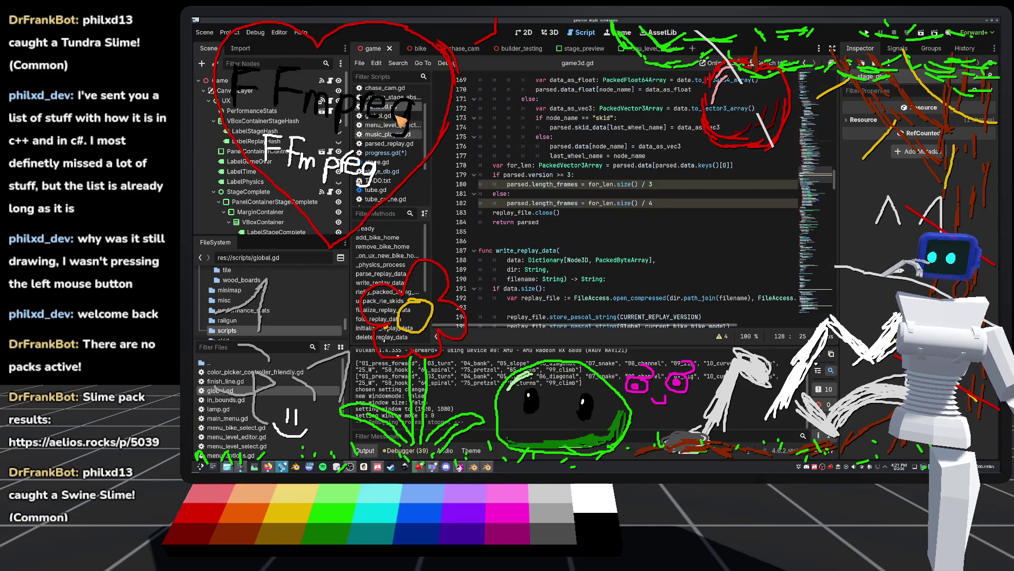
{"action": "left_click", "coordinate": [390, 153]}
{"action": "left_click_drag", "start_coordinate": [550, 260], "coordinate": [507, 260]}
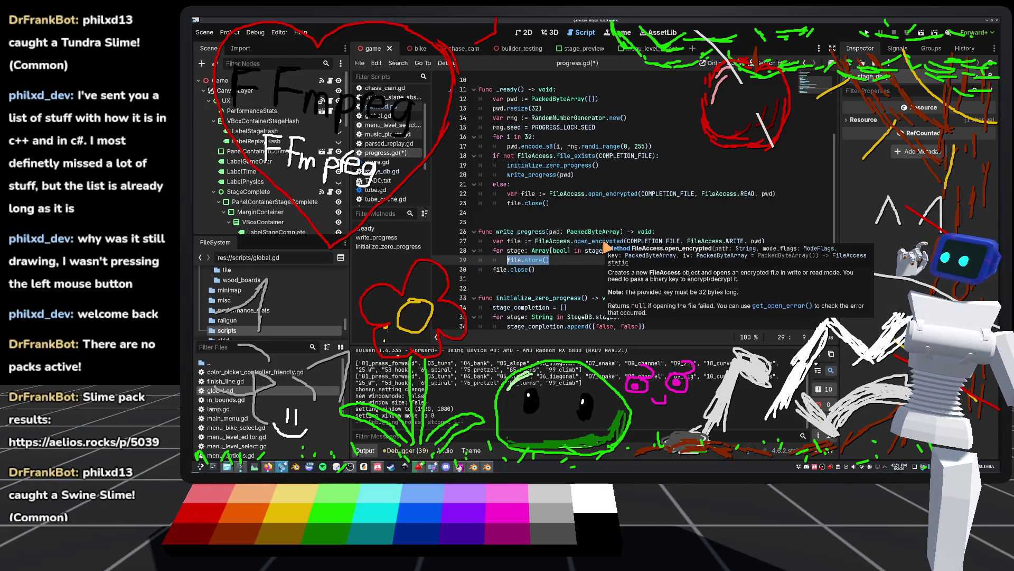
Add an if stage[0] branch that calls file.store_8(1).
{"action": "type", "text": "if"}
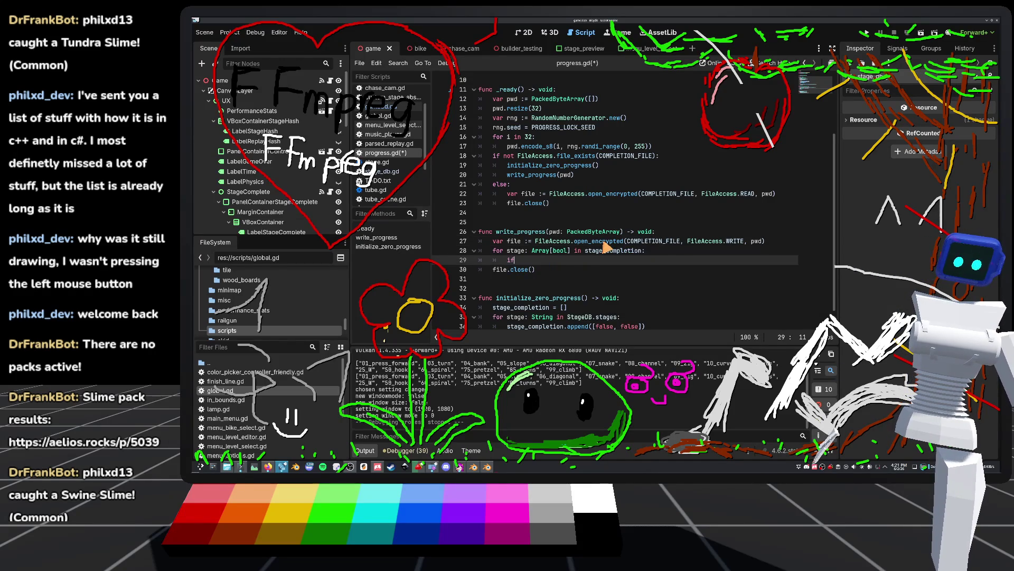
{"action": "type", "text": " stA"}
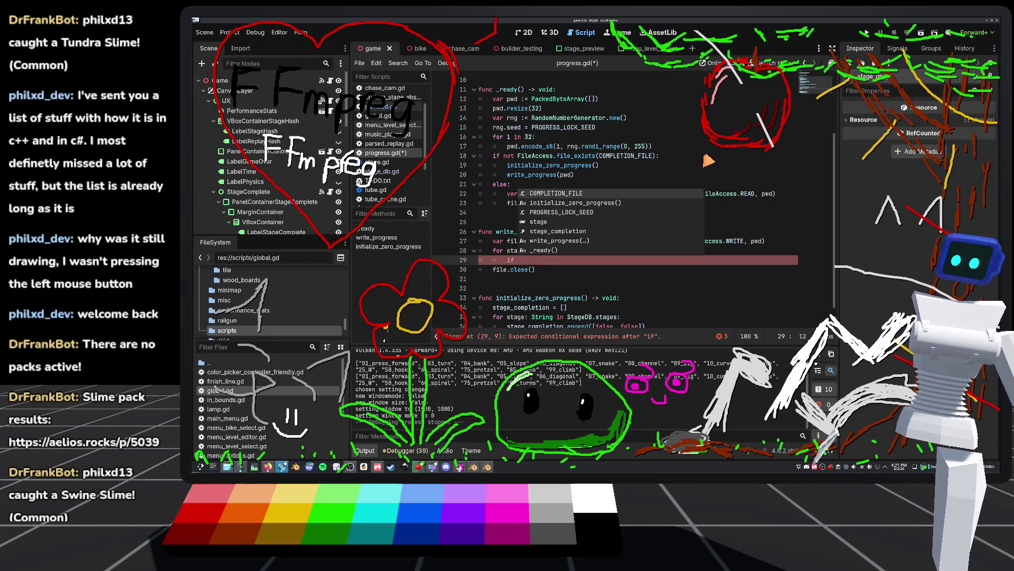
{"action": "key", "text": "BackSpace"}
{"action": "type", "text": "ag"}
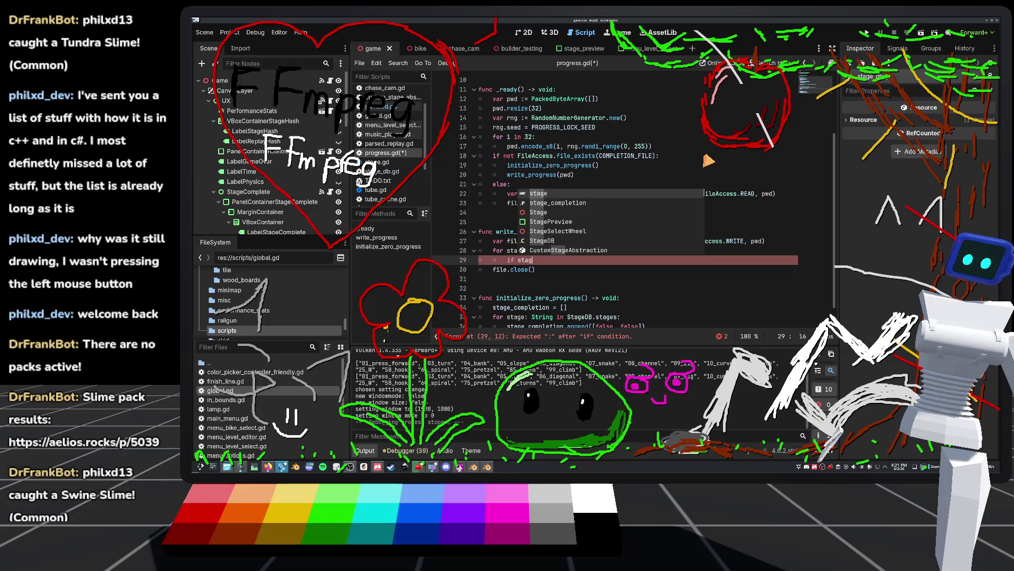
{"action": "type", "text": "e["}
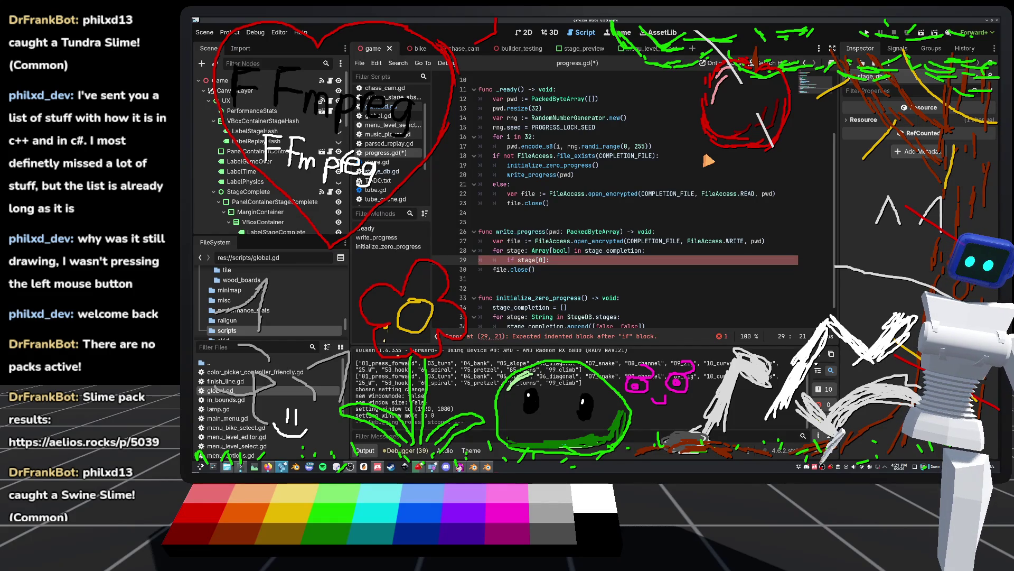
{"action": "key", "text": "Return"}
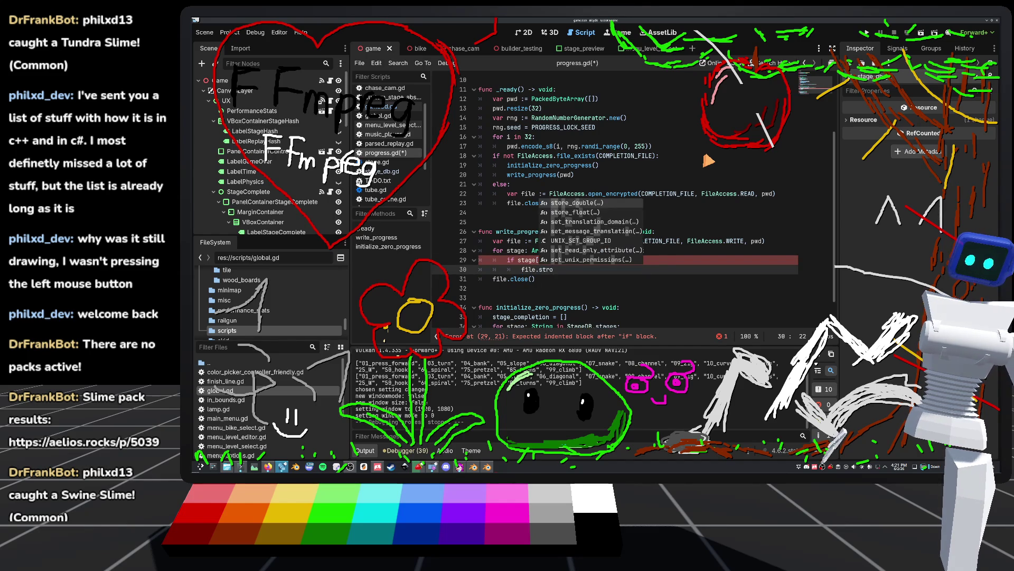
{"action": "key", "text": "Return"}
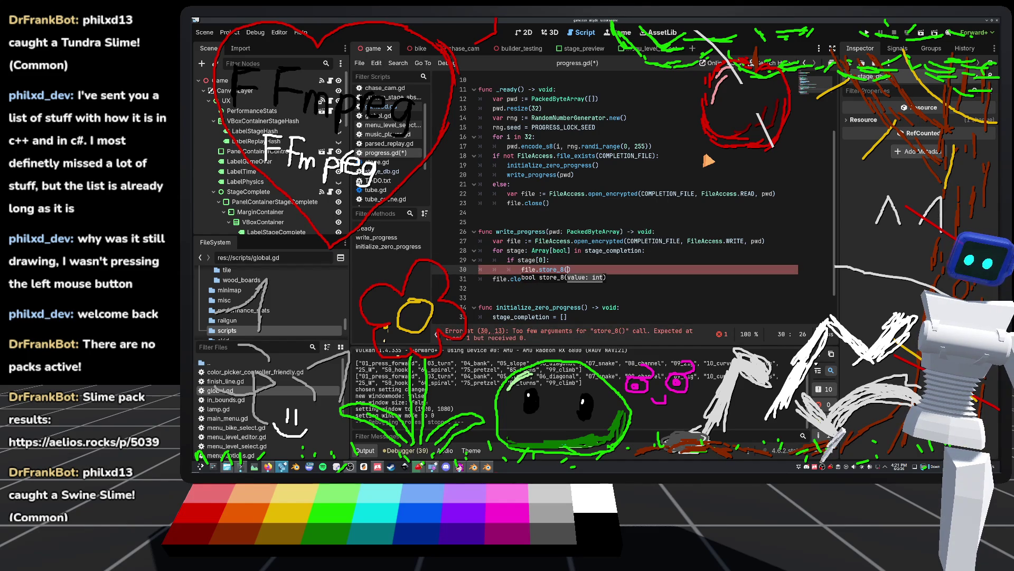
{"action": "key", "text": "BackSpace"}
{"action": "type", "text": "1"}
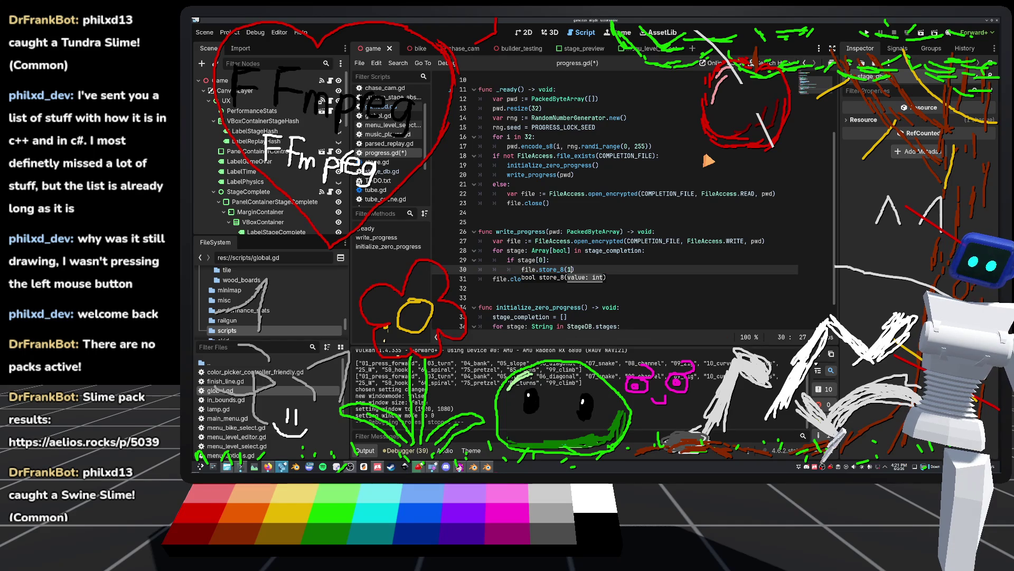
{"action": "key", "text": "Return"}
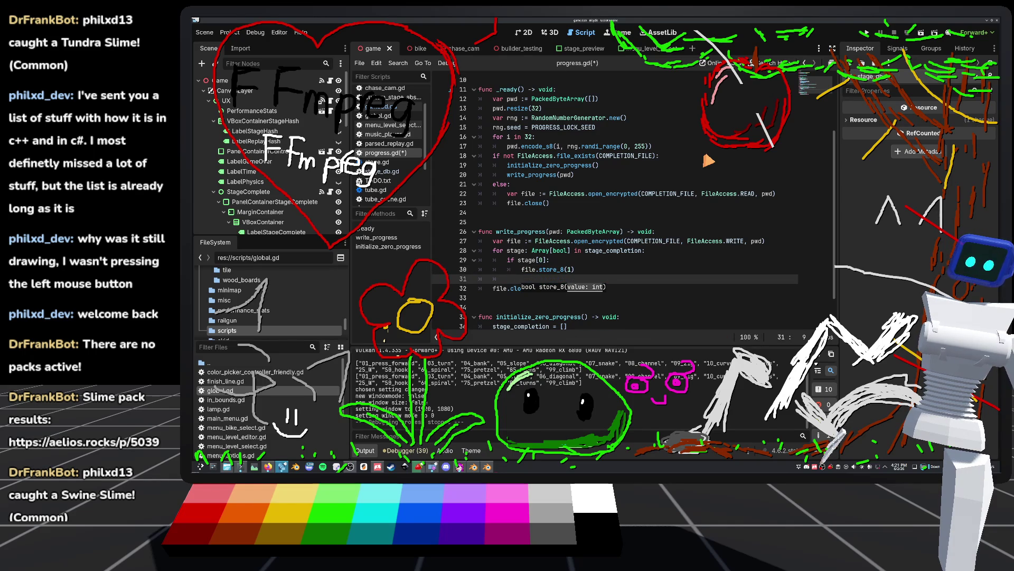
{"action": "type", "text": "else:"}
Add the else branch with file.store_8(0), then begin an if stage[ line.
{"action": "key", "text": "Return"}
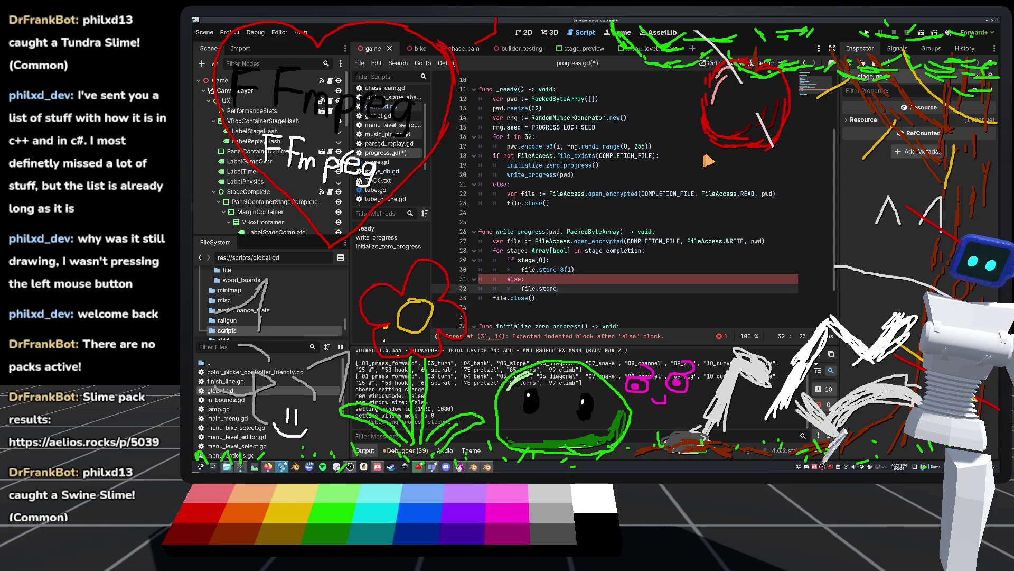
{"action": "type", "text": "_8(0"}
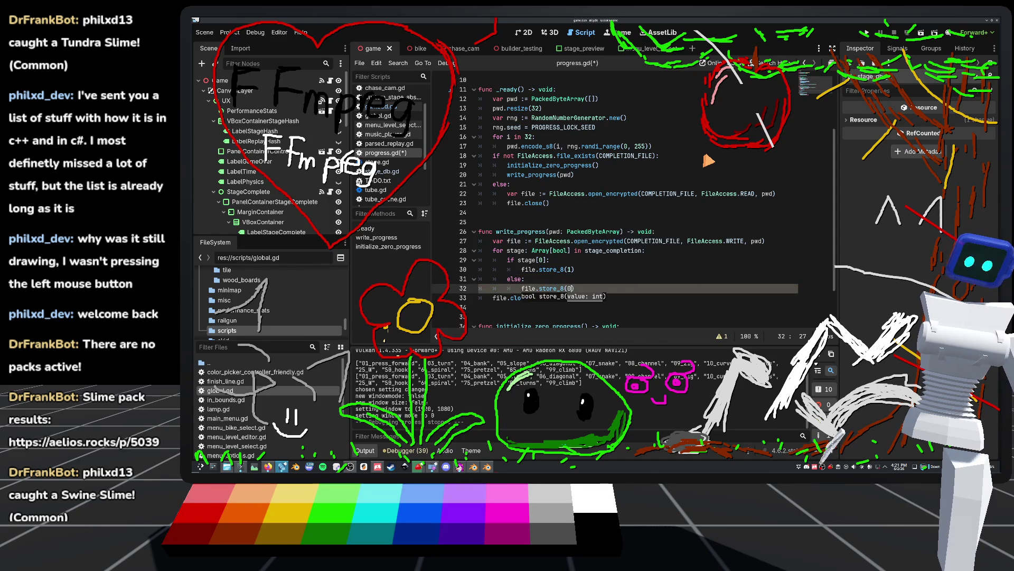
{"action": "type", "text": ")"}
{"action": "key", "text": "Return"}
{"action": "type", "text": "if stage_"}
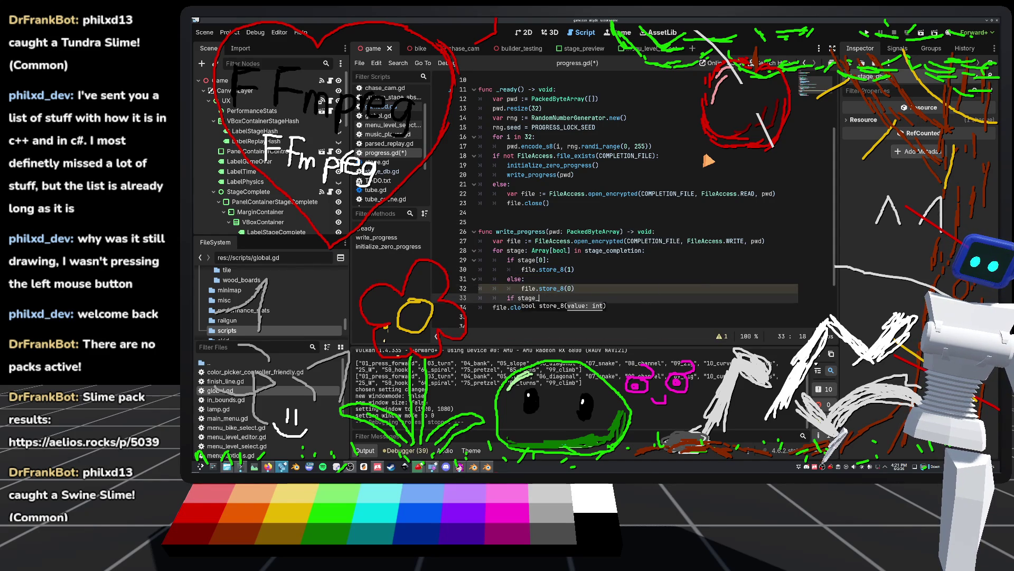
{"action": "type", "text": "[1"}
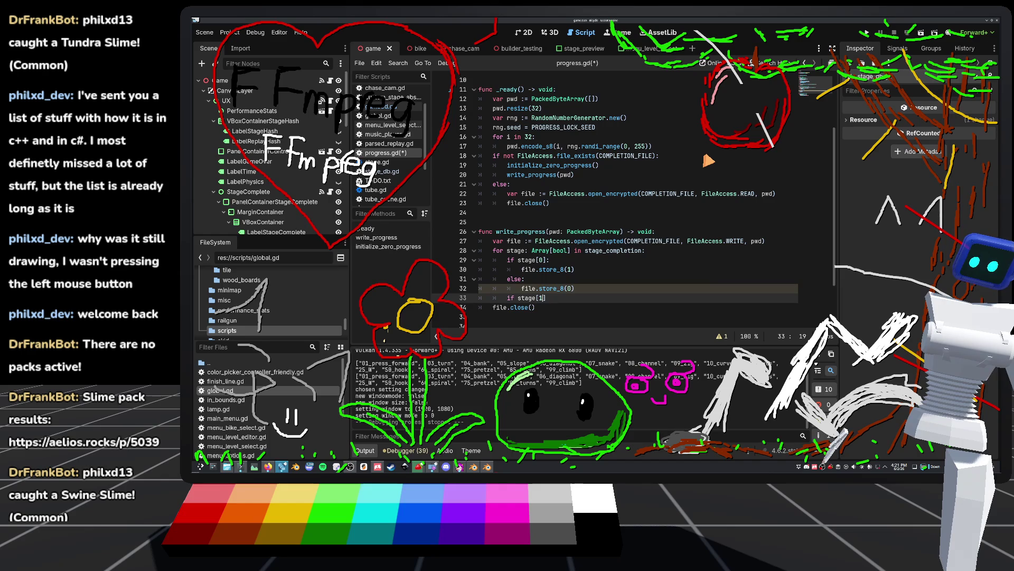
{"action": "left_click", "coordinate": [535, 307]}
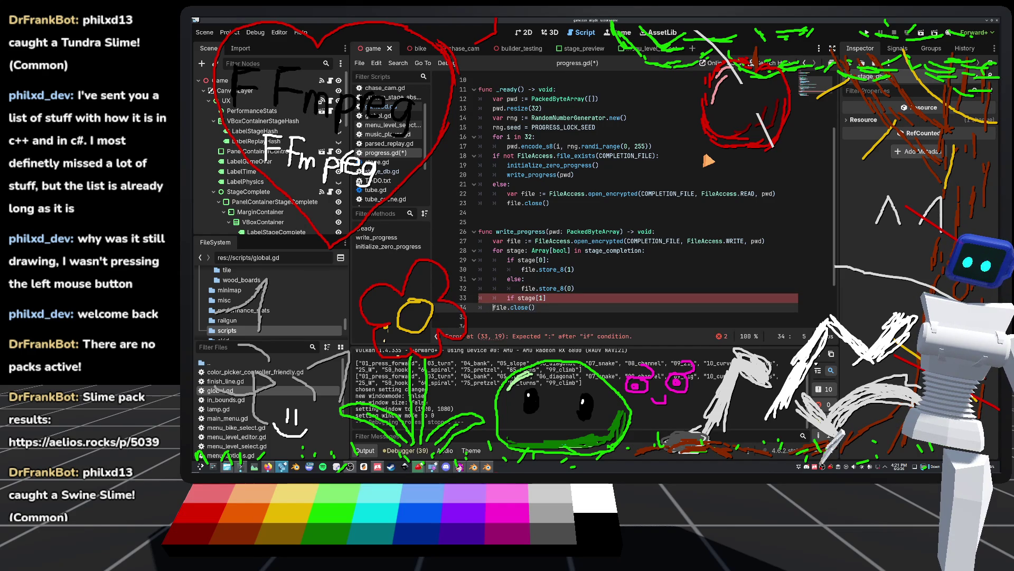
Complete the stage[1] if/else with store_8(1) and store_8(0), and save progress.gd.
{"action": "left_click", "coordinate": [547, 297]}
{"action": "type", "text": ":"}
{"action": "key", "text": "Return"}
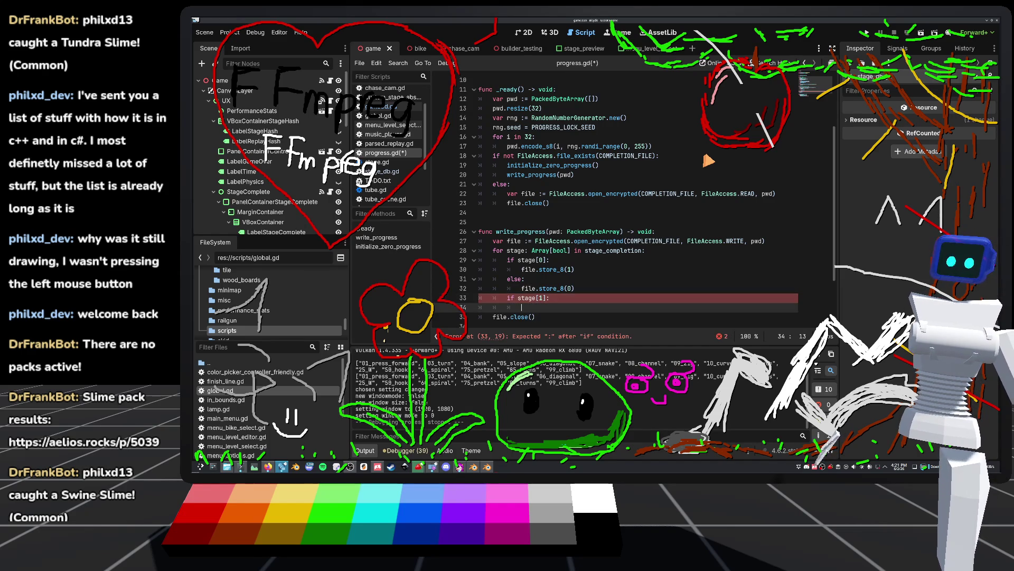
{"action": "type", "text": "file.store("}
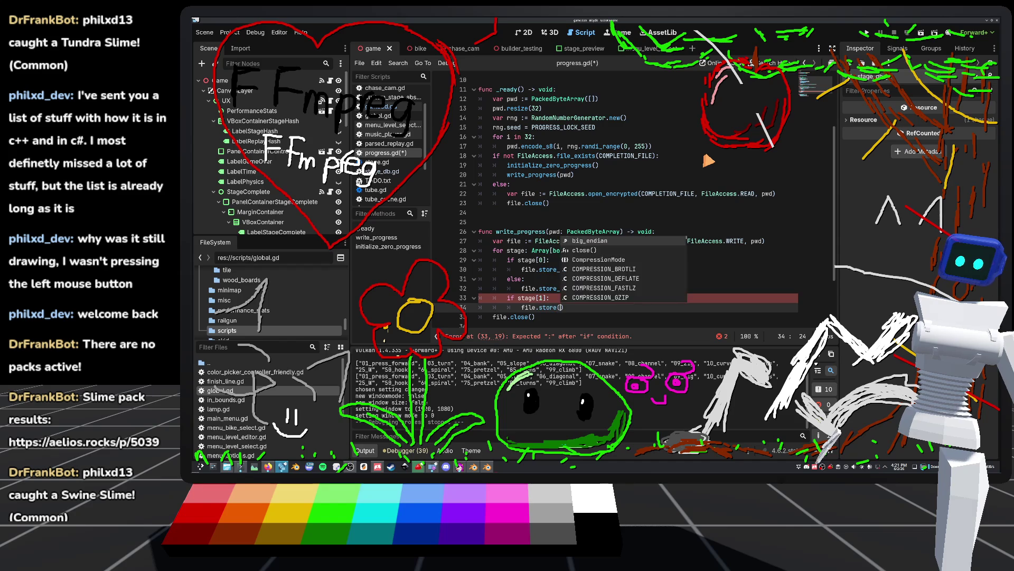
{"action": "type", "text": "_"}
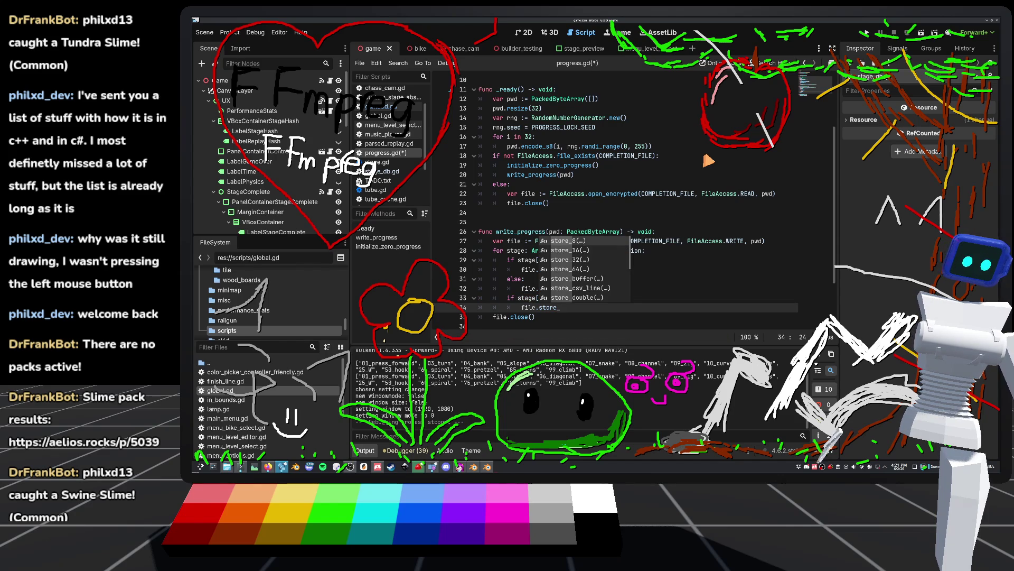
{"action": "type", "text": "8(1"}
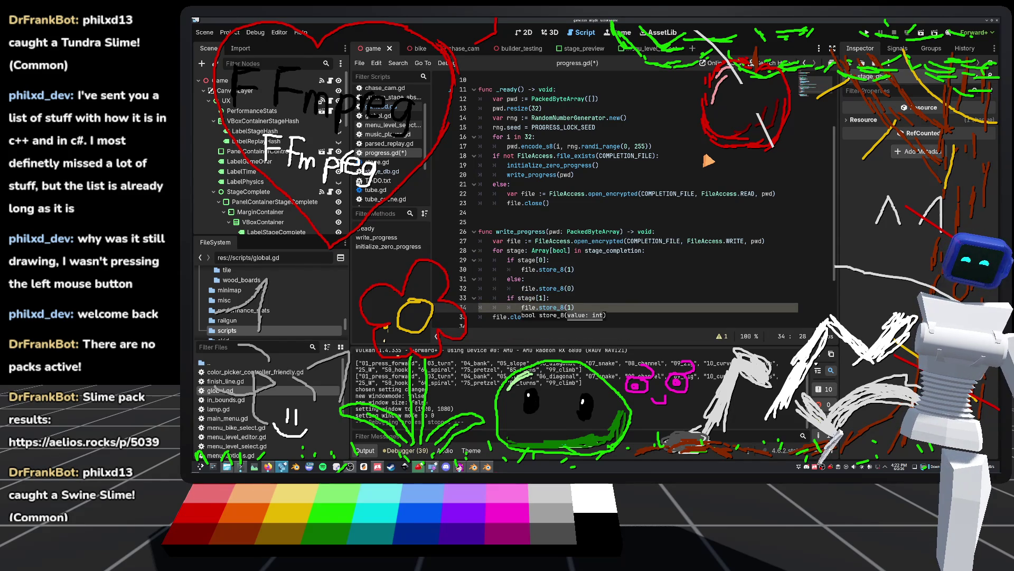
{"action": "key", "text": "Return"}
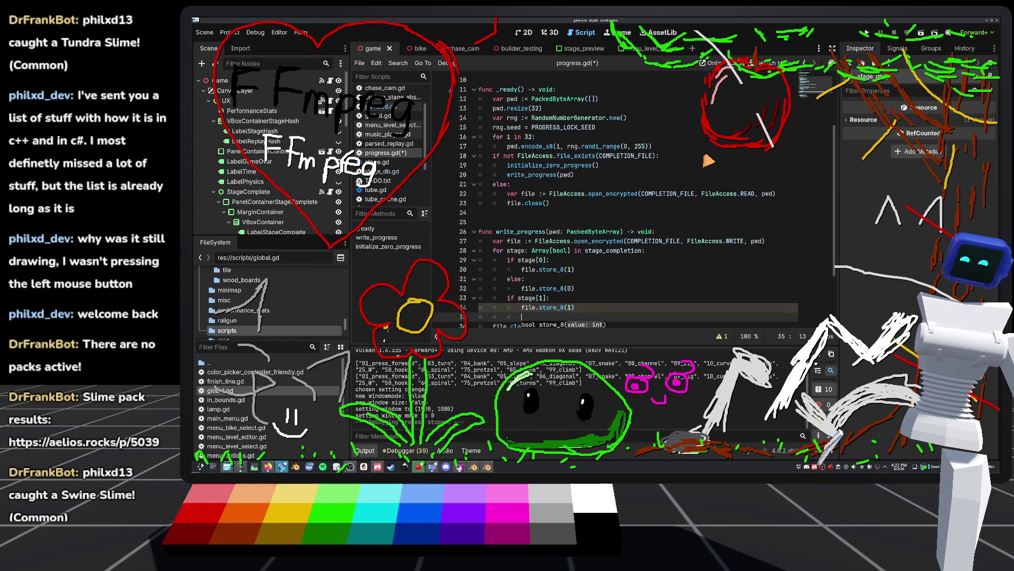
{"action": "type", "text": "e;s"}
{"action": "key", "text": "BackSpace"}
{"action": "key", "text": "BackSpace"}
{"action": "type", "text": "ls"}
{"action": "key", "text": "Return"}
{"action": "type", "text": "file."}
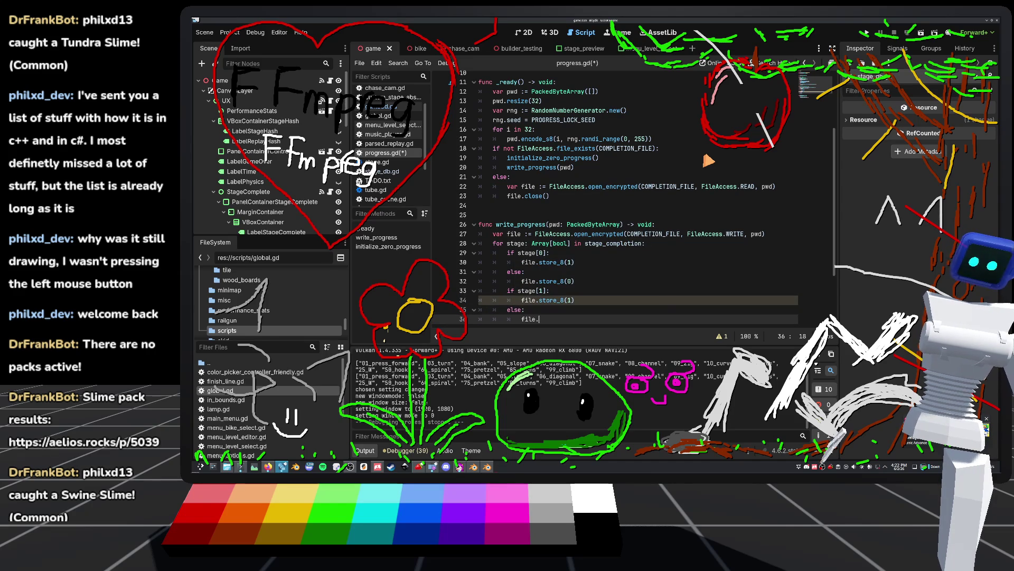
{"action": "type", "text": "stor"}
{"action": "key", "text": "Return"}
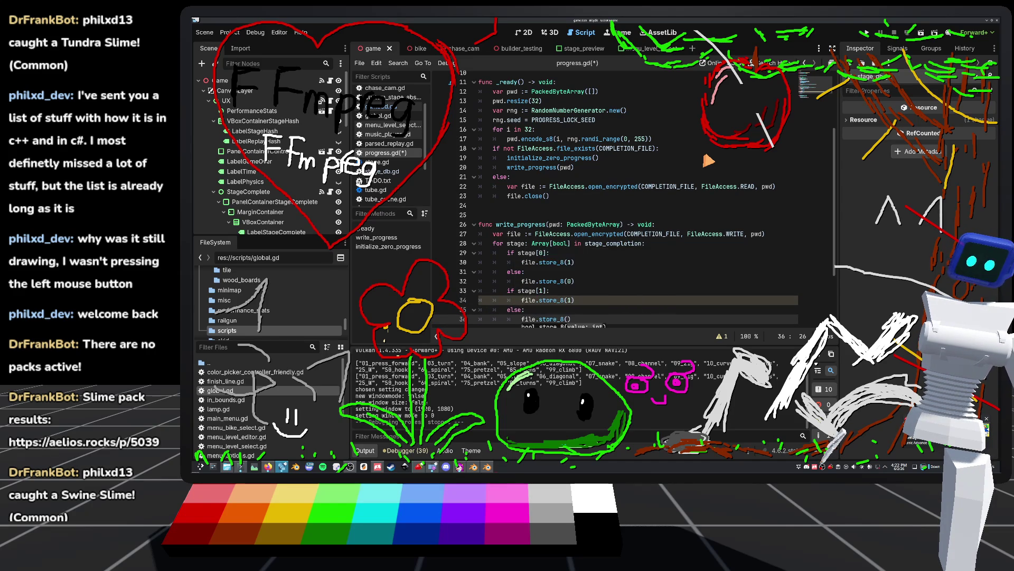
{"action": "type", "text": "0"}
{"action": "scroll", "coordinate": [647, 214], "scroll_direction": "down", "scroll_amount": 3}
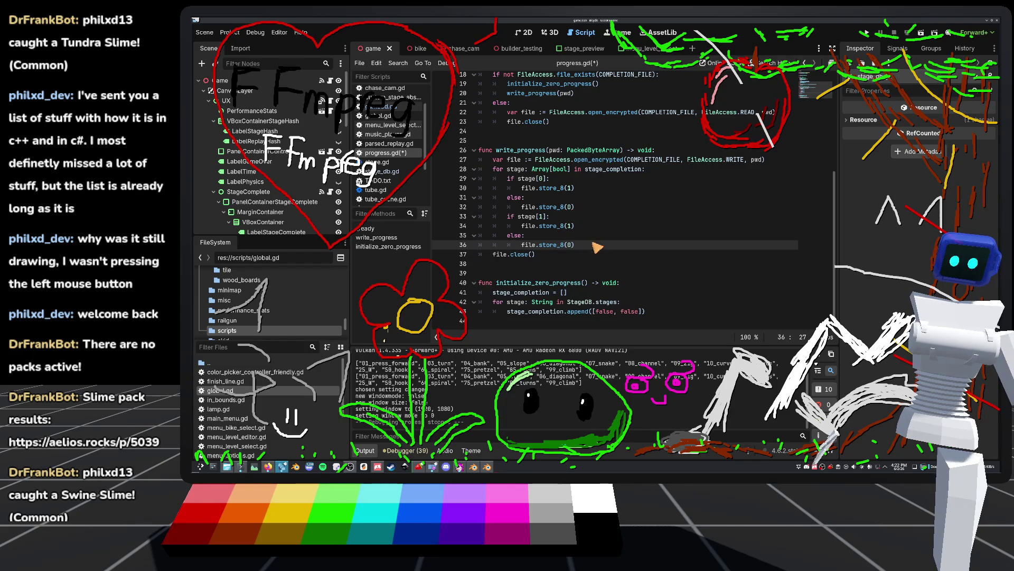
{"action": "left_click", "coordinate": [585, 248]}
{"action": "key", "text": "ctrl+s"}
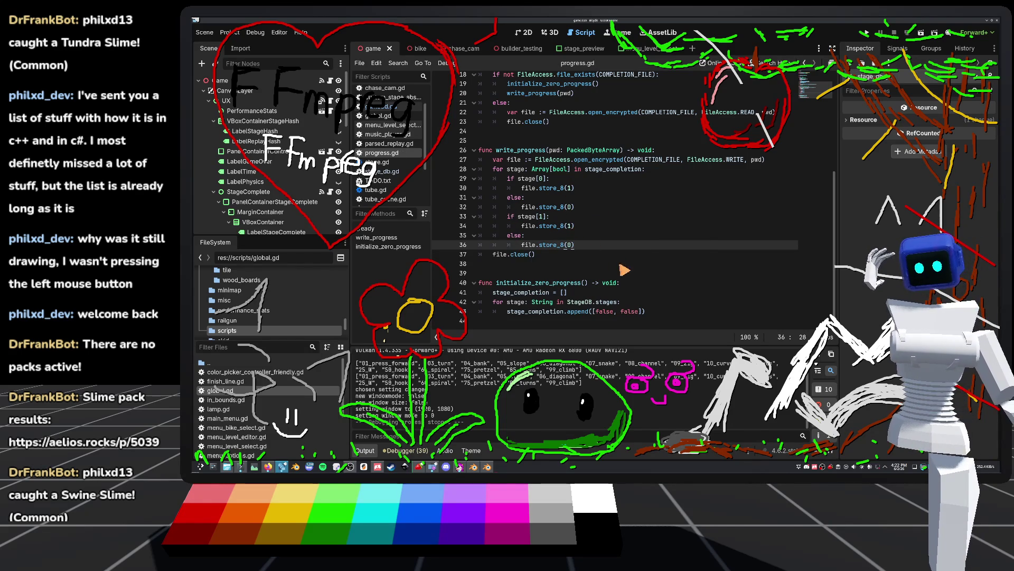
Add func read_progress(pwd: PackedByteArray) -> void: below write_progress.
{"action": "left_click", "coordinate": [574, 267]}
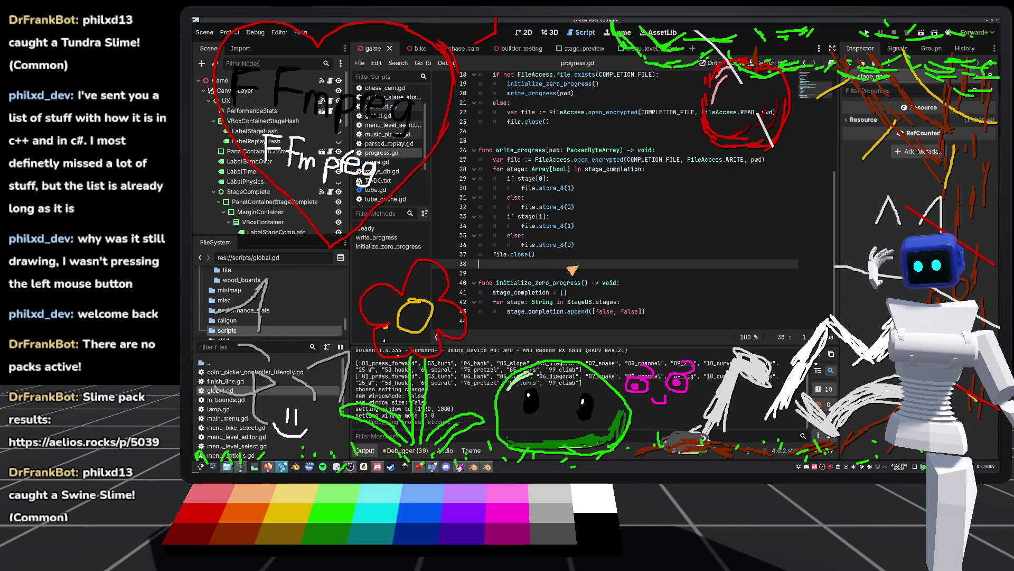
{"action": "key", "text": "Return"}
{"action": "key", "text": "Return"}
{"action": "key", "text": "Return"}
{"action": "key", "text": "Up"}
{"action": "type", "text": "fu"}
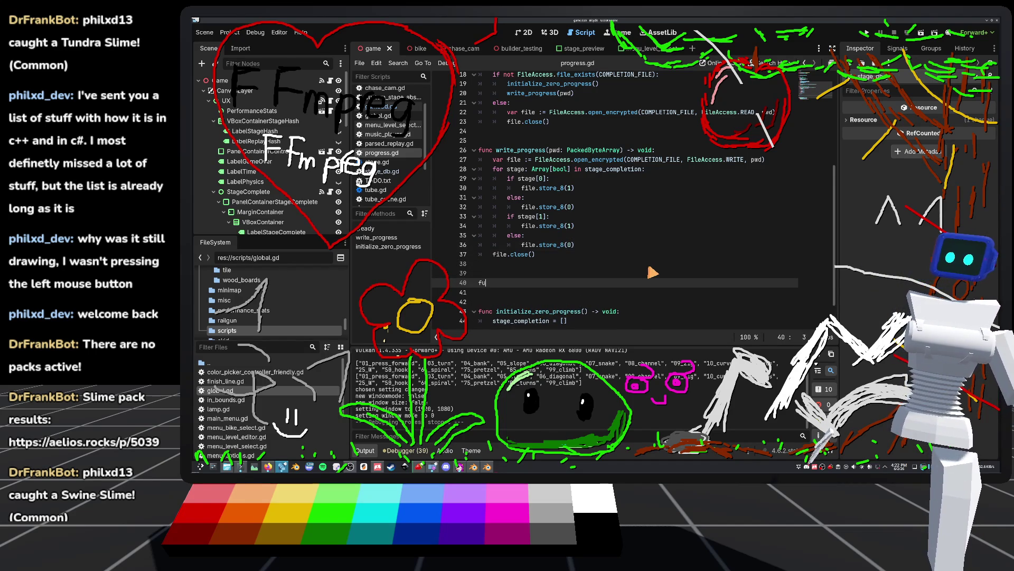
{"action": "type", "text": "nc read"}
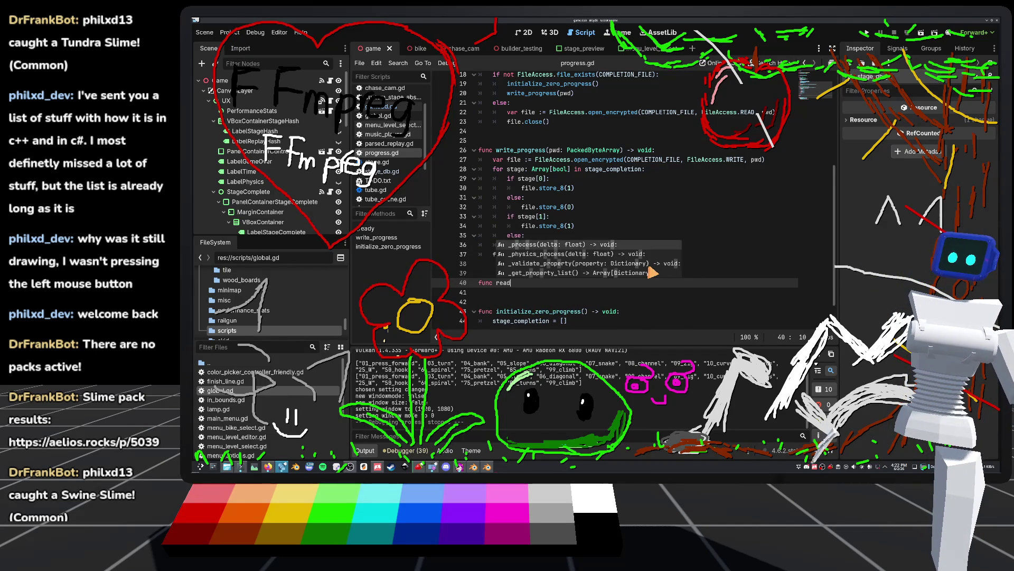
{"action": "type", "text": "_progress"}
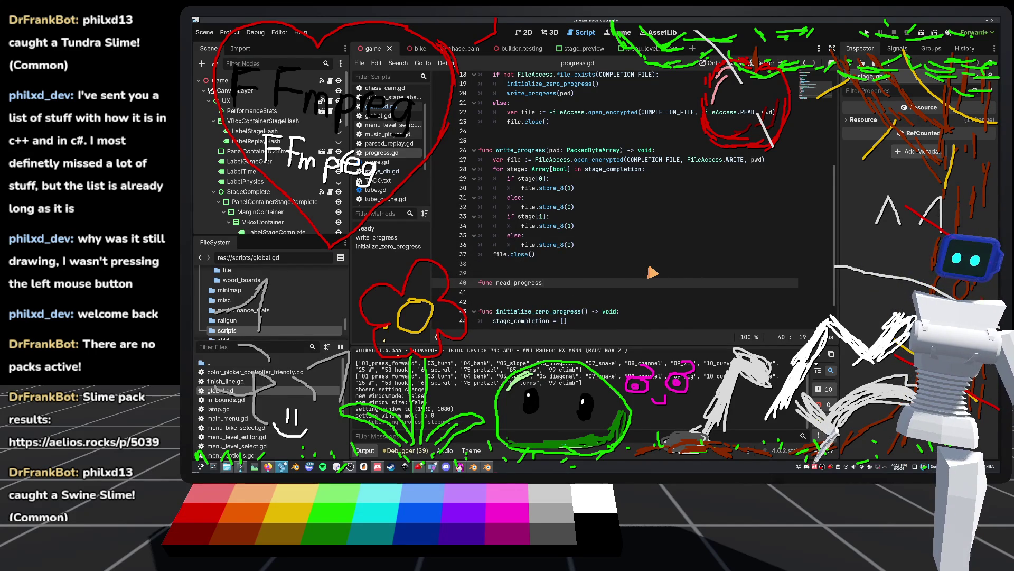
{"action": "type", "text": "(pw"}
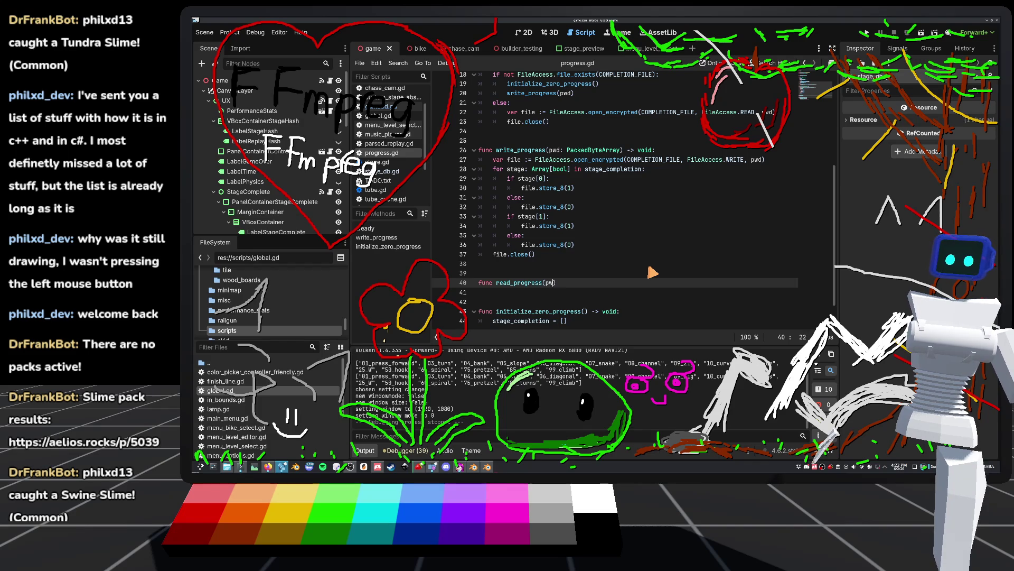
{"action": "type", "text": "B"}
{"action": "key", "text": "Return"}
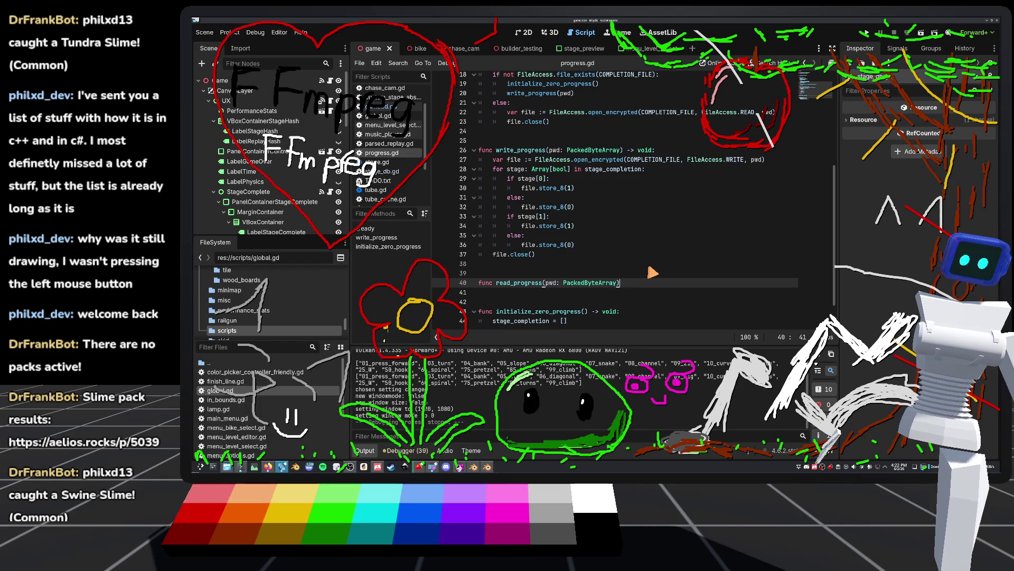
{"action": "type", "text": " -> void:"}
{"action": "key", "text": "Return"}
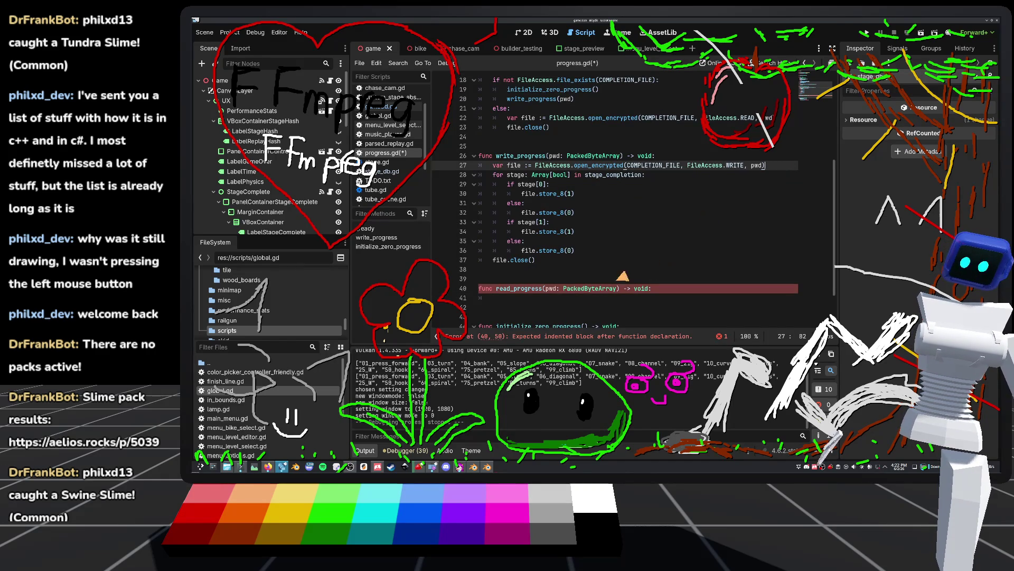
Paste the open_encrypted line into read_progress and change FileAccess.WRITE to READ.
{"action": "type", "text": "var file := FileAccess.open_encrypted(COMPLETION_FILE, FileAccess.WRITE, pwd)"}
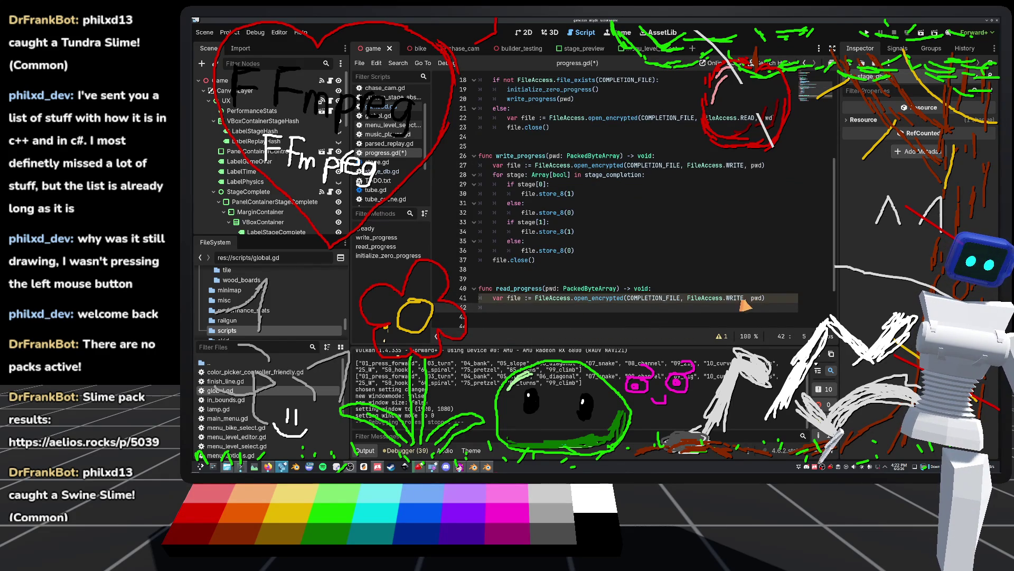
{"action": "double_click", "coordinate": [734, 298]}
{"action": "type", "text": "R"}
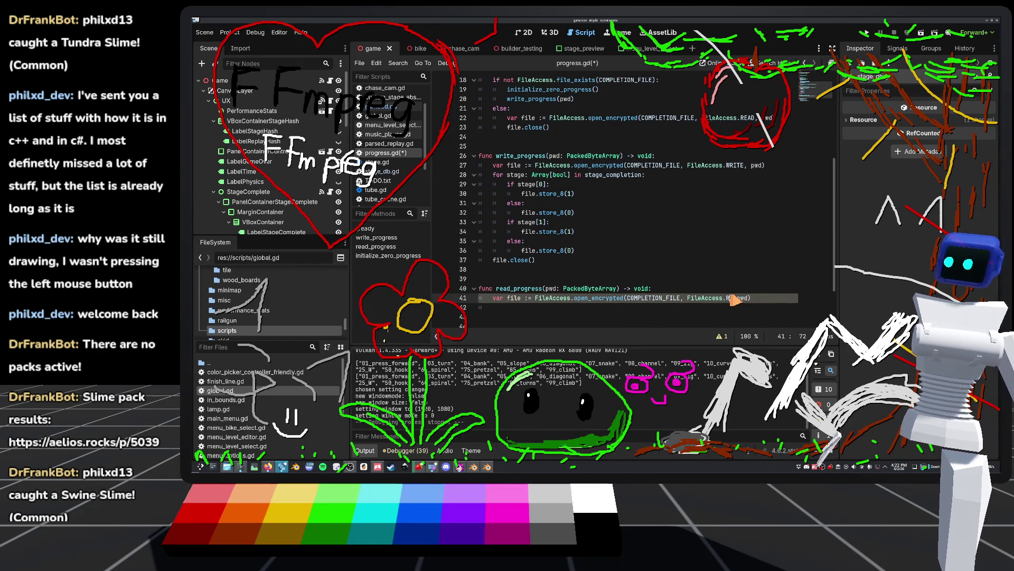
{"action": "left_click", "coordinate": [667, 261]}
{"action": "scroll", "coordinate": [558, 276], "scroll_direction": "down", "scroll_amount": 1}
{"action": "scroll", "coordinate": [557, 275], "scroll_direction": "down", "scroll_amount": 2}
{"action": "left_click", "coordinate": [528, 262]}
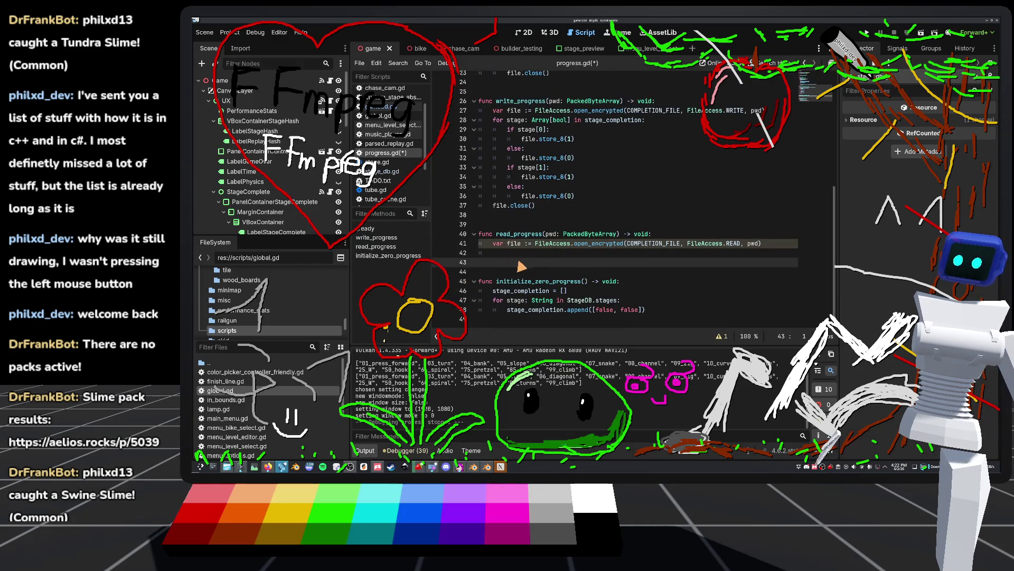
{"action": "left_click", "coordinate": [520, 254]}
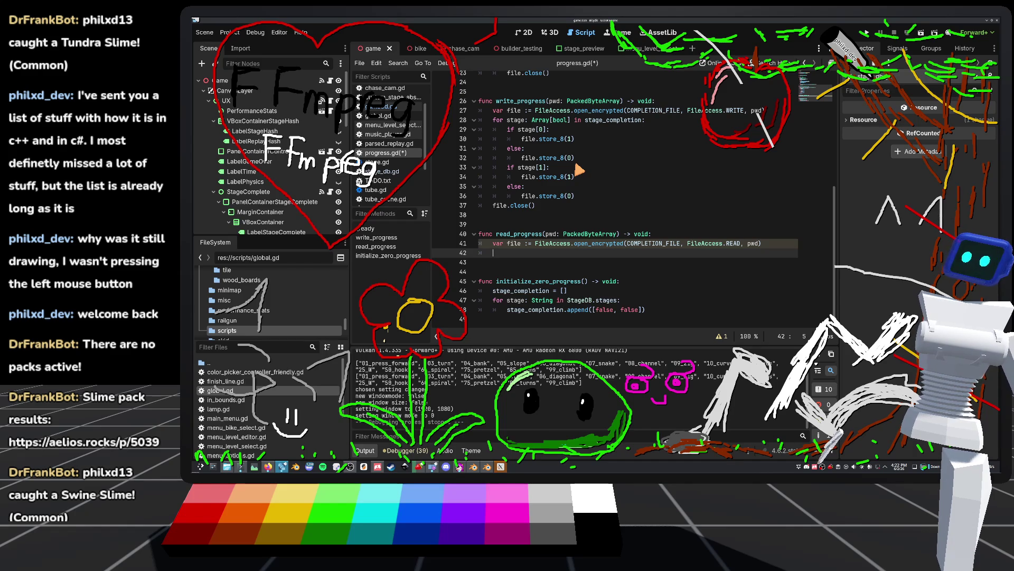
Review the replay read loop in game3d.gd.
{"action": "left_click", "coordinate": [376, 108]}
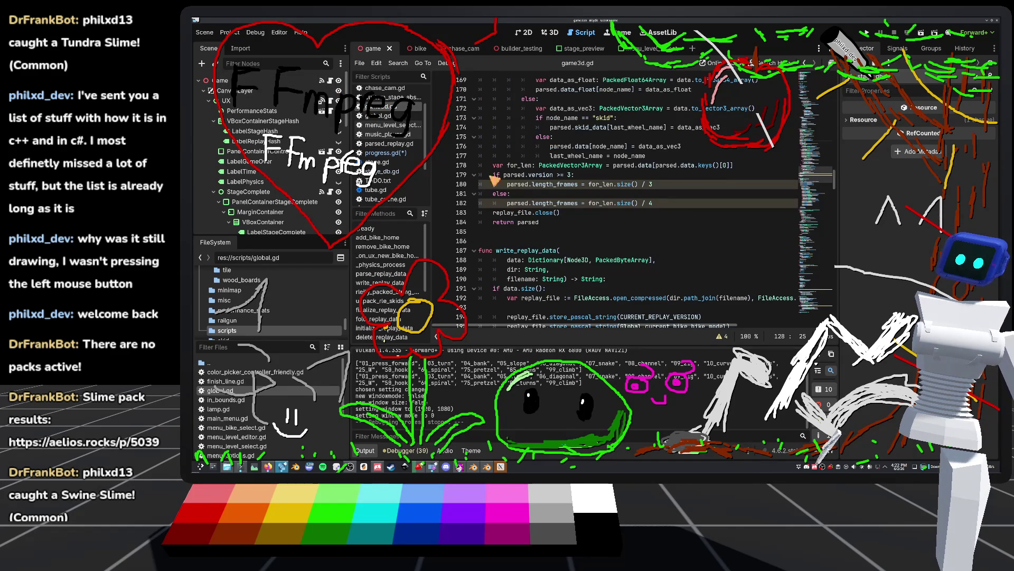
{"action": "scroll", "coordinate": [585, 318], "scroll_direction": "down", "scroll_amount": 3}
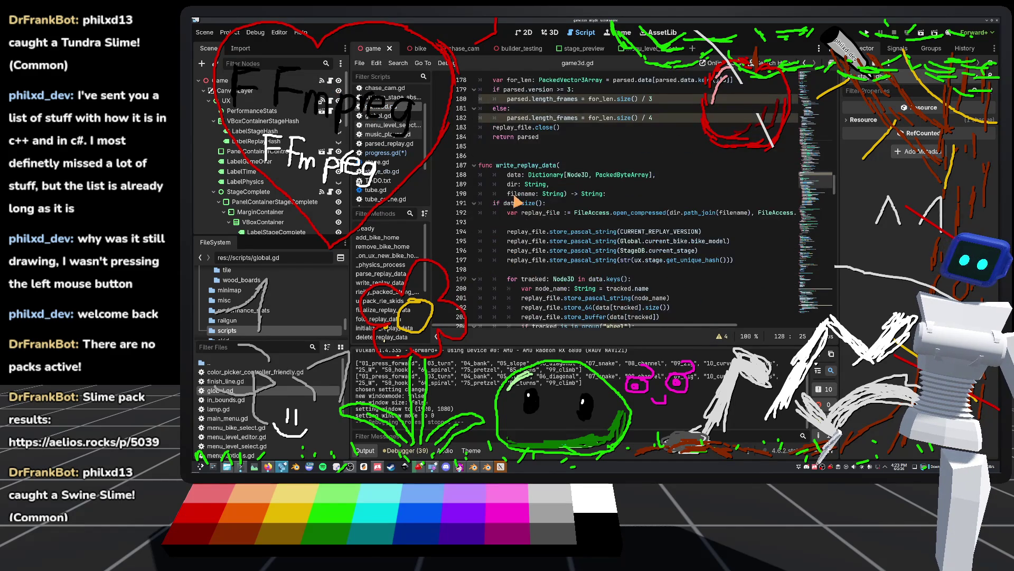
{"action": "scroll", "coordinate": [515, 202], "scroll_direction": "up", "scroll_amount": 3}
{"action": "scroll", "coordinate": [505, 232], "scroll_direction": "up", "scroll_amount": 9}
{"action": "scroll", "coordinate": [505, 241], "scroll_direction": "up", "scroll_amount": 6}
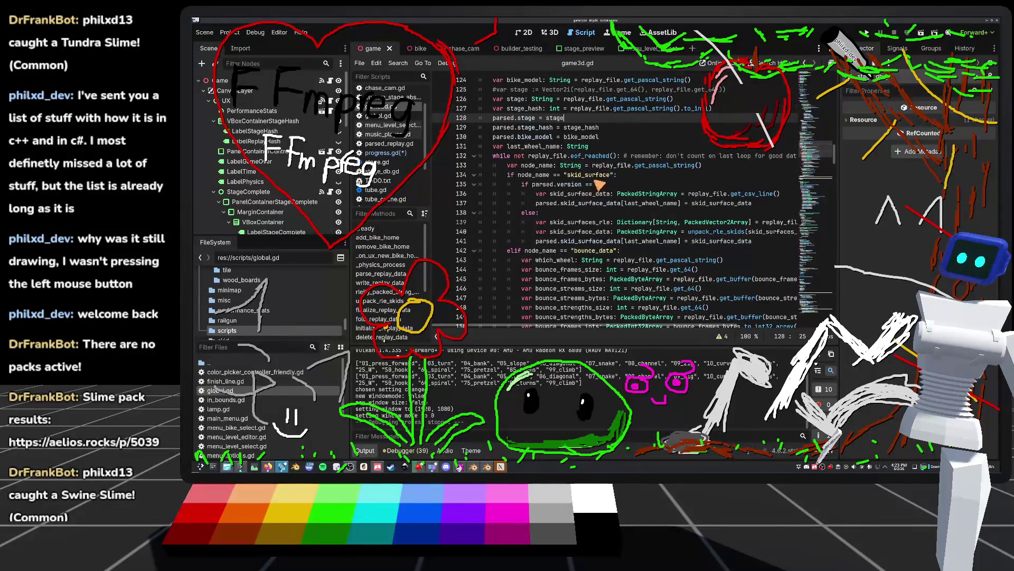
{"action": "left_click_drag", "start_coordinate": [611, 157], "coordinate": [531, 150]}
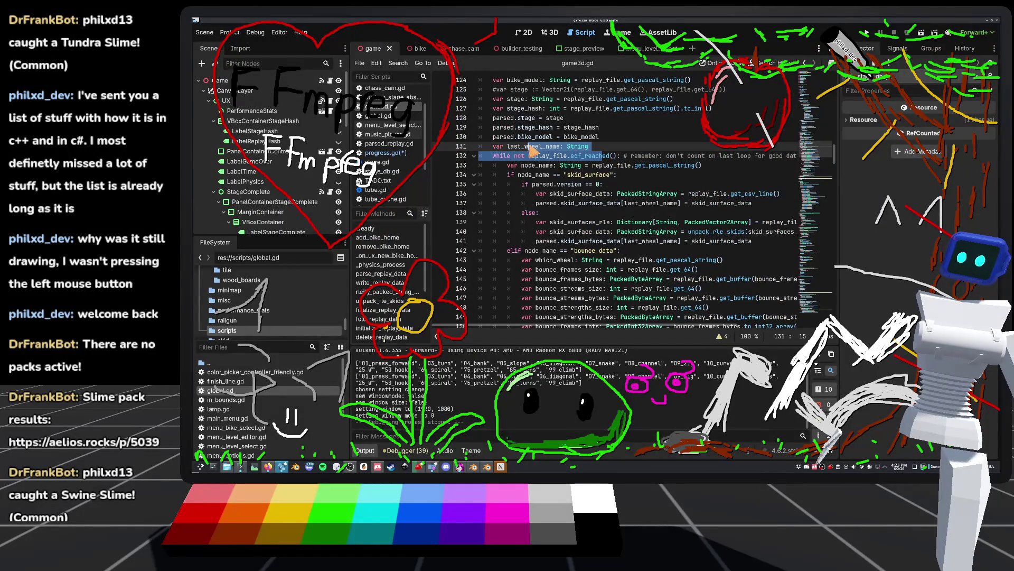
{"action": "left_click", "coordinate": [614, 149]}
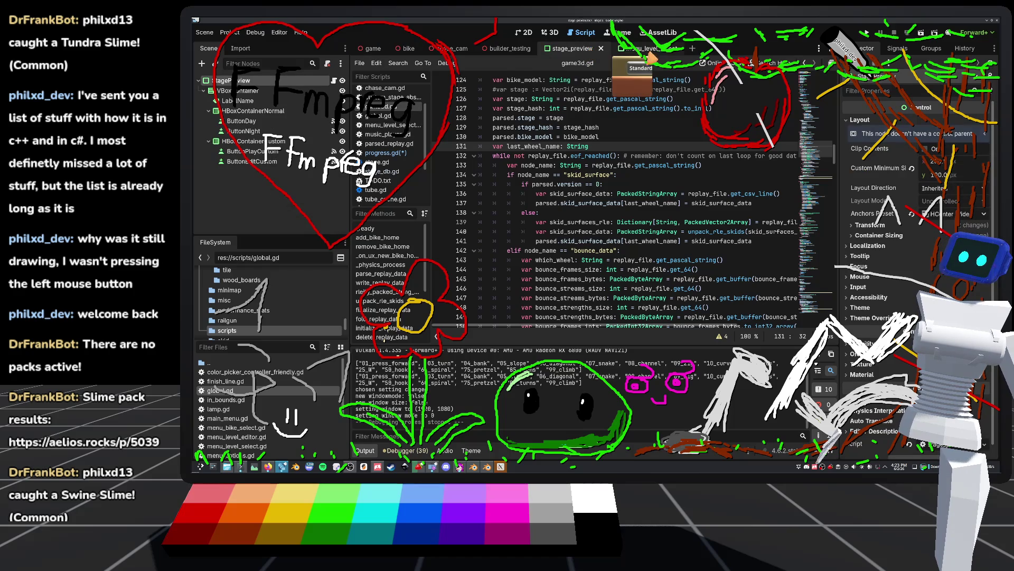
Look up where build_custom_stages_list is defined in menu_level_select.gd.
{"action": "left_click", "coordinate": [652, 49]}
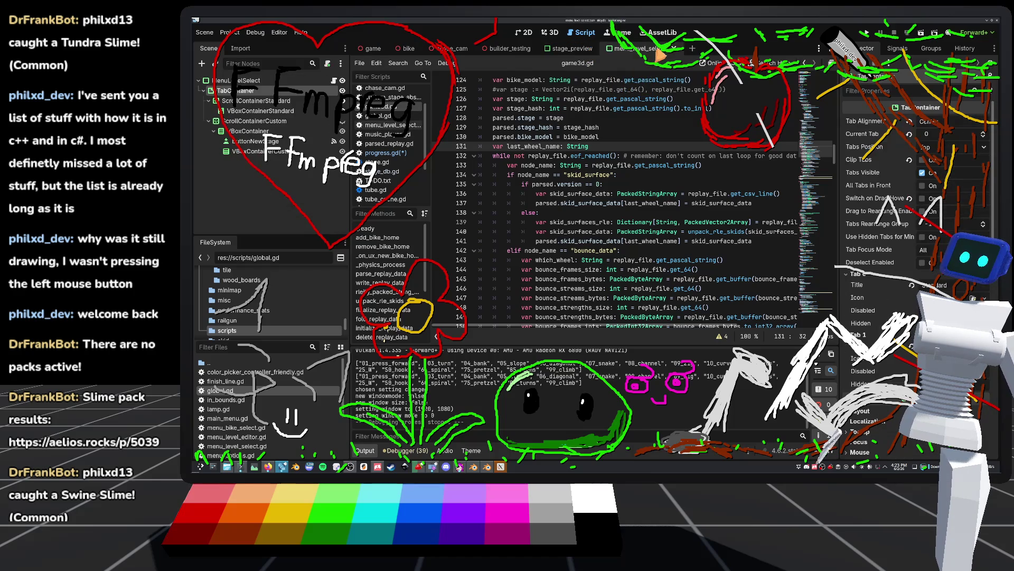
{"action": "left_click", "coordinate": [334, 80]}
{"action": "scroll", "coordinate": [540, 194], "scroll_direction": "down", "scroll_amount": 9}
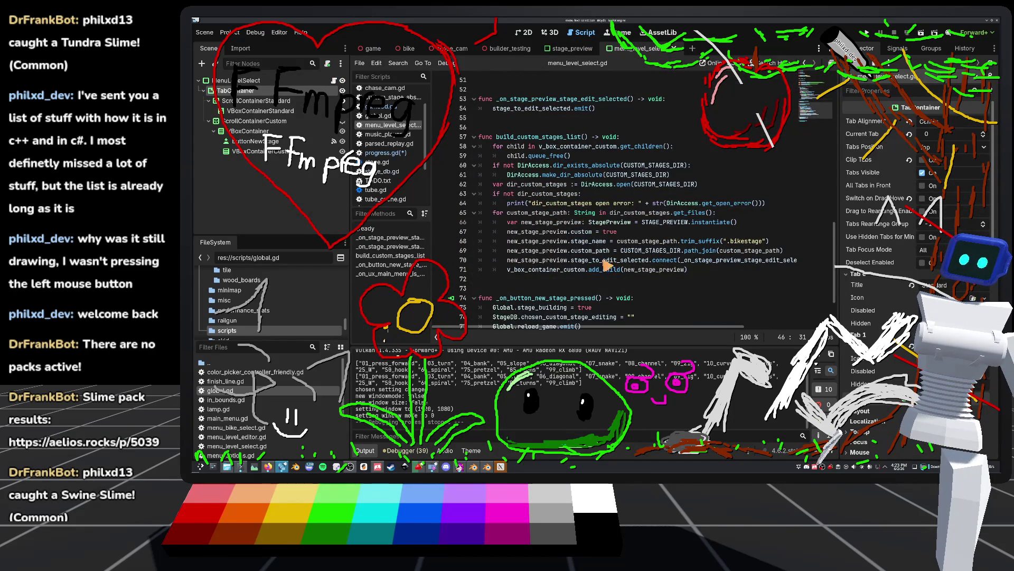
{"action": "scroll", "coordinate": [511, 186], "scroll_direction": "up", "scroll_amount": 6}
{"action": "scroll", "coordinate": [511, 186], "scroll_direction": "up", "scroll_amount": 1}
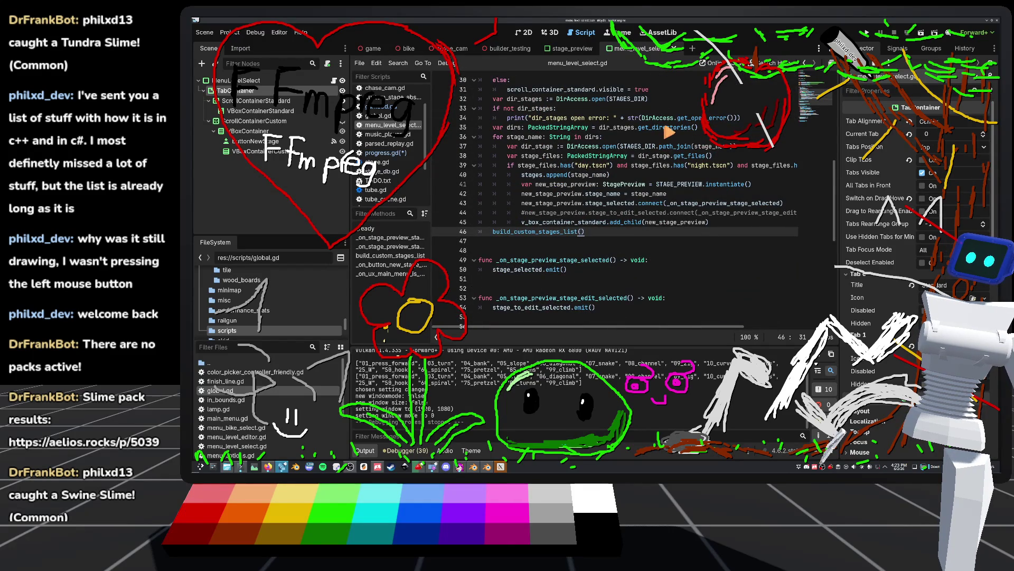
{"action": "mouse_move", "coordinate": [665, 129]}
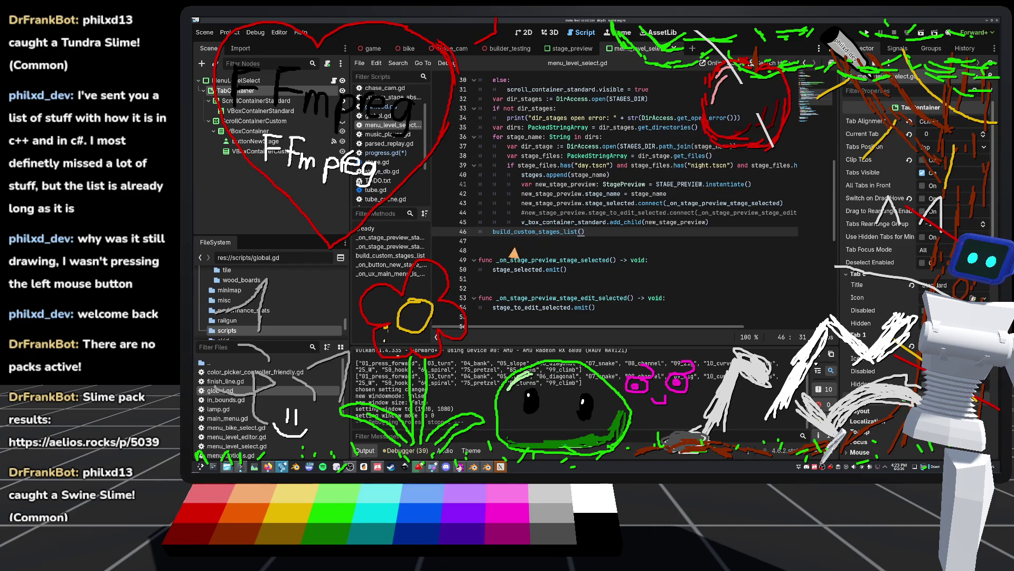
{"action": "left_click", "coordinate": [535, 232], "text": "ctrl"}
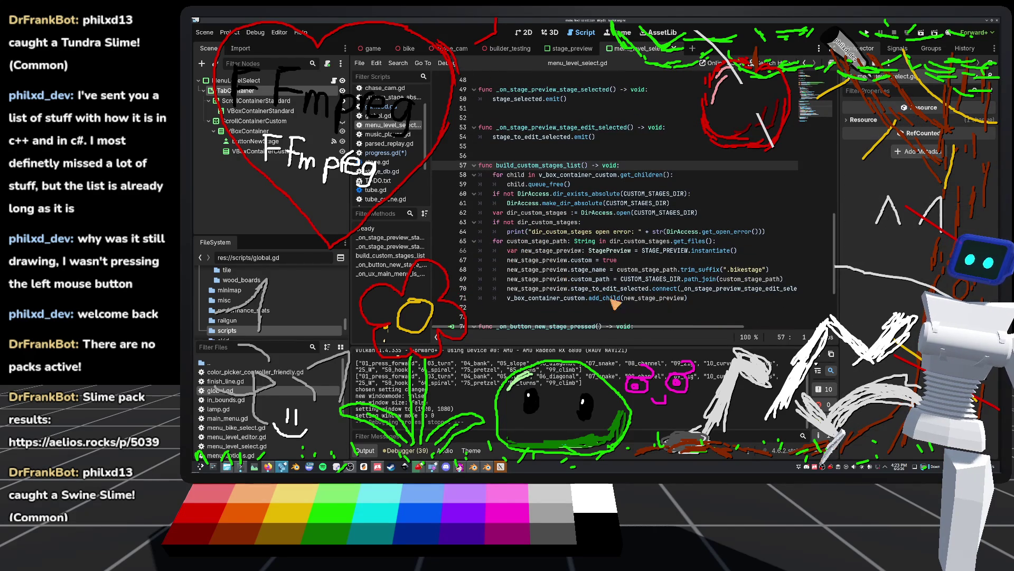
{"action": "scroll", "coordinate": [531, 273], "scroll_direction": "down", "scroll_amount": 3}
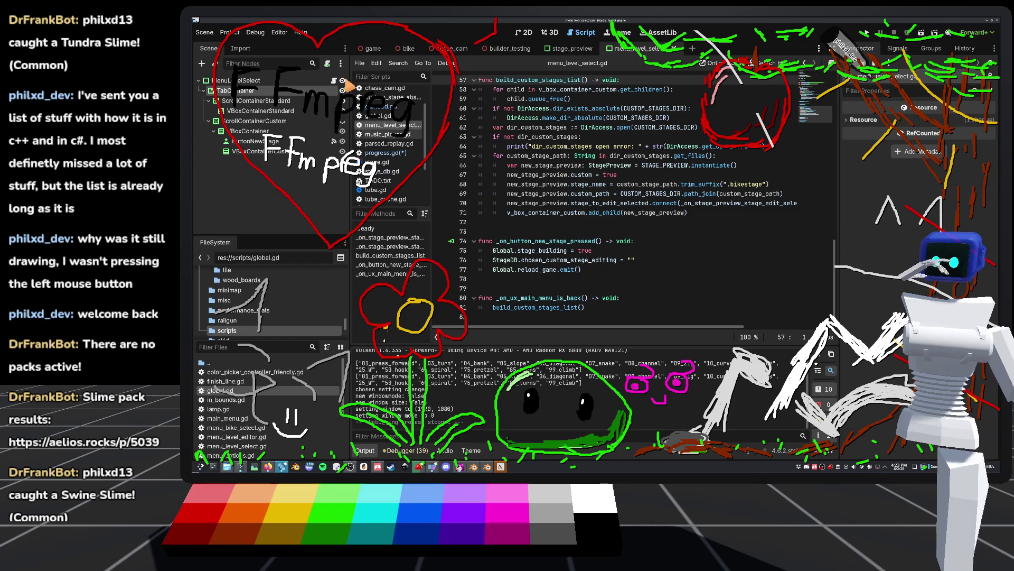
Switch back to the game scene and reopen progress.gd.
{"action": "left_click", "coordinate": [373, 48]}
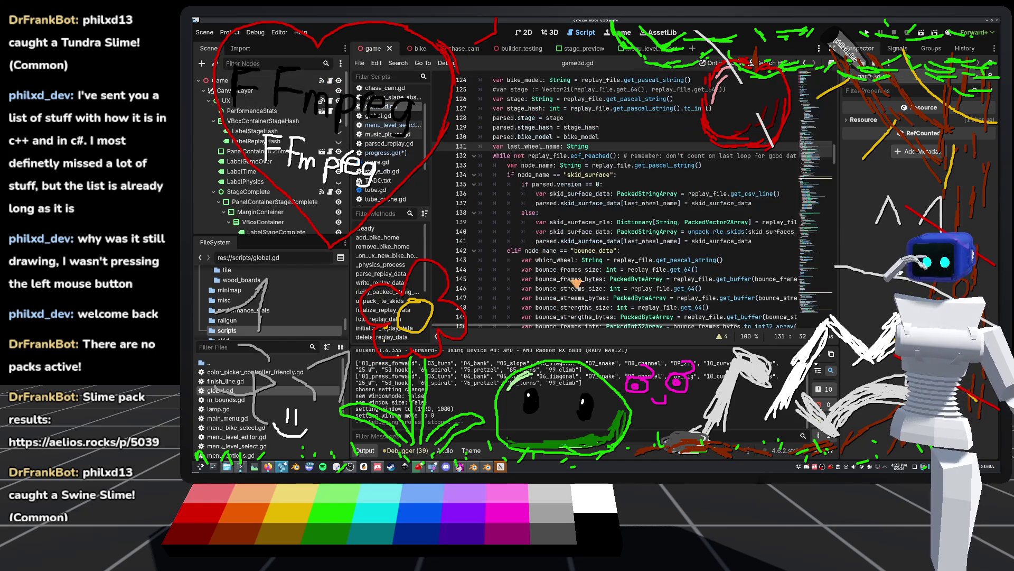
{"action": "scroll", "coordinate": [542, 244], "scroll_direction": "up", "scroll_amount": 5}
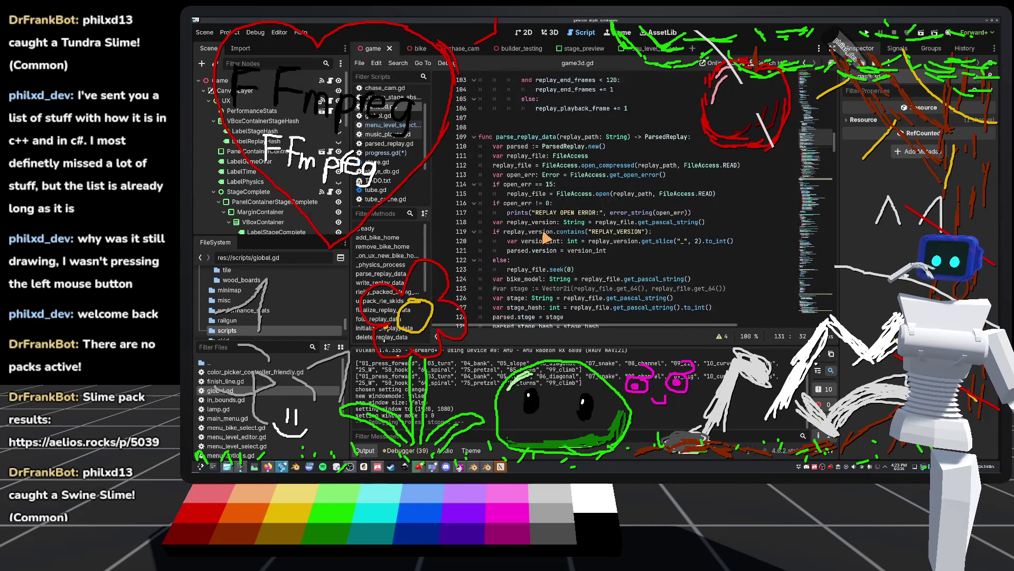
{"action": "scroll", "coordinate": [546, 239], "scroll_direction": "up", "scroll_amount": 10}
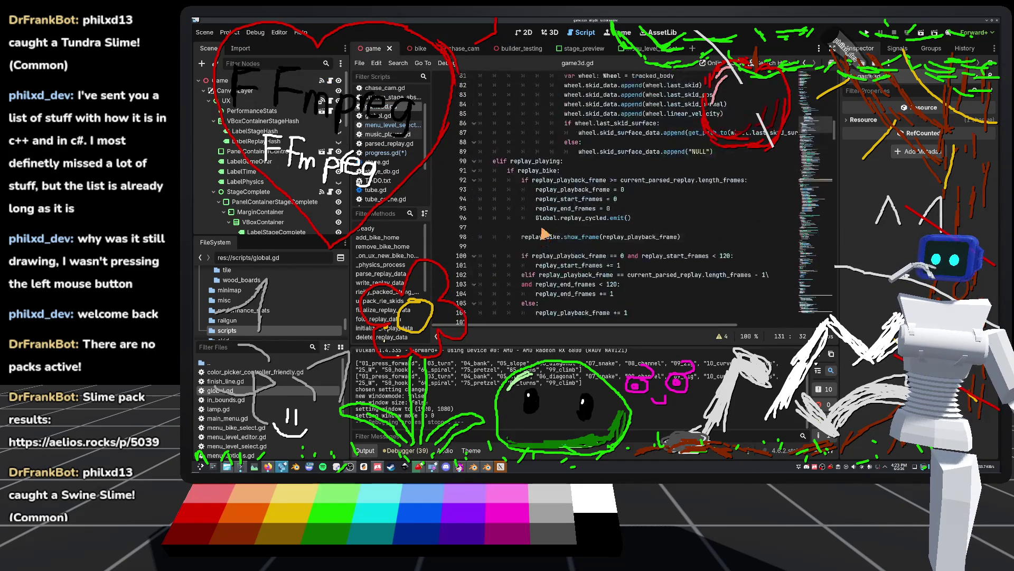
{"action": "left_click", "coordinate": [383, 153]}
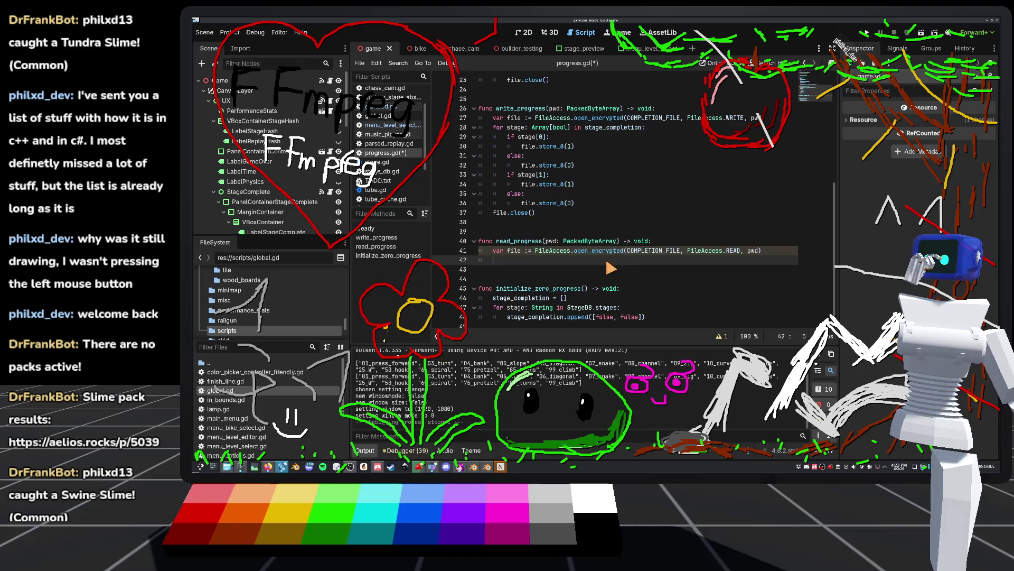
Write the read loop as while file.get_position() < file.get_length():, copying the condition from the eof_reached docs.
{"action": "type", "text": "while"}
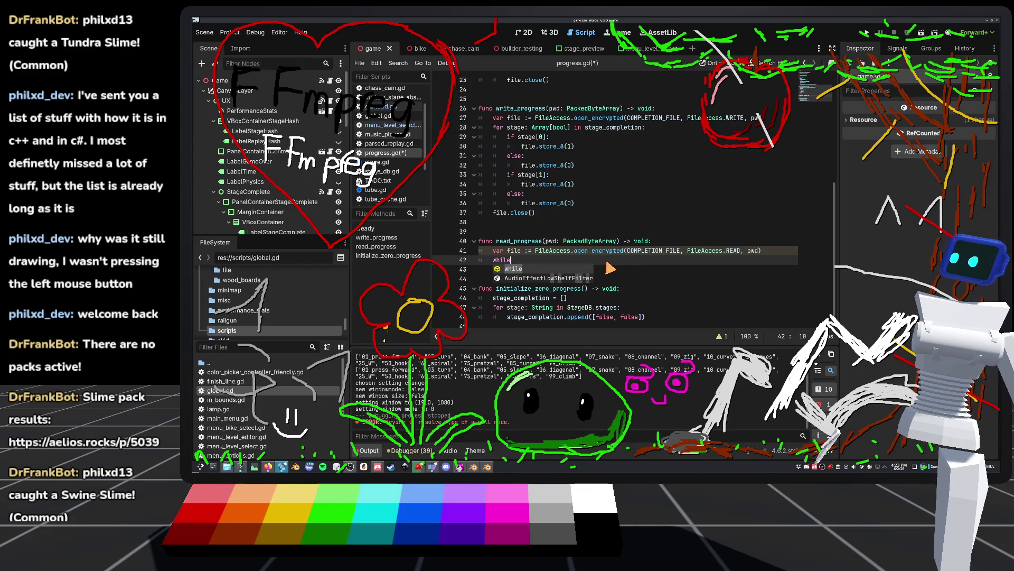
{"action": "type", "text": " not file.eo"}
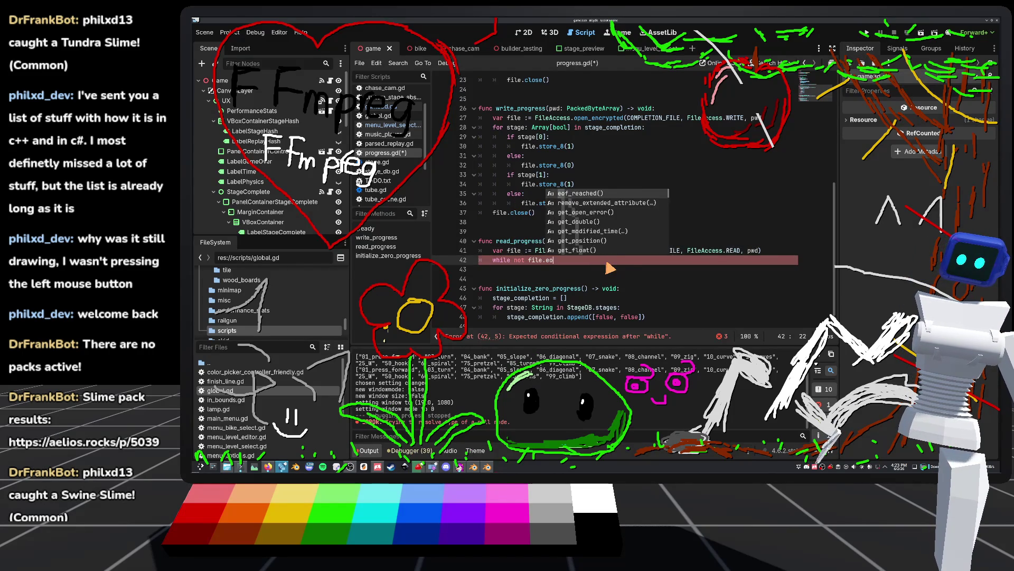
{"action": "key", "text": "Return"}
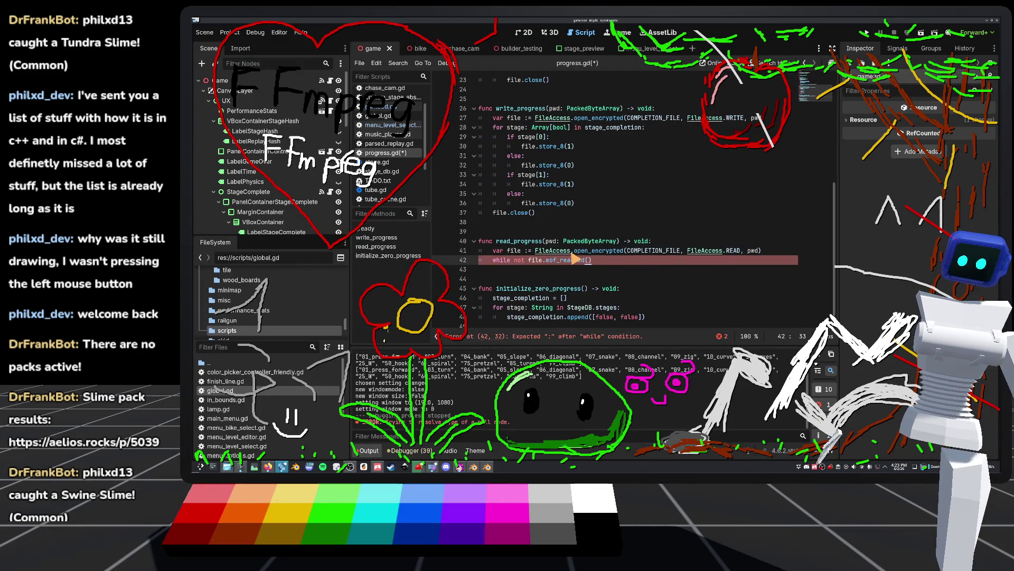
{"action": "left_click", "coordinate": [572, 258], "text": "ctrl"}
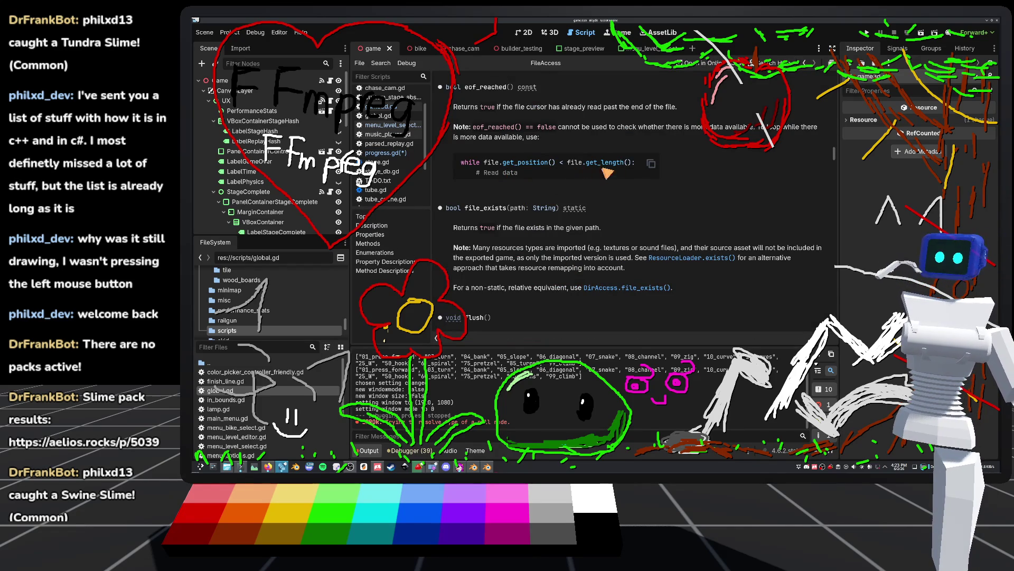
{"action": "left_click_drag", "start_coordinate": [639, 168], "coordinate": [484, 166]}
{"action": "key", "text": "ctrl+c"}
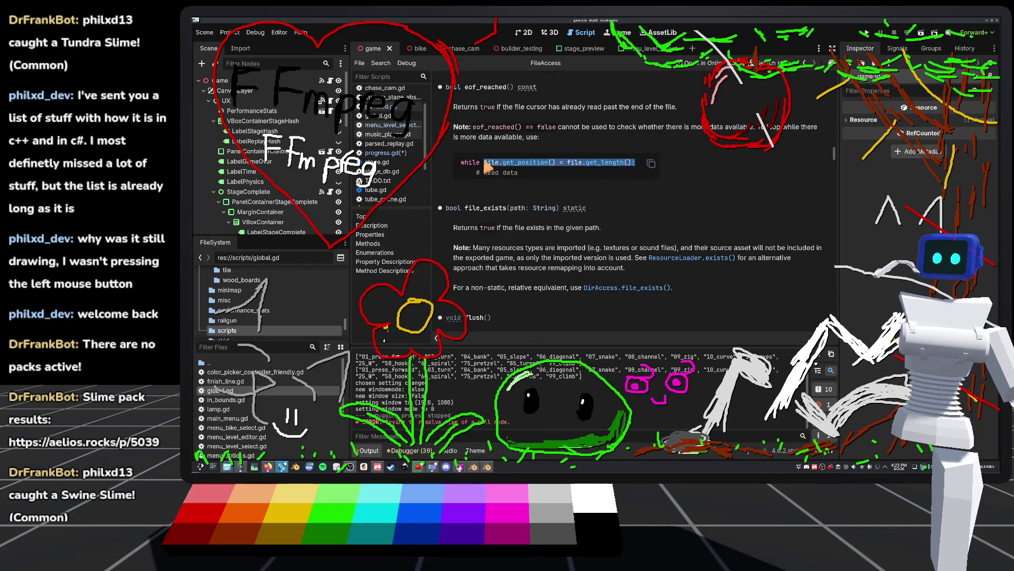
{"action": "left_click", "coordinate": [386, 153]}
{"action": "left_click_drag", "start_coordinate": [592, 260], "coordinate": [512, 260]}
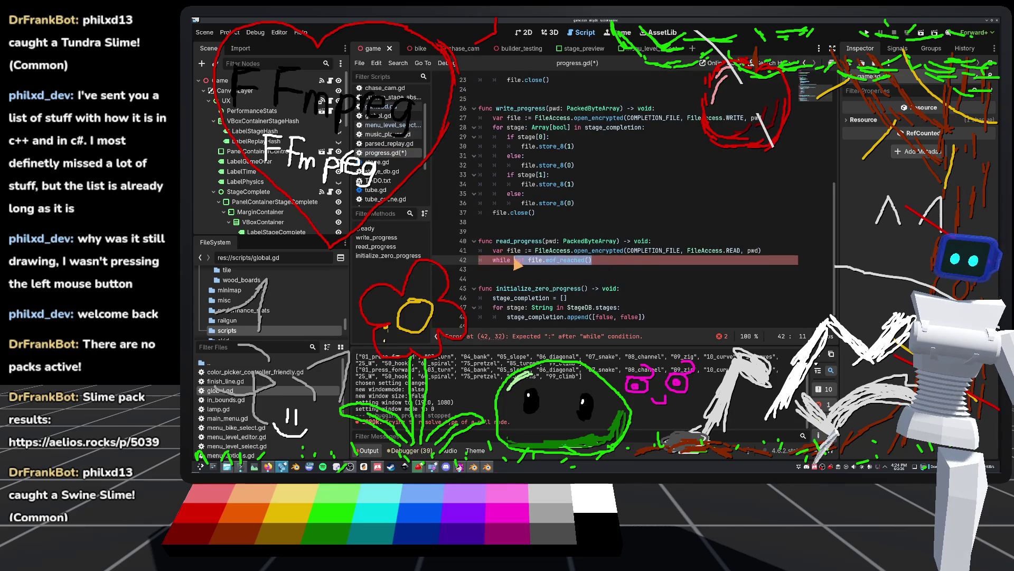
{"action": "key", "text": "ctrl+v"}
{"action": "key", "text": "BackSpace"}
{"action": "key", "text": "BackSpace"}
{"action": "key", "text": "Return"}
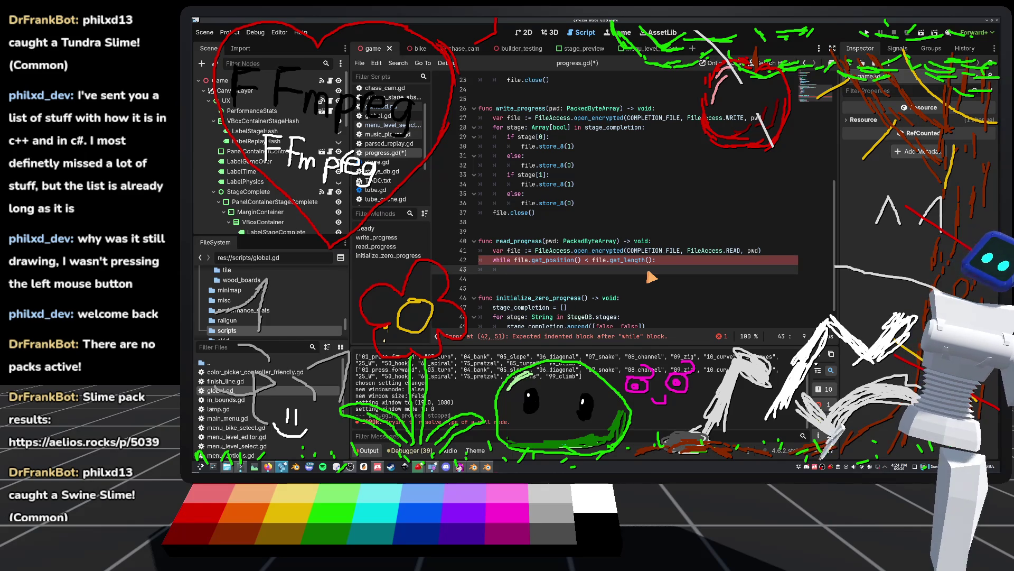
Reset stage_completion to [] above the while loop.
{"action": "left_click", "coordinate": [493, 261]}
{"action": "key", "text": "Return"}
{"action": "type", "text": "sta"}
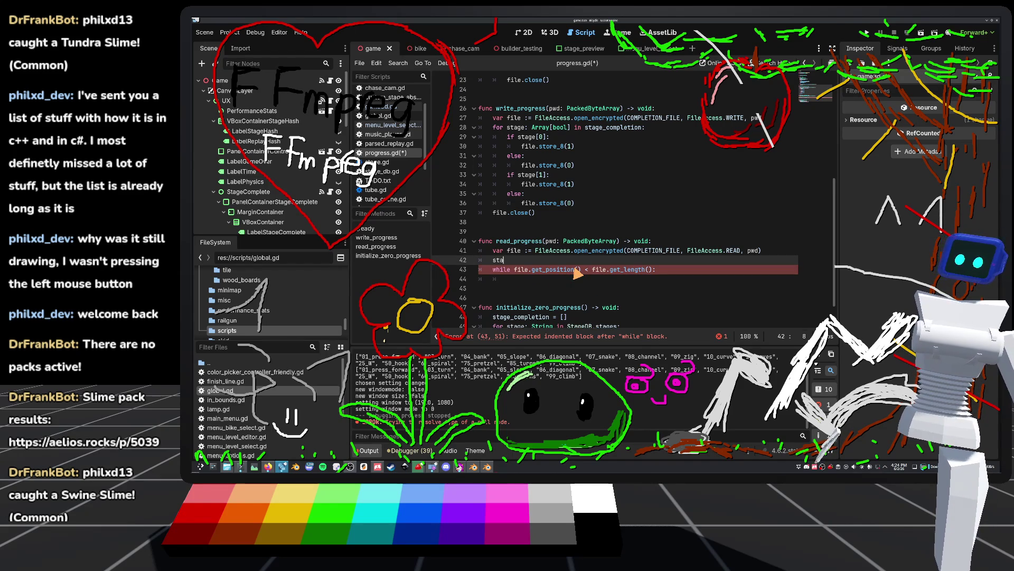
{"action": "type", "text": "ge"}
{"action": "key", "text": "BackSpace"}
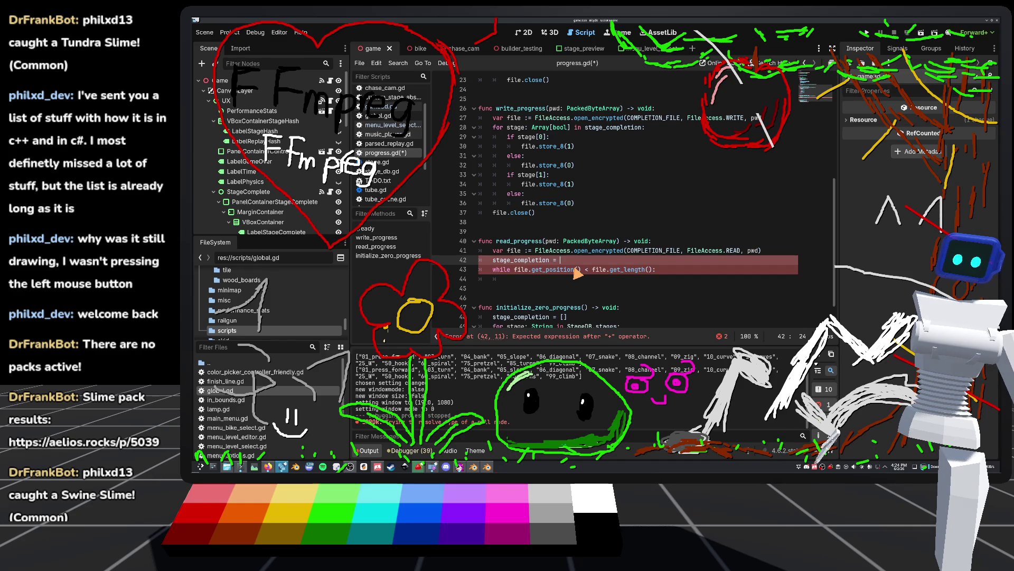
{"action": "type", "text": "[]"}
{"action": "key", "text": "Down"}
{"action": "key", "text": "Down"}
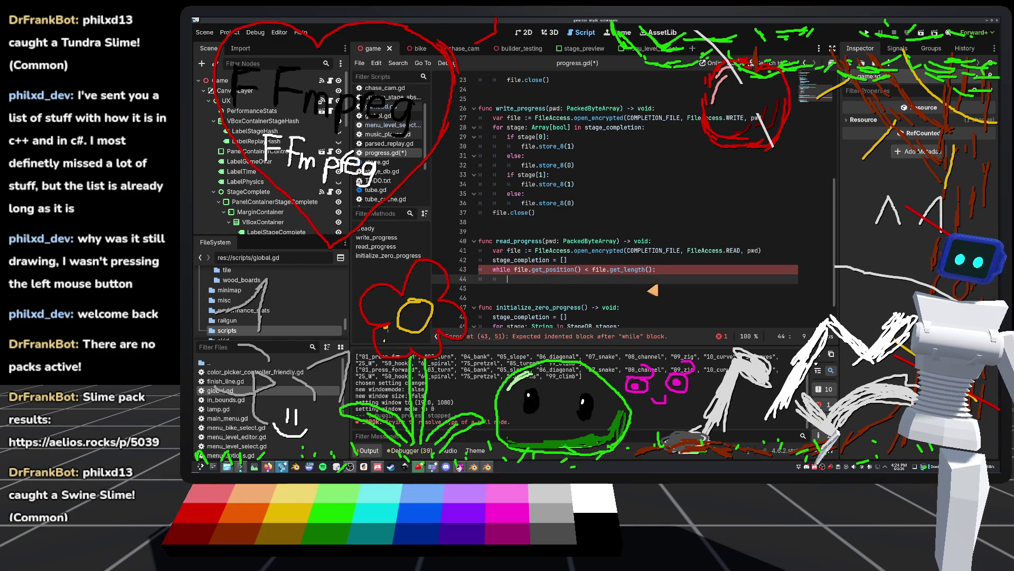
{"action": "scroll", "coordinate": [531, 260], "scroll_direction": "down", "scroll_amount": 1}
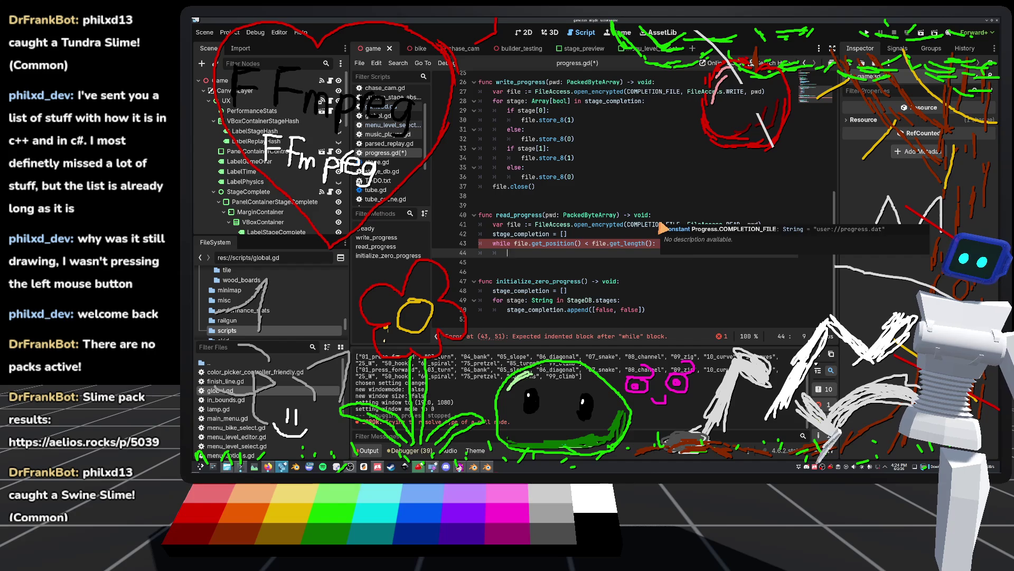
Read day and night as ints with file.get_8() inside the loop.
{"action": "type", "text": "var"}
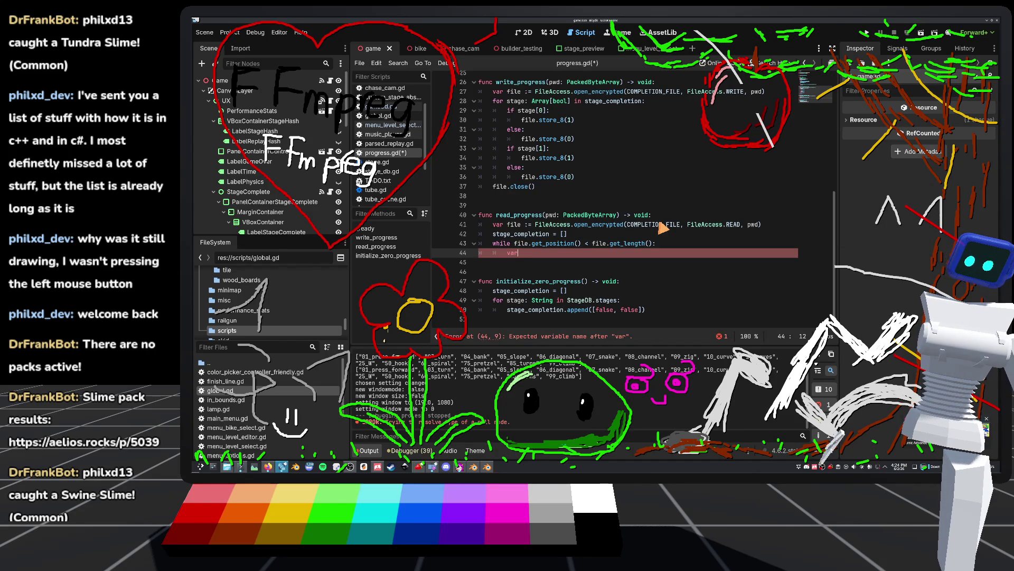
{"action": "type", "text": " day:"}
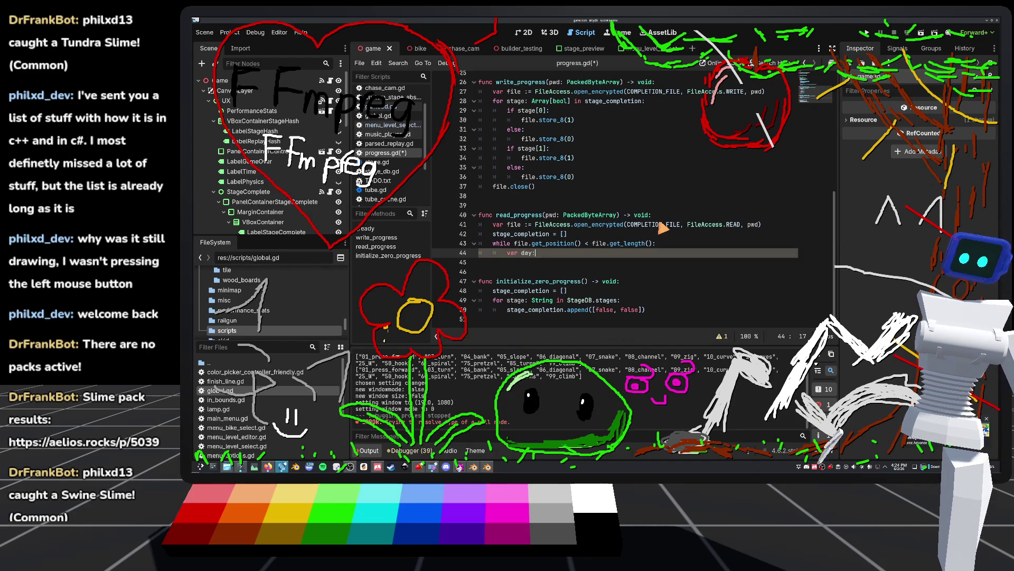
{"action": "type", "text": " int ="}
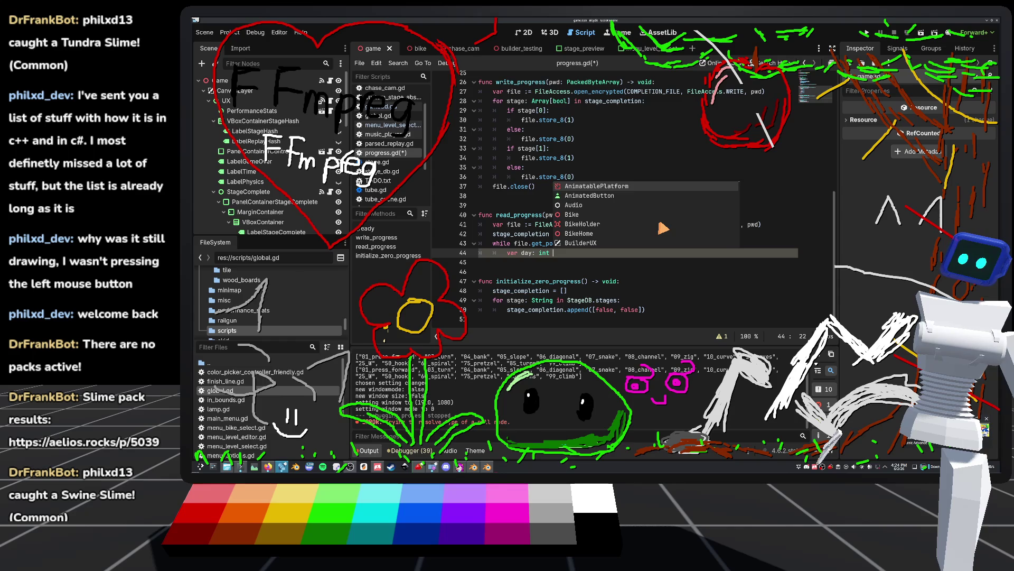
{"action": "type", "text": " fi"}
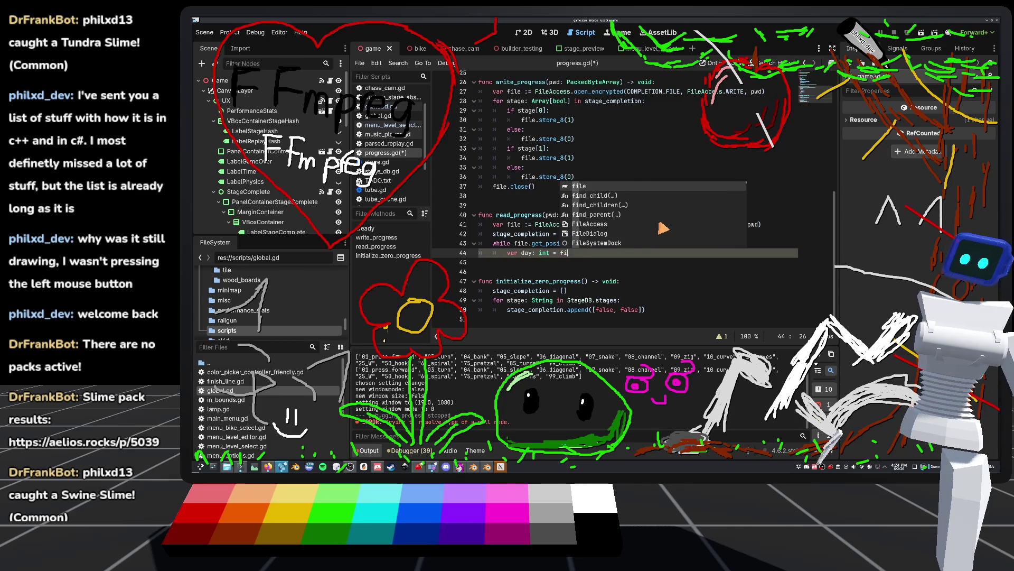
{"action": "type", "text": "le.get_"}
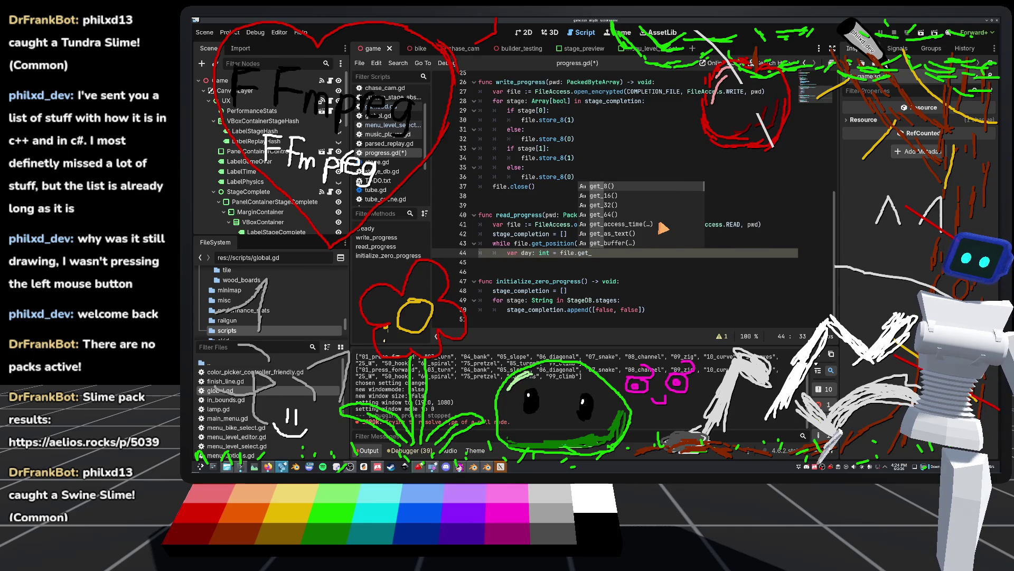
{"action": "key", "text": "Return"}
{"action": "key", "text": "Return"}
{"action": "type", "text": "var n"}
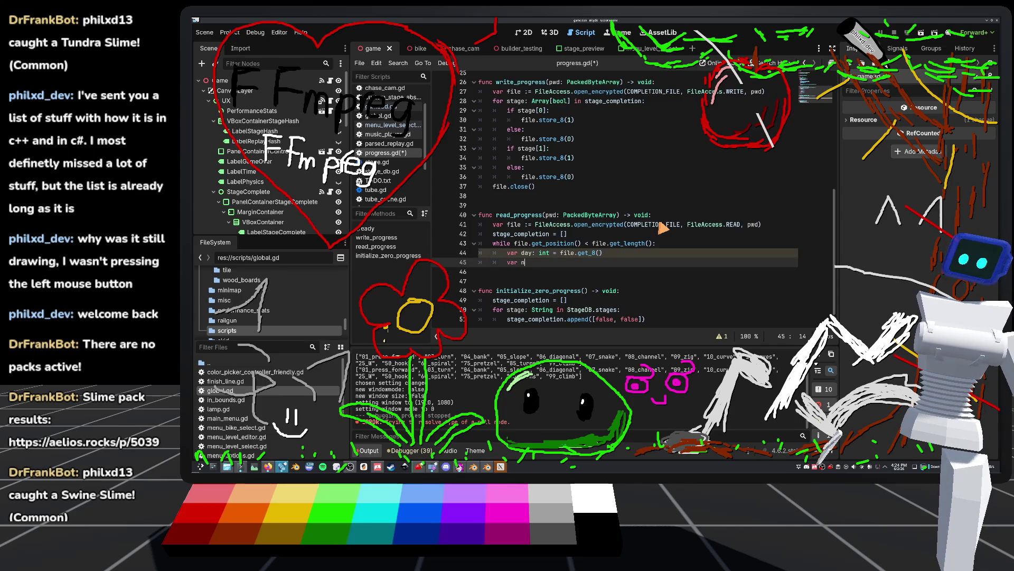
{"action": "type", "text": "ight:i"}
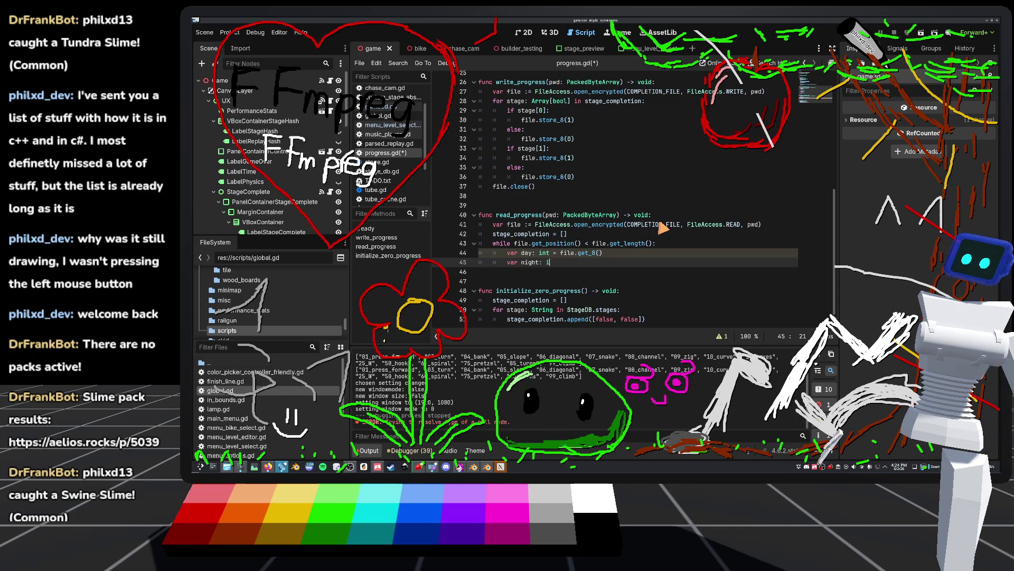
{"action": "type", "text": "= file.get_8()"}
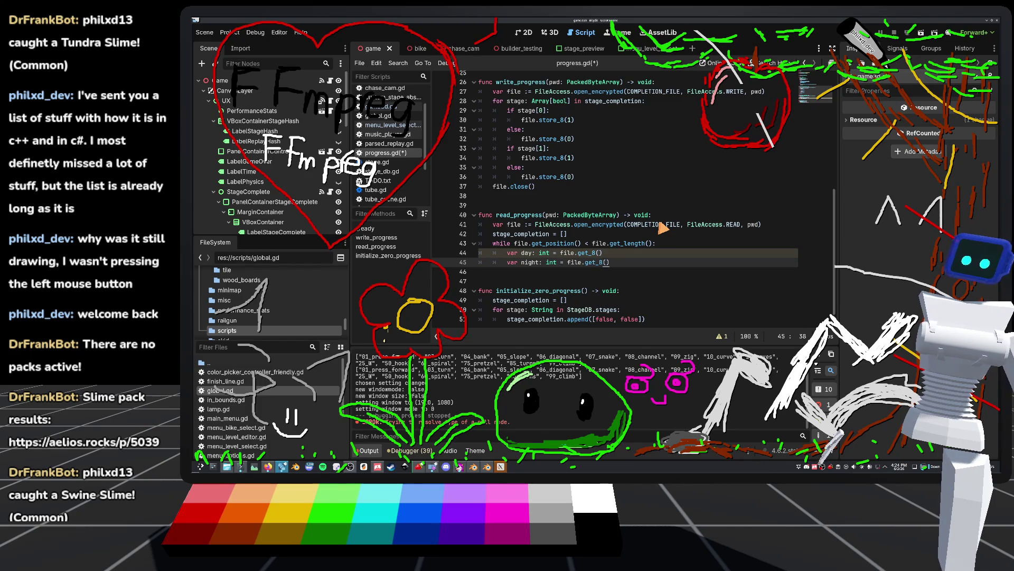
{"action": "key", "text": "Return"}
{"action": "type", "text": "bool"}
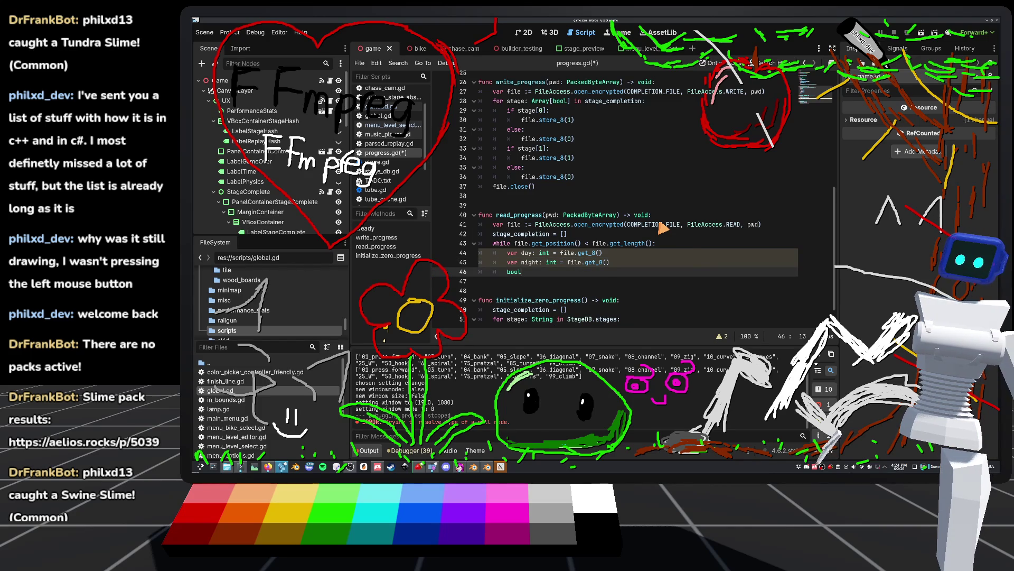
Append [bool(day), bool(night)] to stage_completion and save progress.gd.
{"action": "key", "text": "BackSpace"}
{"action": "key", "text": "BackSpace"}
{"action": "key", "text": "BackSpace"}
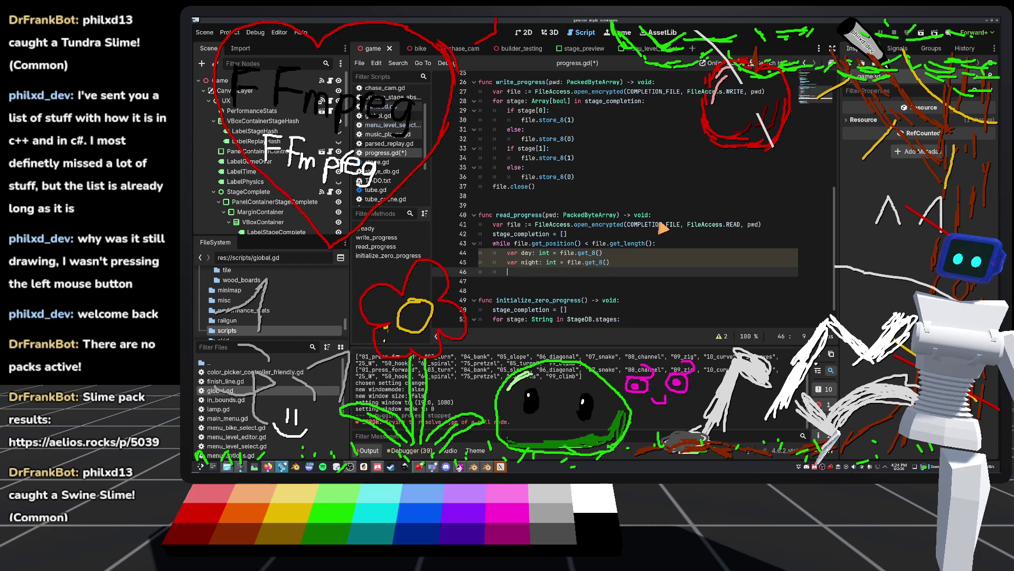
{"action": "type", "text": "stage_completion."}
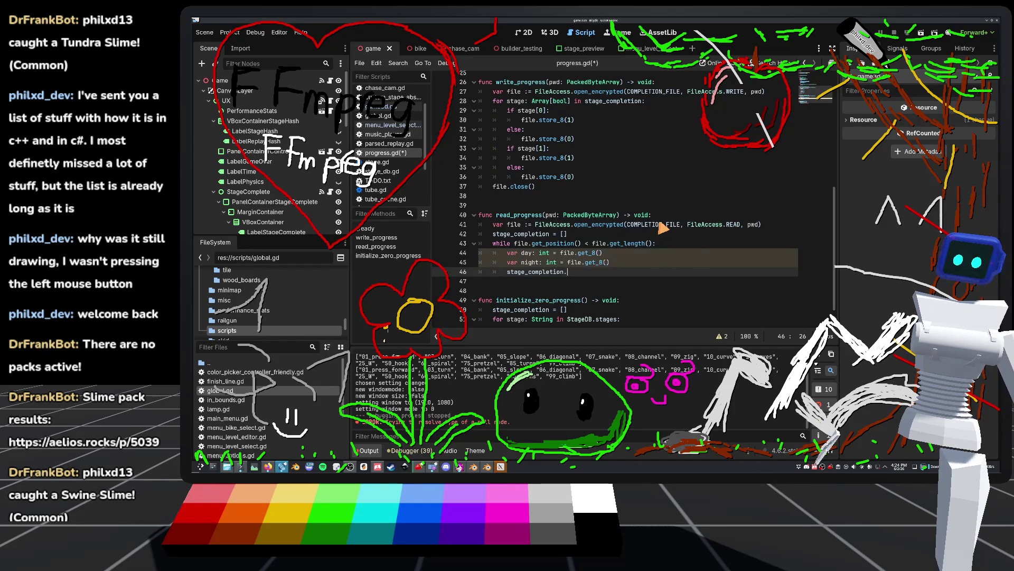
{"action": "type", "text": "append([b"}
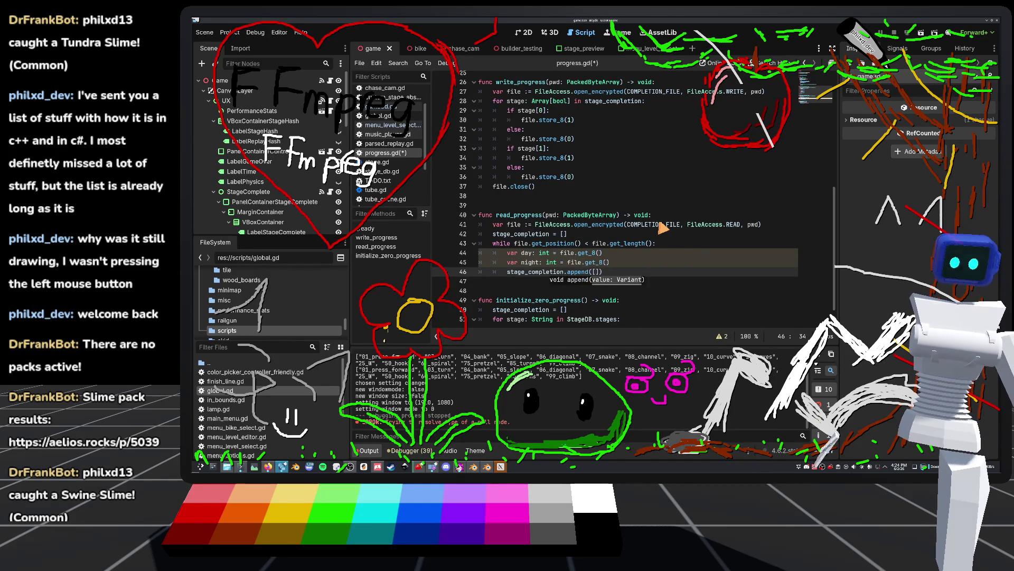
{"action": "type", "text": "ool()d"}
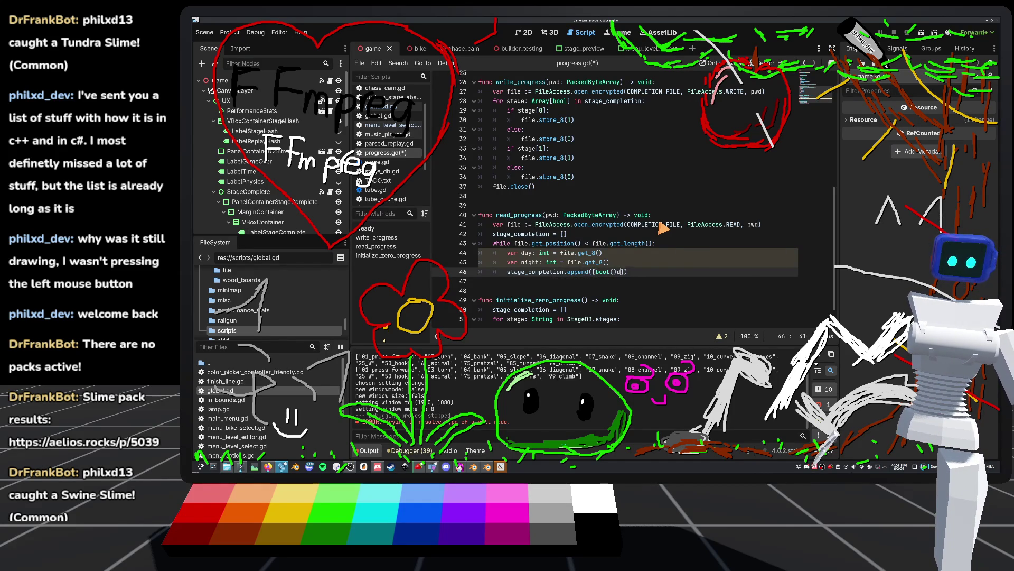
{"action": "key", "text": "BackSpace"}
{"action": "key", "text": "BackSpace"}
{"action": "type", "text": "day)"}
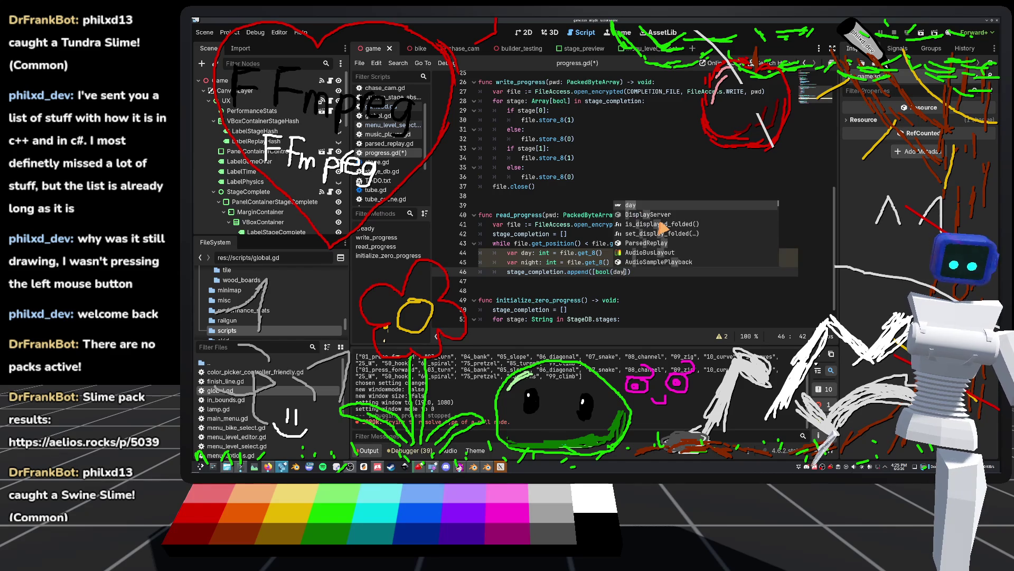
{"action": "left_click", "coordinate": [605, 272], "text": "ctrl"}
{"action": "scroll", "coordinate": [571, 155], "scroll_direction": "down", "scroll_amount": 5}
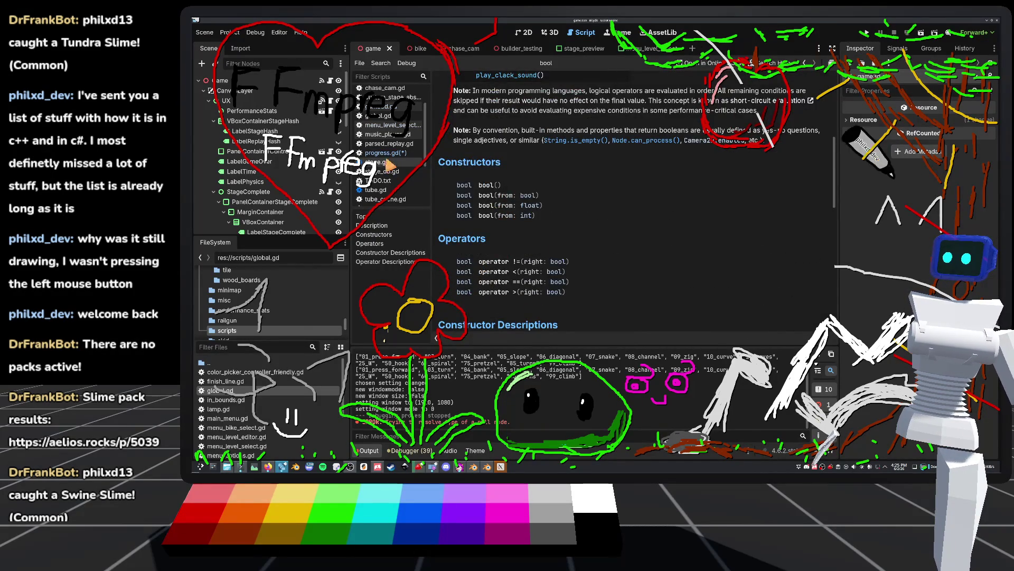
{"action": "key", "text": "alt+Left"}
{"action": "left_click", "coordinate": [627, 280]}
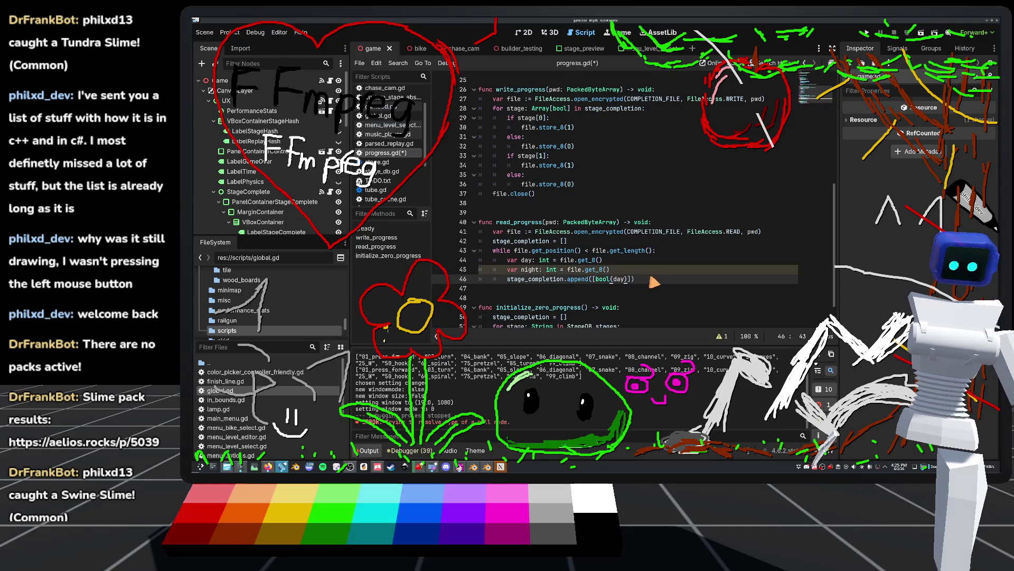
{"action": "key", "text": "BackSpace"}
{"action": "key", "text": "BackSpace"}
{"action": "key", "text": "BackSpace"}
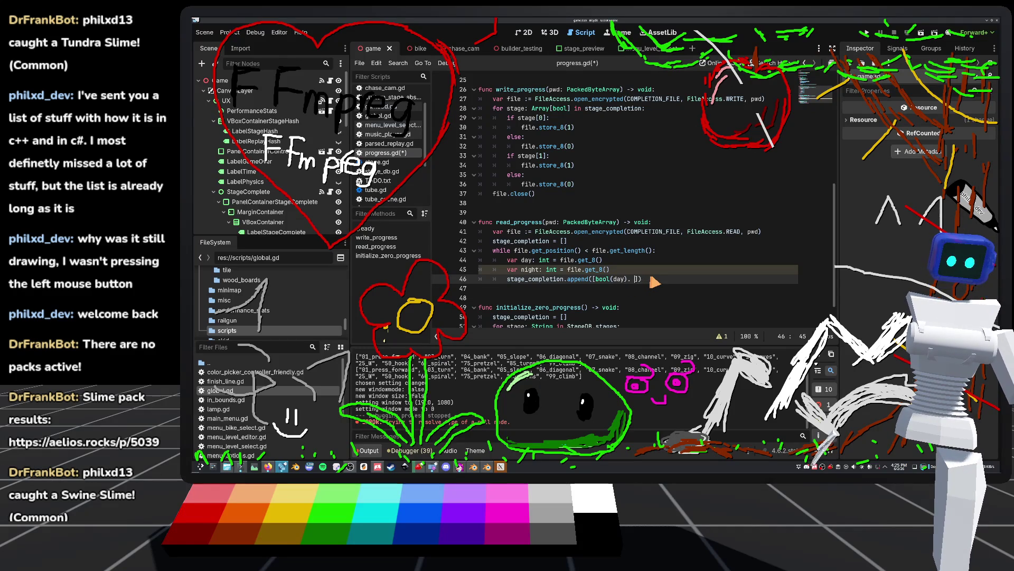
{"action": "type", "text": "bool("}
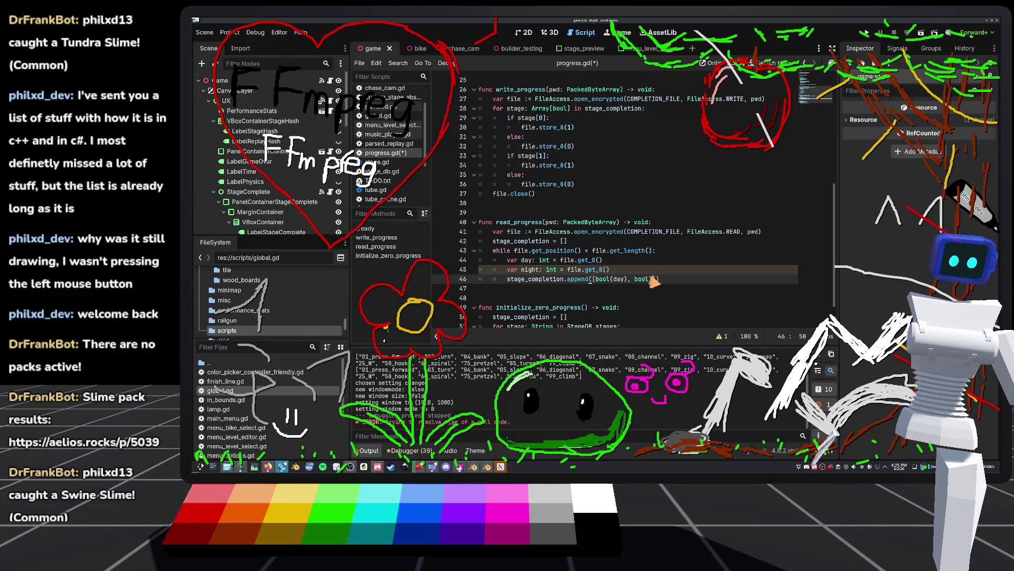
{"action": "type", "text": "night"}
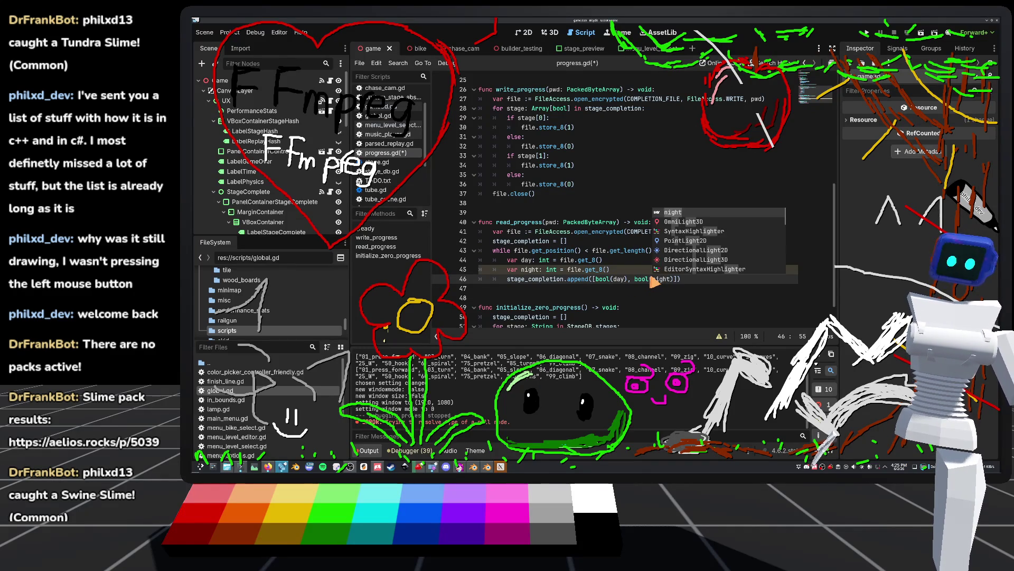
{"action": "left_click", "coordinate": [614, 195]}
{"action": "key", "text": "ctrl+s"}
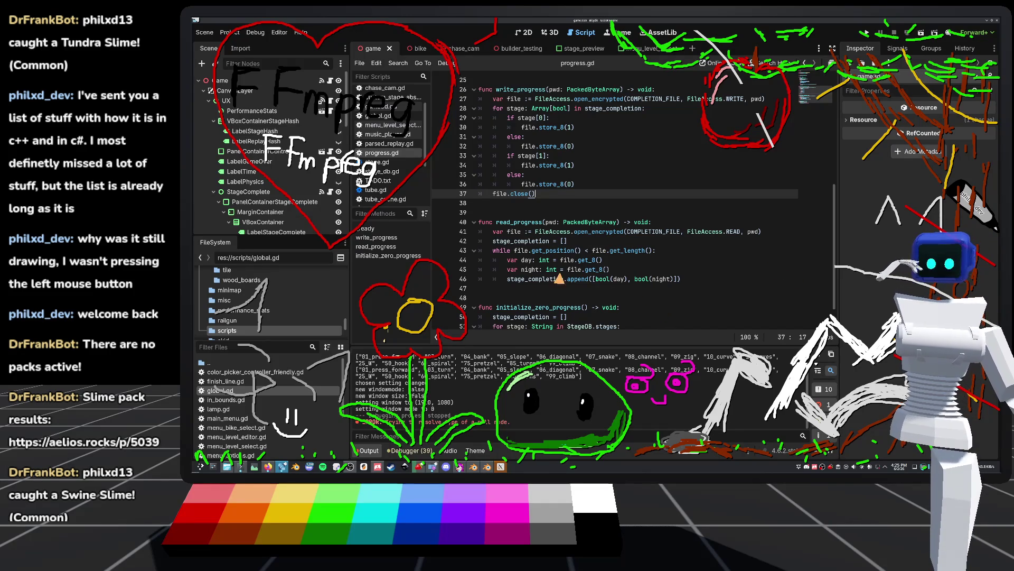
{"action": "scroll", "coordinate": [607, 294], "scroll_direction": "down", "scroll_amount": 1}
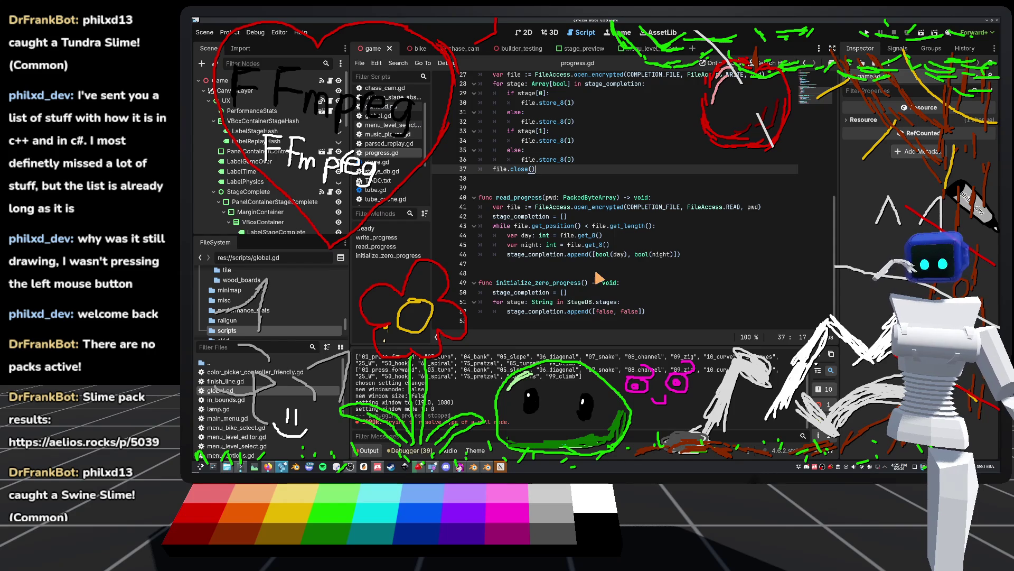
{"action": "left_click", "coordinate": [710, 258]}
Add file.close() after the read loop, dedented out of it.
{"action": "key", "text": "Return"}
{"action": "key", "text": "BackSpace"}
{"action": "type", "text": "file.close()"}
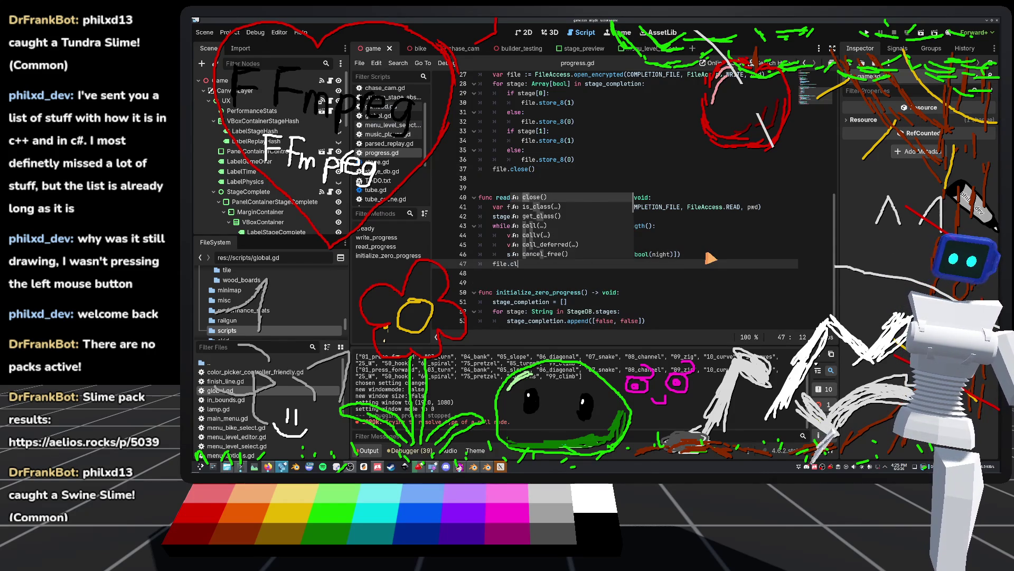
Check the FileAccess documentation popup, then select the file-opening lines in _ready's else branch.
{"action": "left_click", "coordinate": [639, 188]}
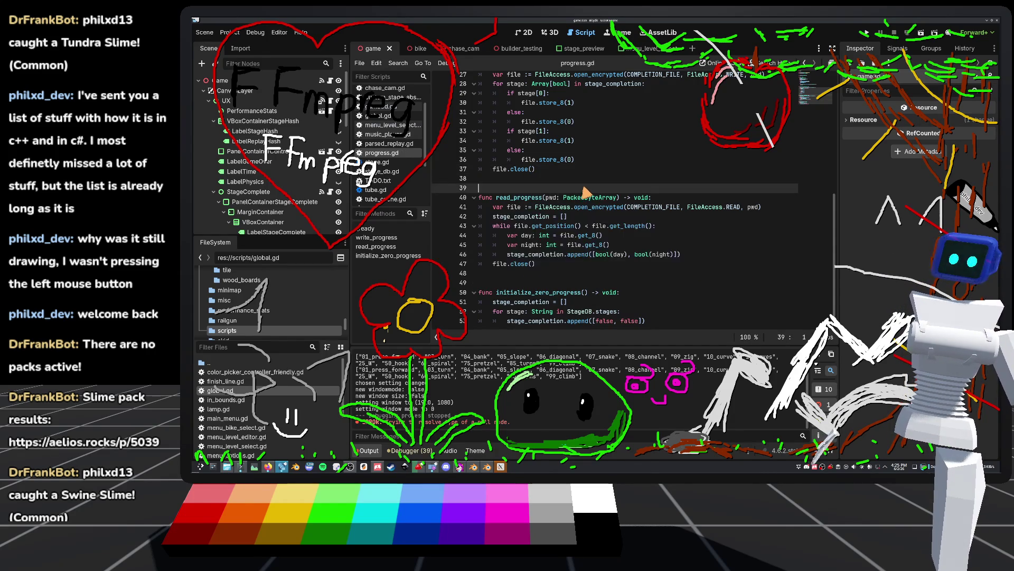
{"action": "scroll", "coordinate": [634, 217], "scroll_direction": "up", "scroll_amount": 8}
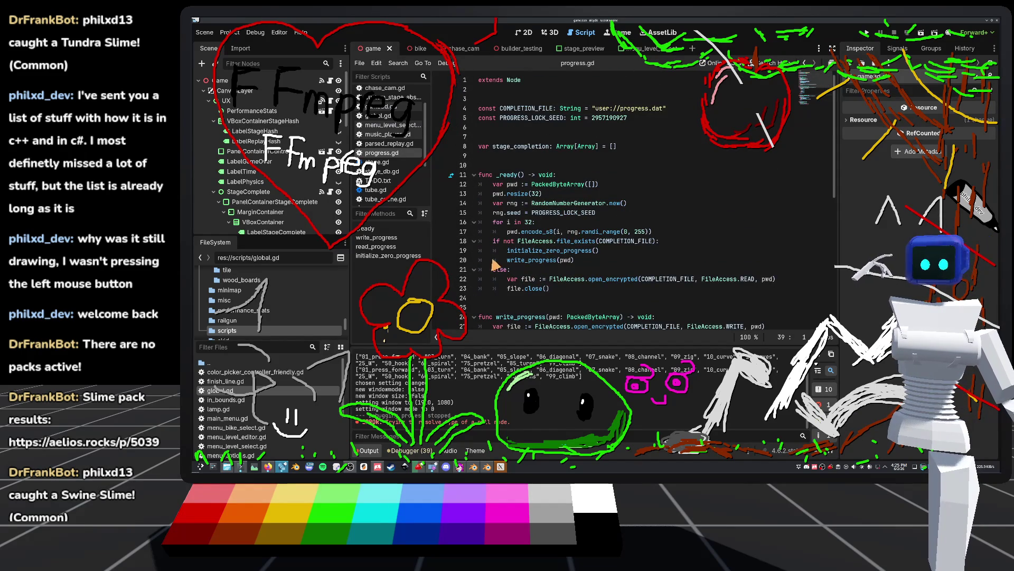
{"action": "mouse_move", "coordinate": [546, 264]}
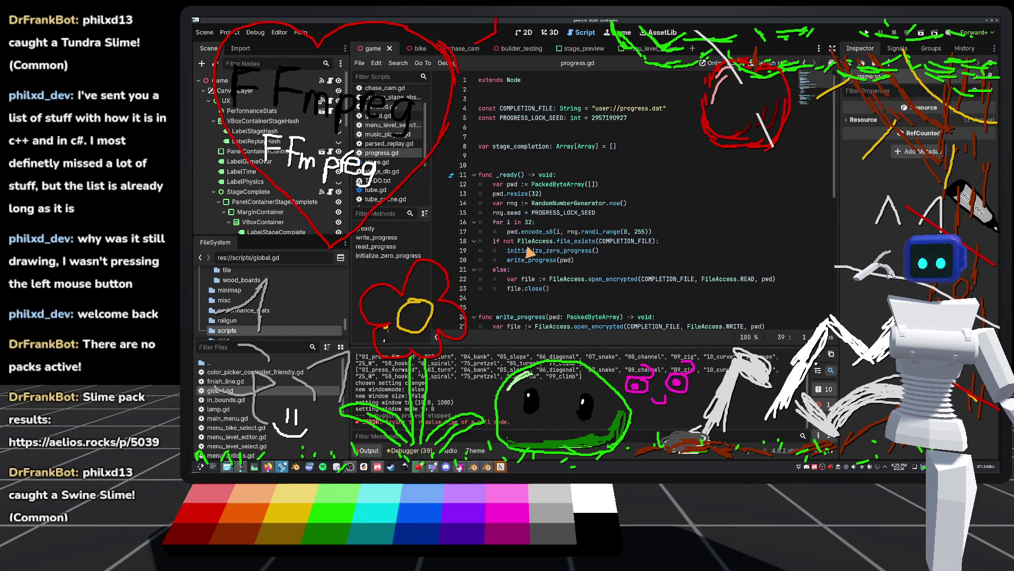
{"action": "scroll", "coordinate": [557, 251], "scroll_direction": "down", "scroll_amount": 3}
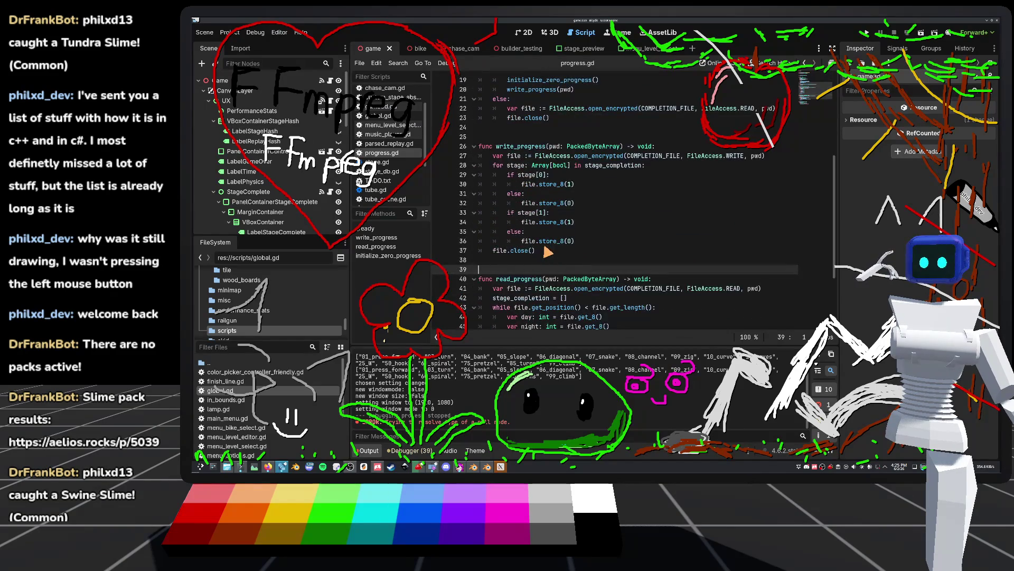
{"action": "scroll", "coordinate": [547, 251], "scroll_direction": "down", "scroll_amount": 10}
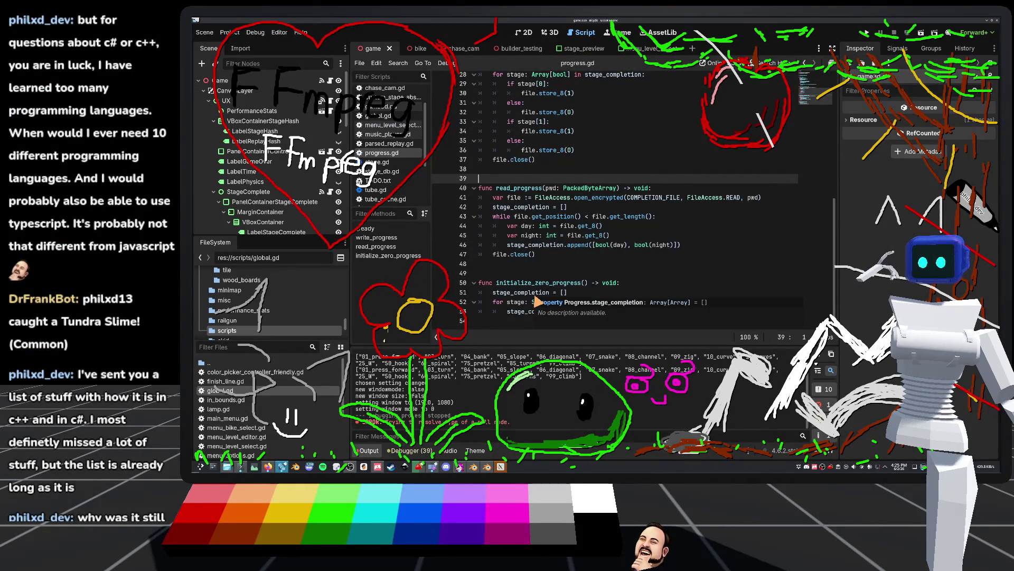
{"action": "scroll", "coordinate": [536, 301], "scroll_direction": "up", "scroll_amount": 5}
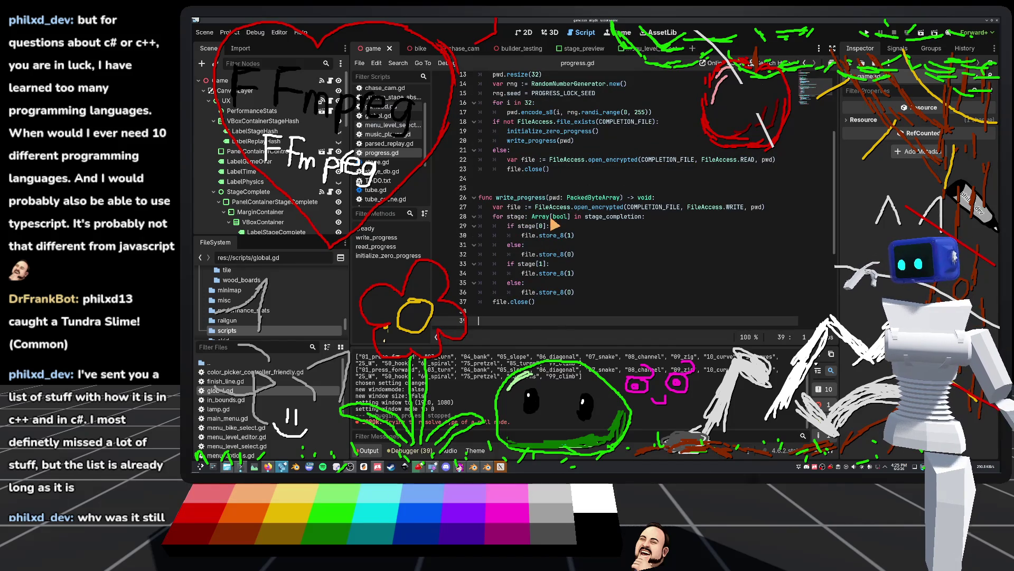
{"action": "mouse_move", "coordinate": [537, 211]}
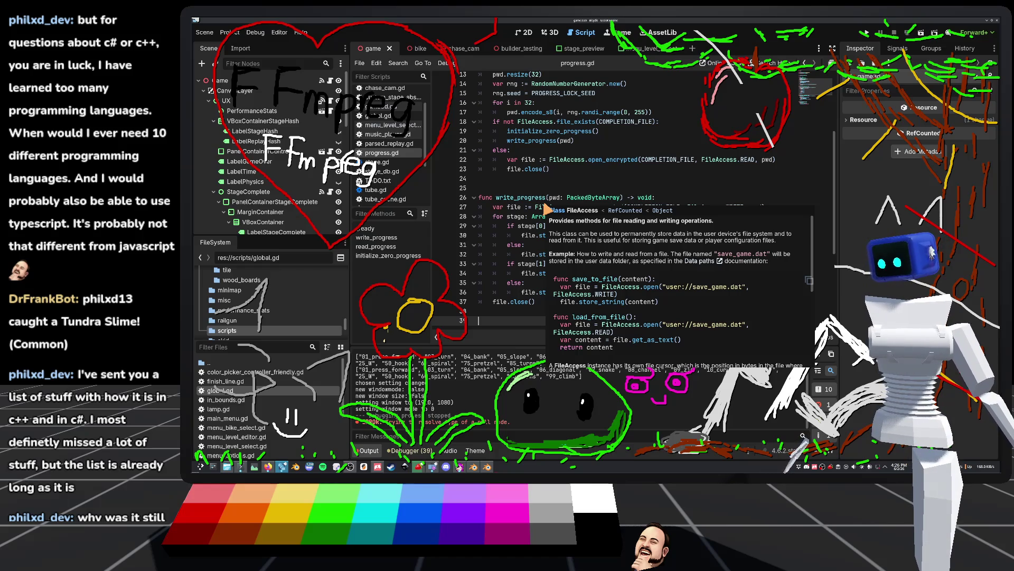
{"action": "left_click", "coordinate": [562, 179]}
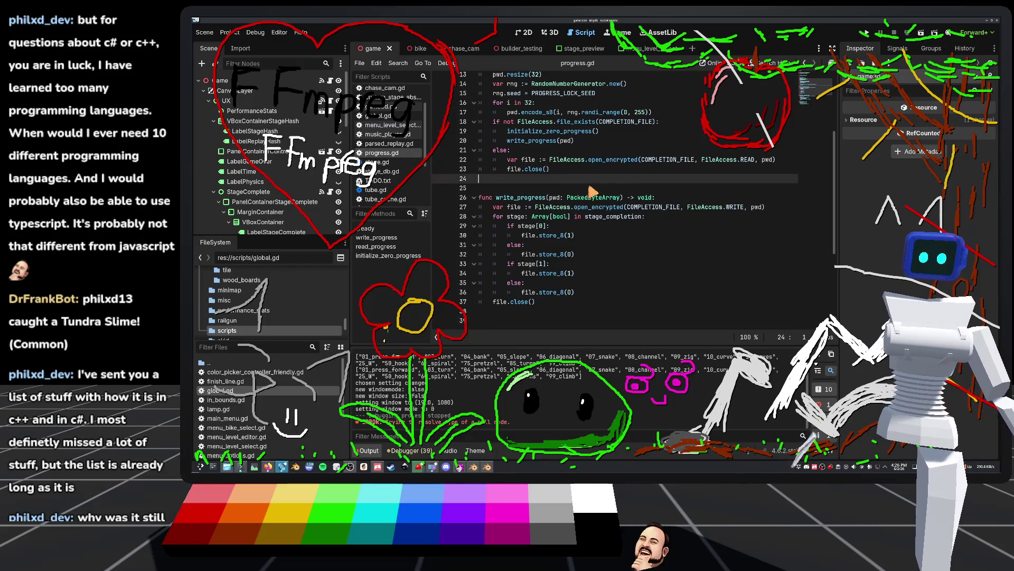
{"action": "scroll", "coordinate": [624, 194], "scroll_direction": "up", "scroll_amount": 1}
{"action": "scroll", "coordinate": [623, 194], "scroll_direction": "up", "scroll_amount": 1}
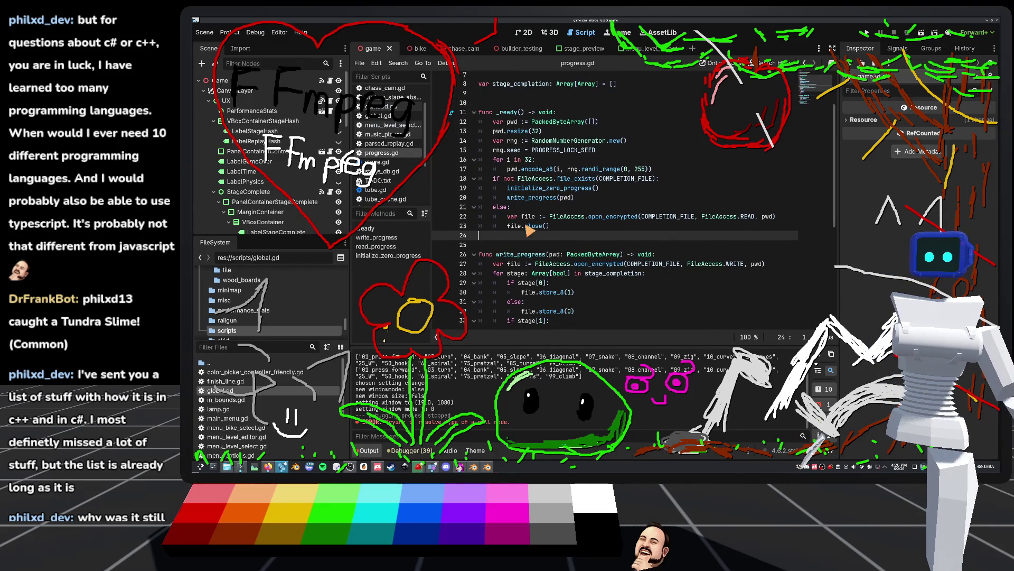
{"action": "left_click_drag", "start_coordinate": [552, 226], "coordinate": [507, 221]}
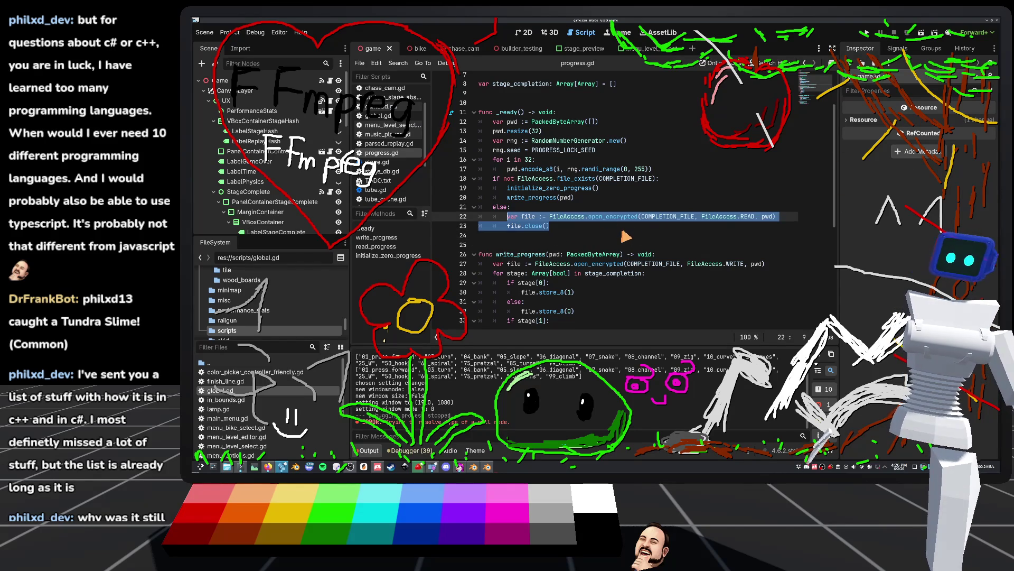
Replace the file-reading lines in _ready's else branch with read_progress(pwd) and save progress.gd.
{"action": "type", "text": "e"}
{"action": "key", "text": "BackSpace"}
{"action": "type", "text": "read"}
{"action": "key", "text": "Return"}
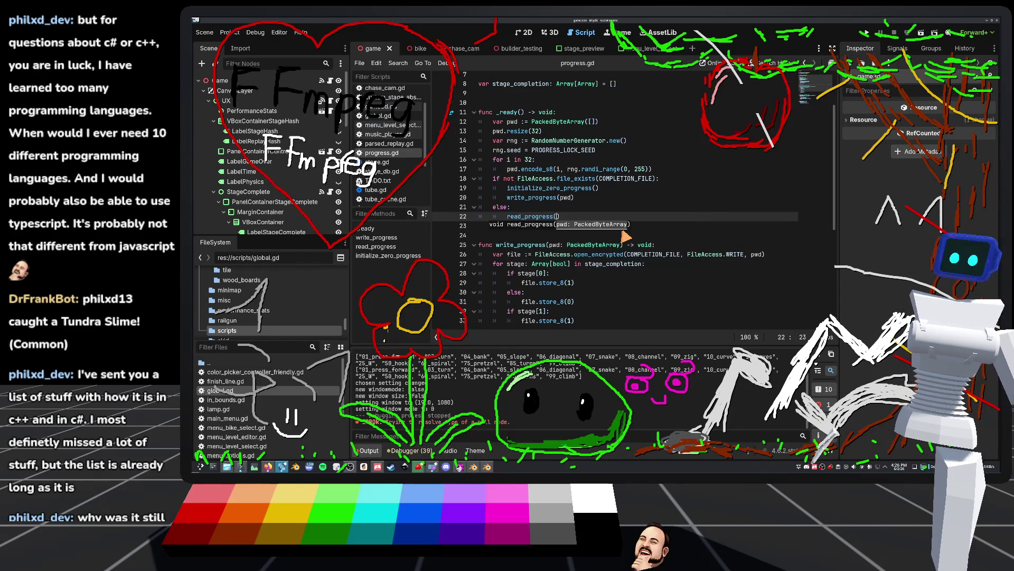
{"action": "type", "text": "pwd"}
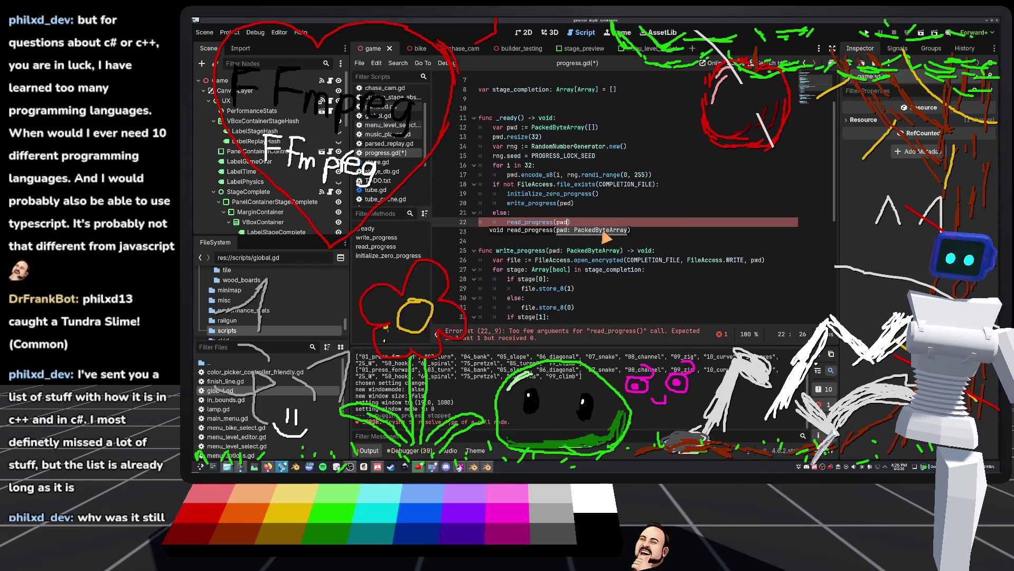
{"action": "left_click", "coordinate": [567, 157]}
{"action": "key", "text": "ctrl+s"}
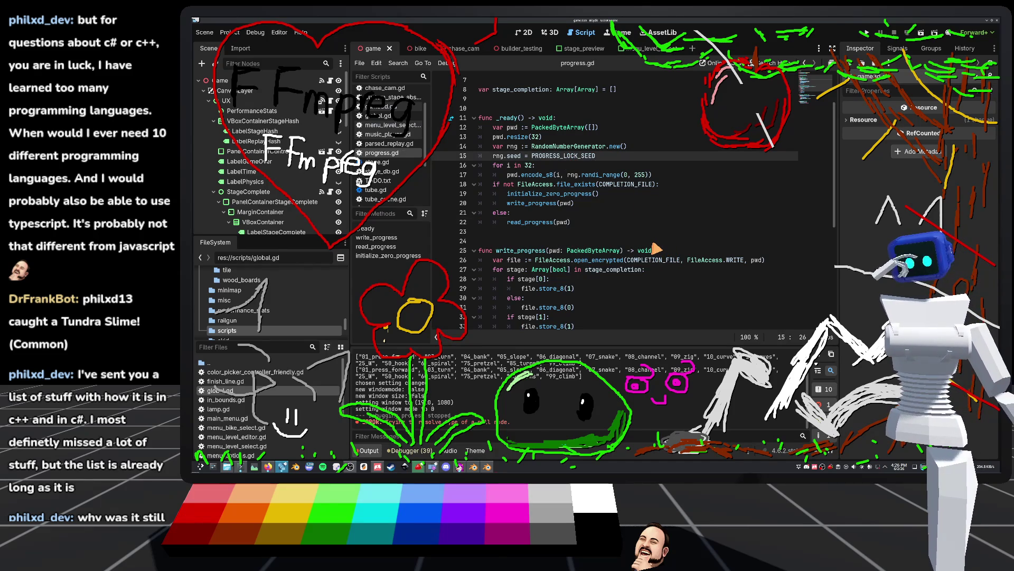
Add an extra blank line between write_progress and read_progress.
{"action": "scroll", "coordinate": [656, 248], "scroll_direction": "down", "scroll_amount": 5}
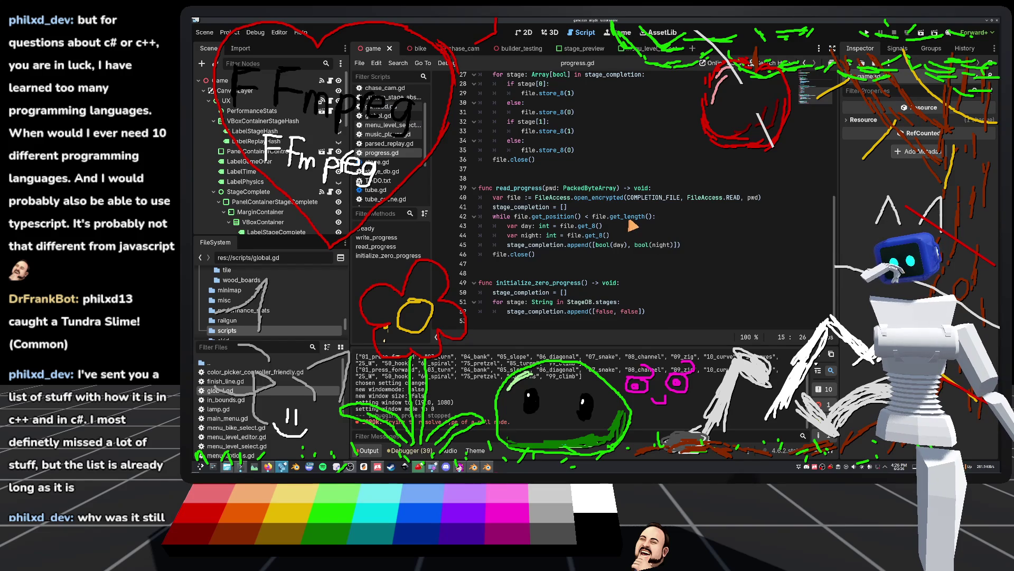
{"action": "scroll", "coordinate": [632, 225], "scroll_direction": "up", "scroll_amount": 5}
{"action": "scroll", "coordinate": [624, 221], "scroll_direction": "up", "scroll_amount": 3}
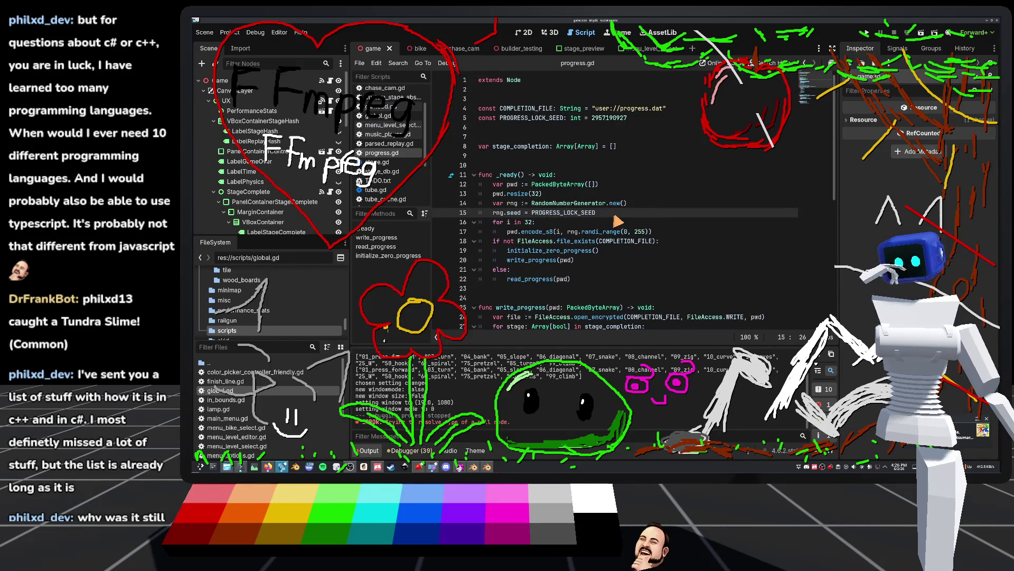
{"action": "scroll", "coordinate": [616, 222], "scroll_direction": "down", "scroll_amount": 5}
{"action": "scroll", "coordinate": [616, 221], "scroll_direction": "down", "scroll_amount": 3}
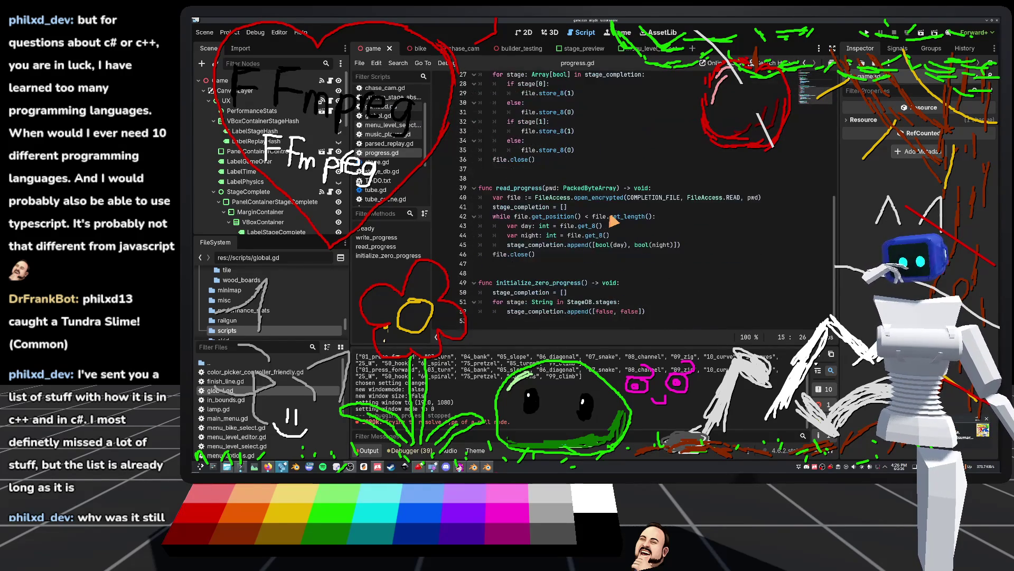
{"action": "left_click", "coordinate": [524, 170]}
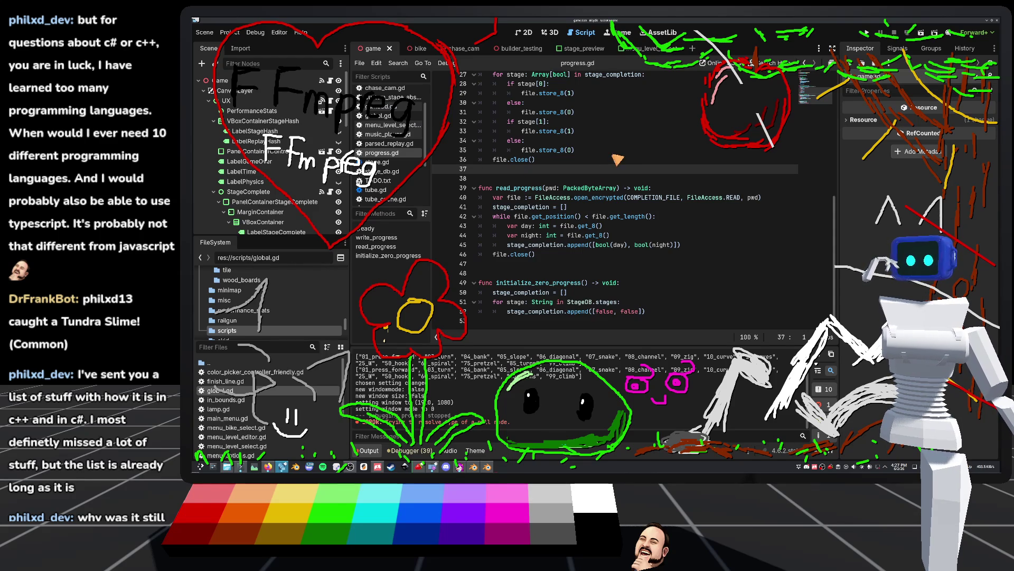
{"action": "key", "text": "Return"}
{"action": "key", "text": "Return"}
{"action": "key", "text": "Up"}
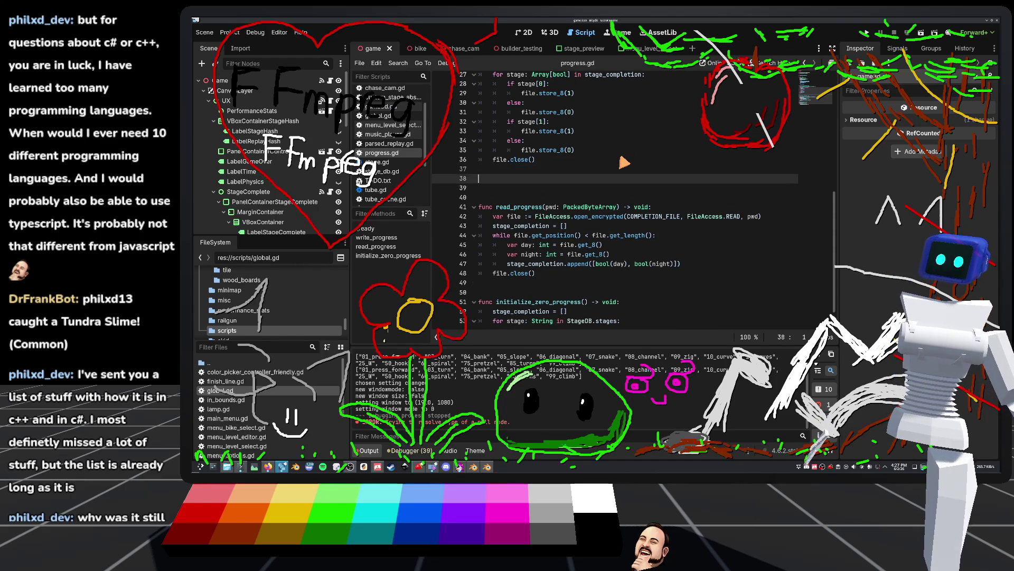
Add a stage_completed(stage: String) -> void stub after _ready.
{"action": "scroll", "coordinate": [530, 179], "scroll_direction": "up", "scroll_amount": 2}
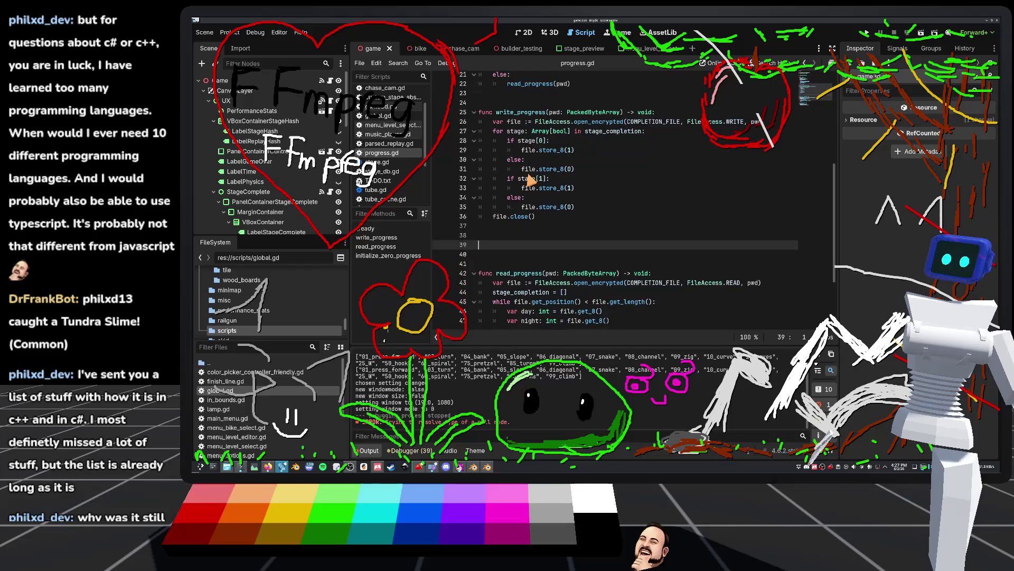
{"action": "key", "text": "Up"}
{"action": "key", "text": "Up"}
{"action": "key", "text": "Up"}
{"action": "scroll", "coordinate": [534, 179], "scroll_direction": "up", "scroll_amount": 4}
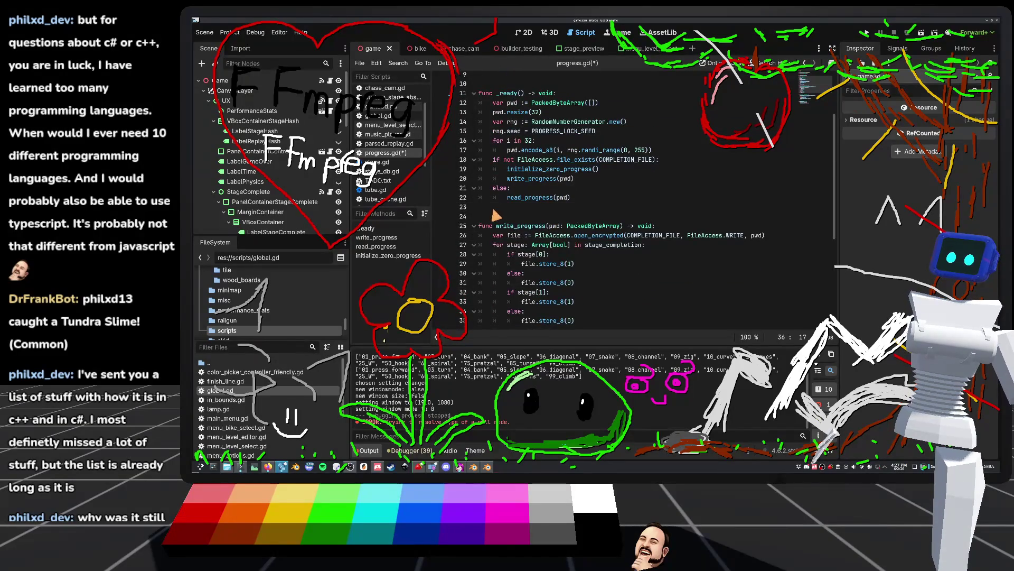
{"action": "key", "text": "Return"}
{"action": "key", "text": "Return"}
{"action": "key", "text": "Return"}
{"action": "key", "text": "Up"}
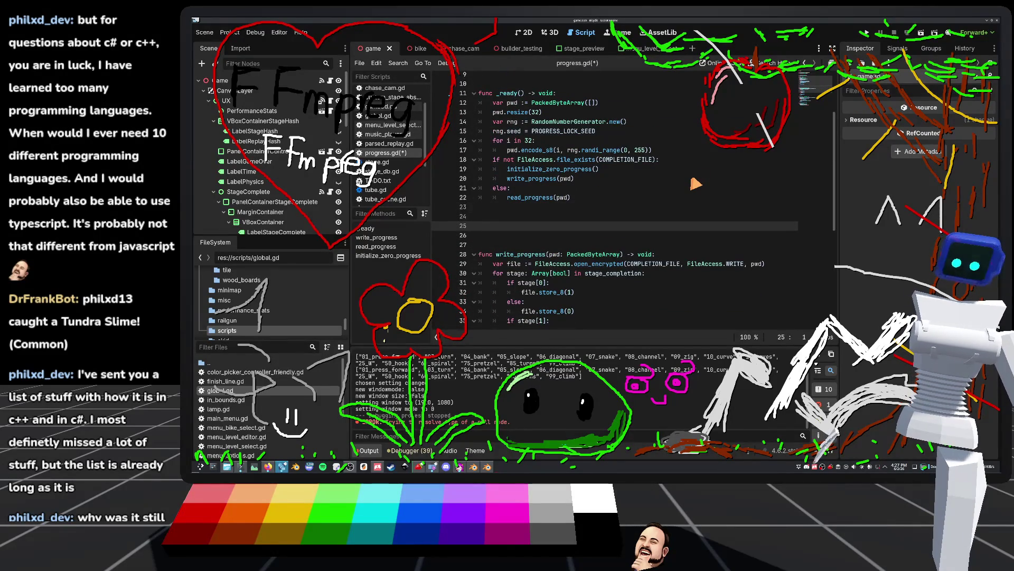
{"action": "type", "text": "func stage_"}
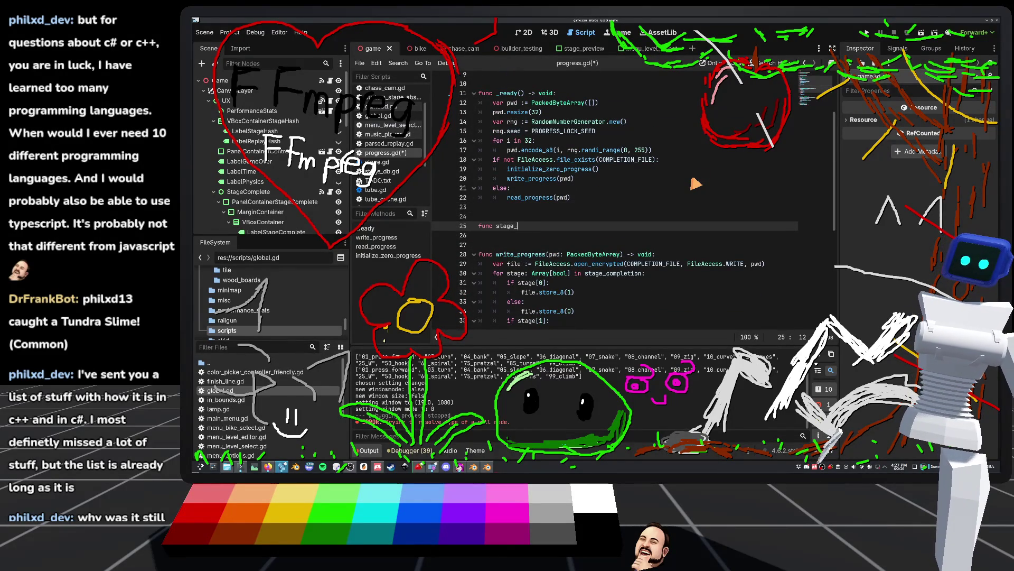
{"action": "type", "text": "completed"}
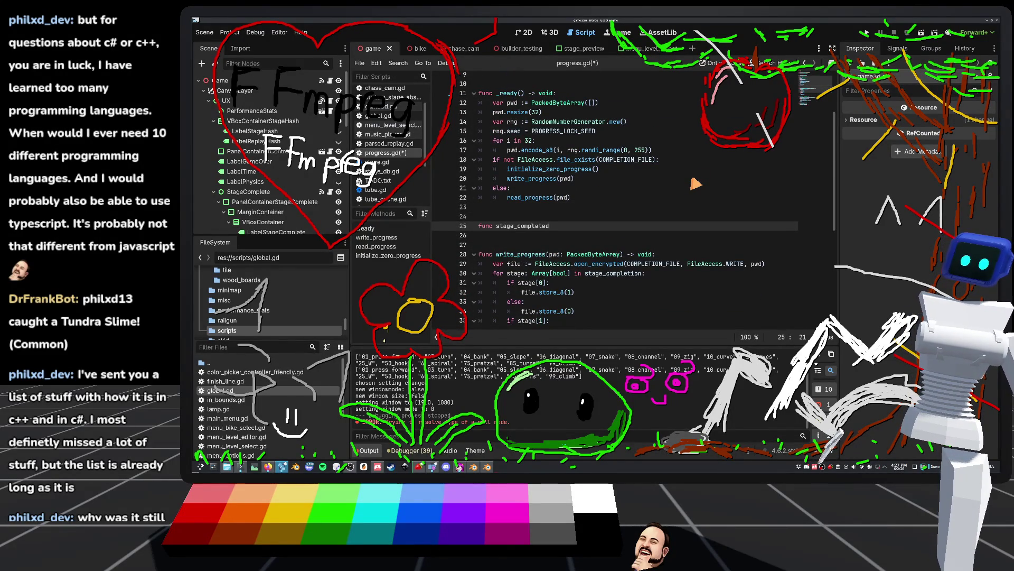
{"action": "type", "text": "(stage: Stri"}
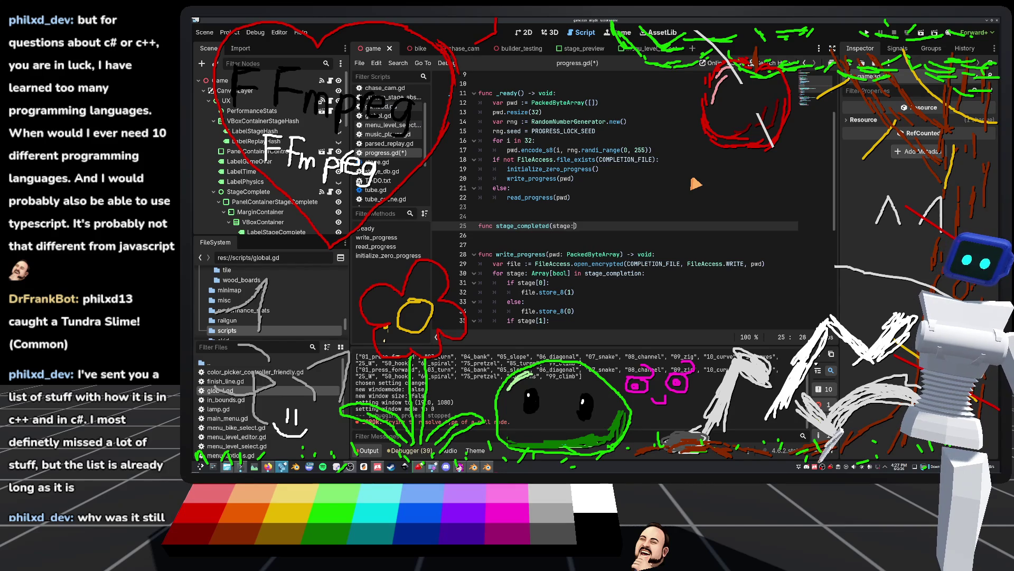
{"action": "type", "text": "ng) -> "}
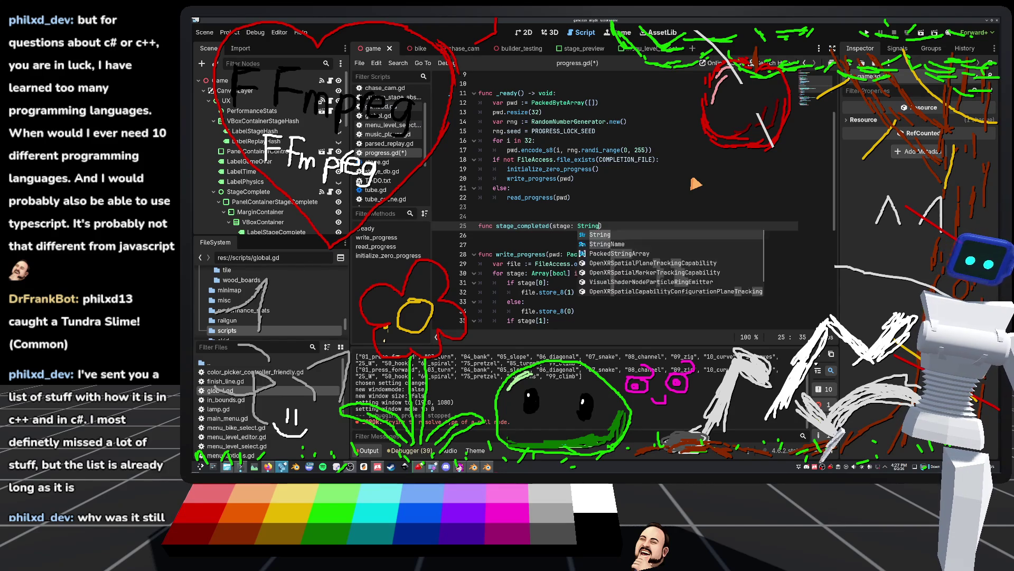
{"action": "type", "text": "void"}
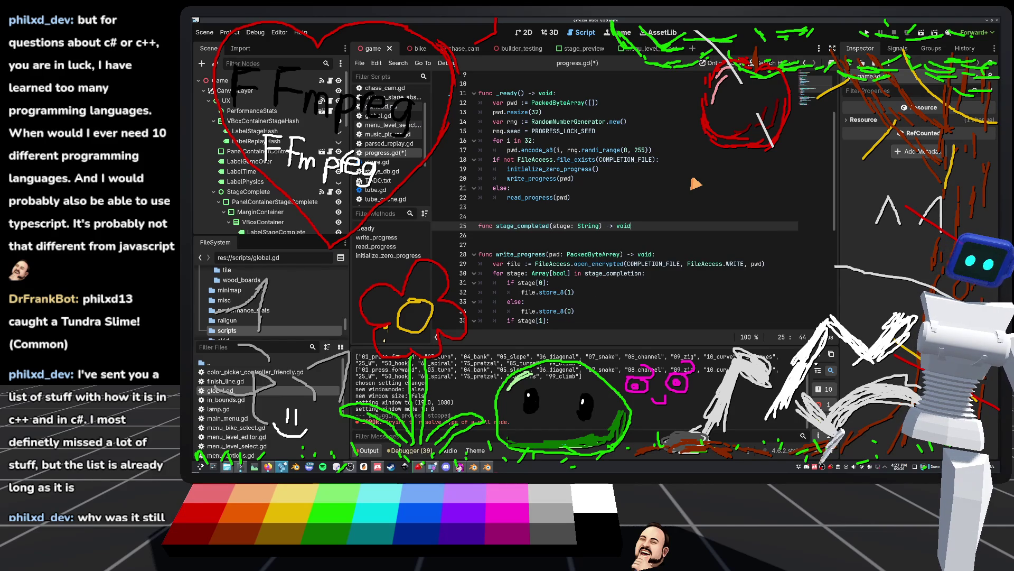
{"action": "type", "text": ":"}
{"action": "key", "text": "Return"}
{"action": "type", "text": "pass"}
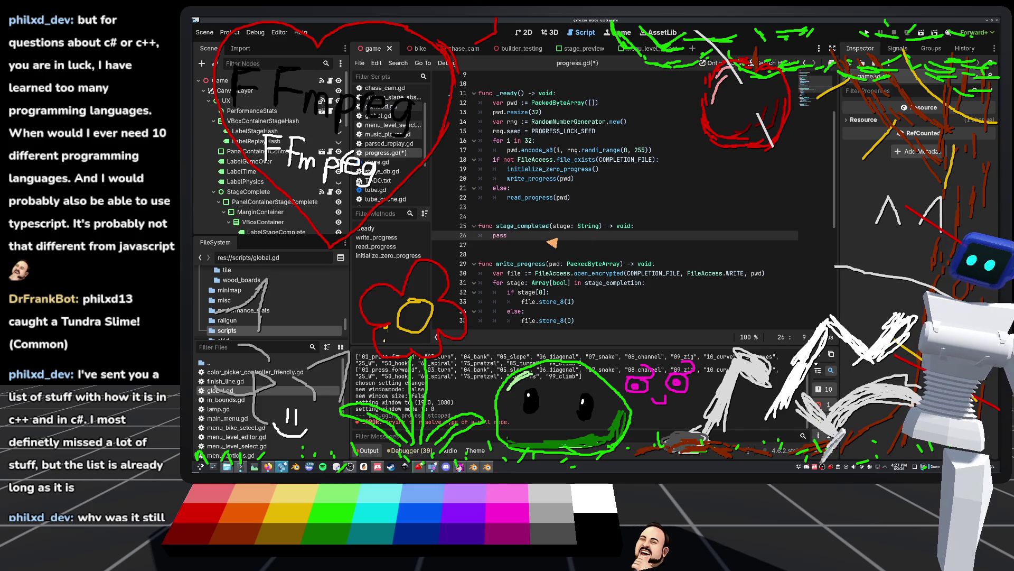
Save progress.gd and switch to ux.gd in the script list.
{"action": "left_click", "coordinate": [516, 218]}
{"action": "key", "text": "ctrl+s"}
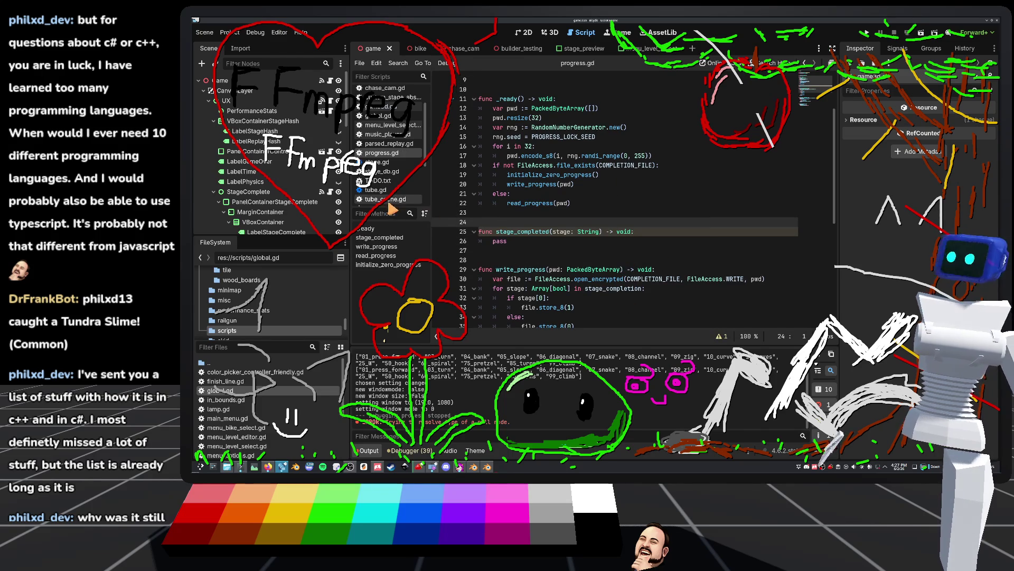
{"action": "left_click", "coordinate": [322, 101]}
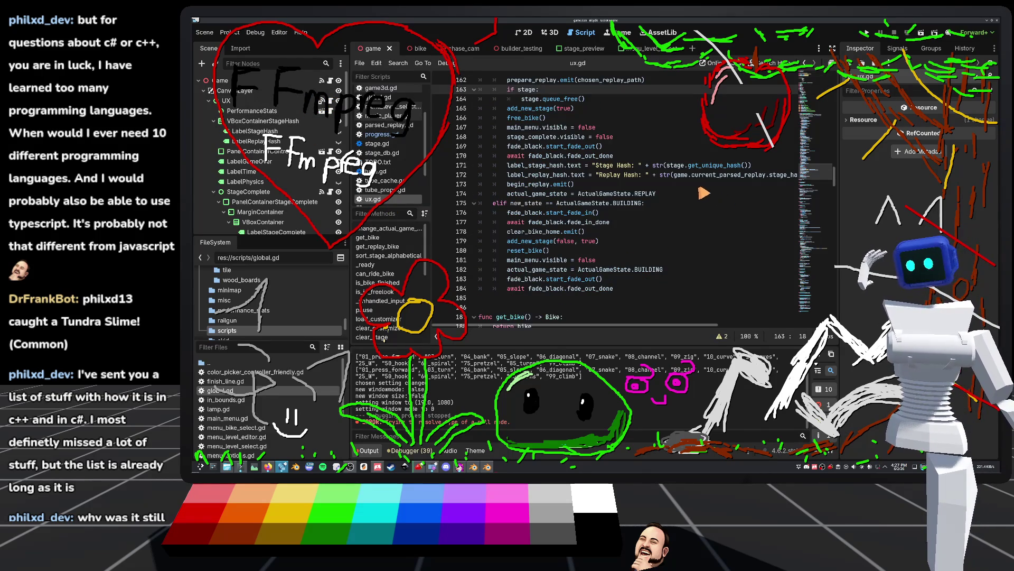
Open stage_db.gd and scroll through its read_stages and pathify_stage functions.
{"action": "left_click", "coordinate": [381, 154]}
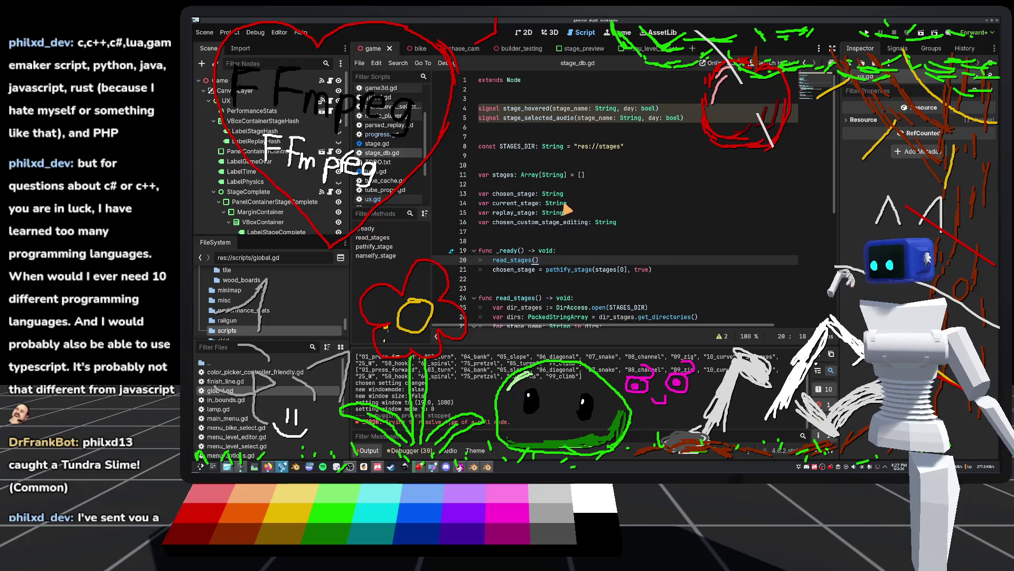
{"action": "mouse_move", "coordinate": [565, 206]}
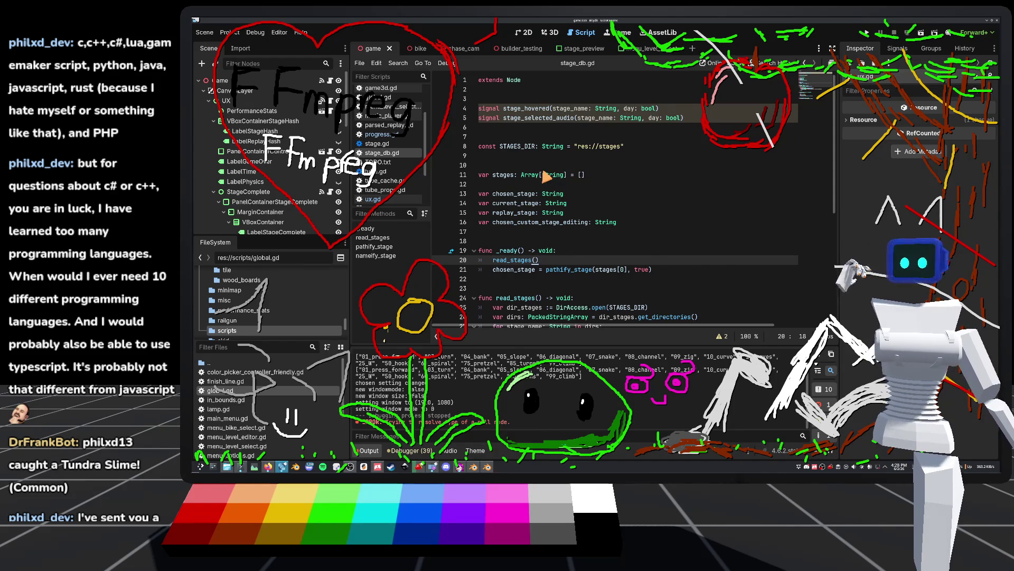
{"action": "mouse_move", "coordinate": [545, 175]}
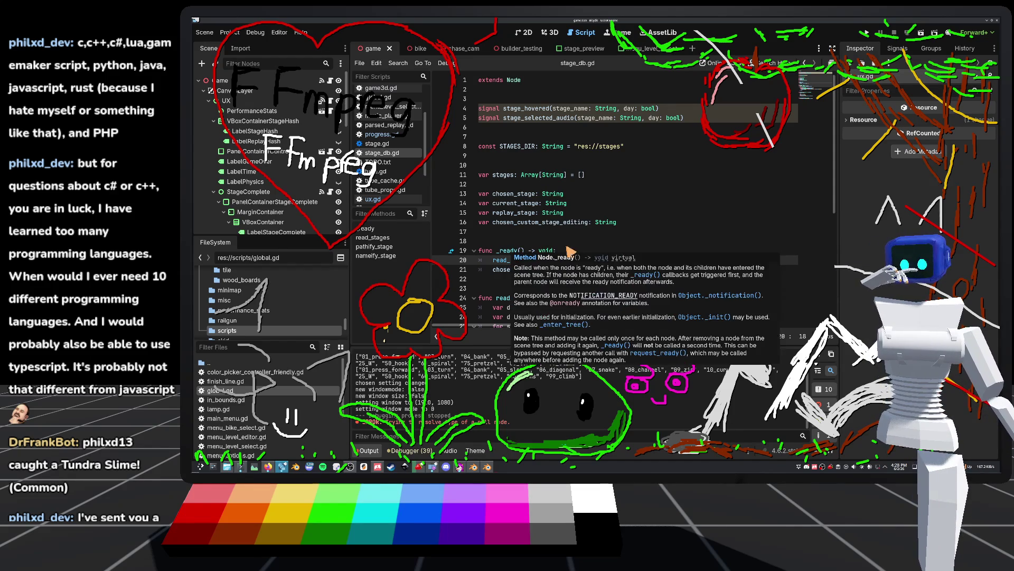
{"action": "scroll", "coordinate": [581, 235], "scroll_direction": "down", "scroll_amount": 4}
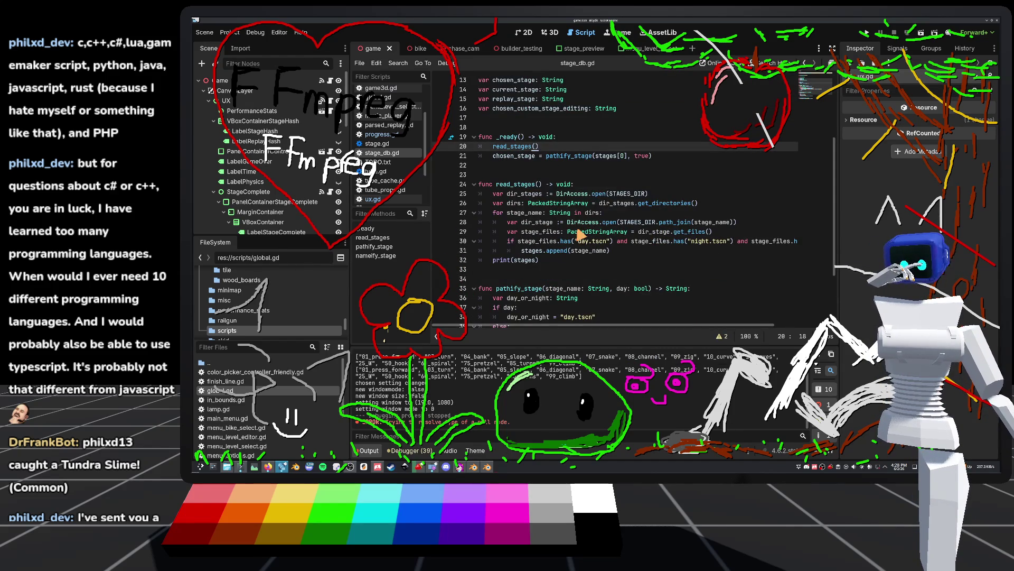
{"action": "mouse_move", "coordinate": [570, 159]}
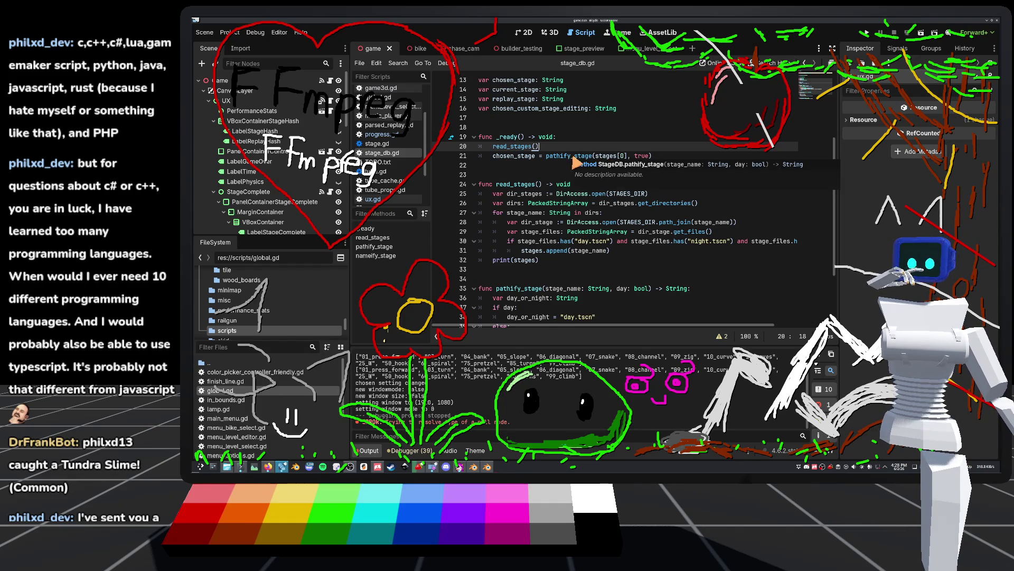
{"action": "scroll", "coordinate": [572, 162], "scroll_direction": "down", "scroll_amount": 3}
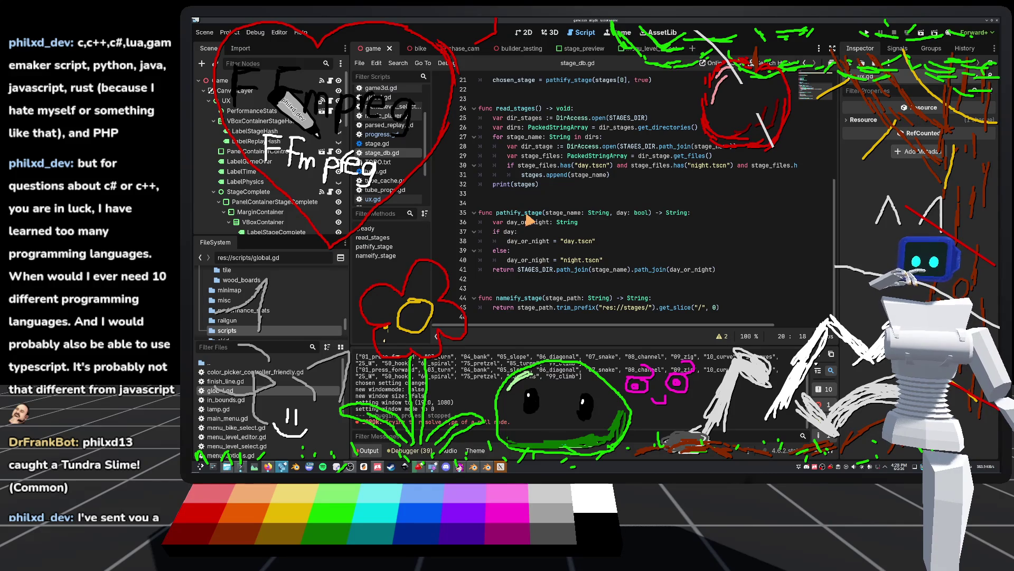
{"action": "scroll", "coordinate": [573, 222], "scroll_direction": "up", "scroll_amount": 5}
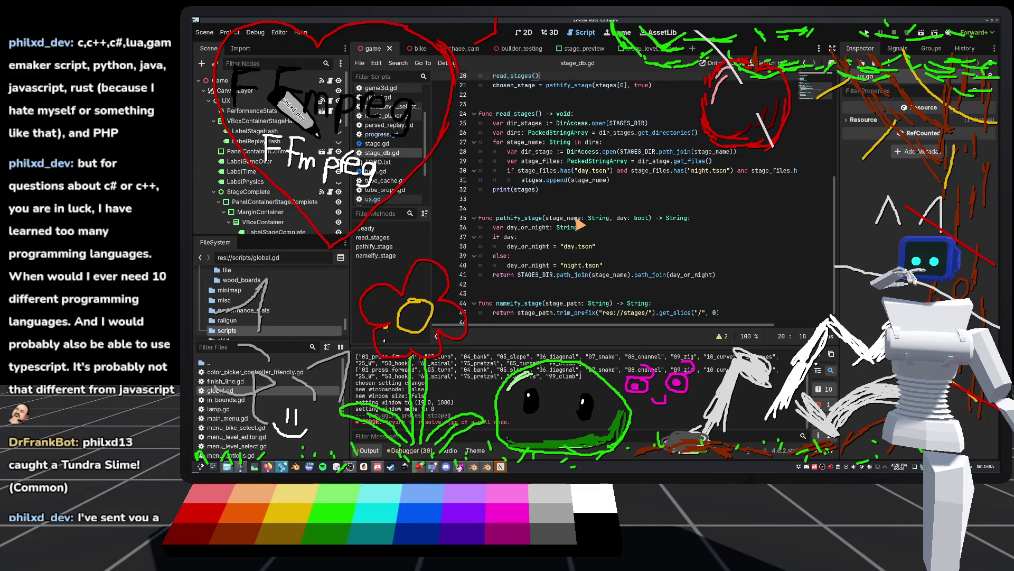
{"action": "scroll", "coordinate": [576, 222], "scroll_direction": "up", "scroll_amount": 2}
Inspect the stages, String, dirs and stage_name variables in stage_db.gd.
{"action": "double_click", "coordinate": [499, 175]}
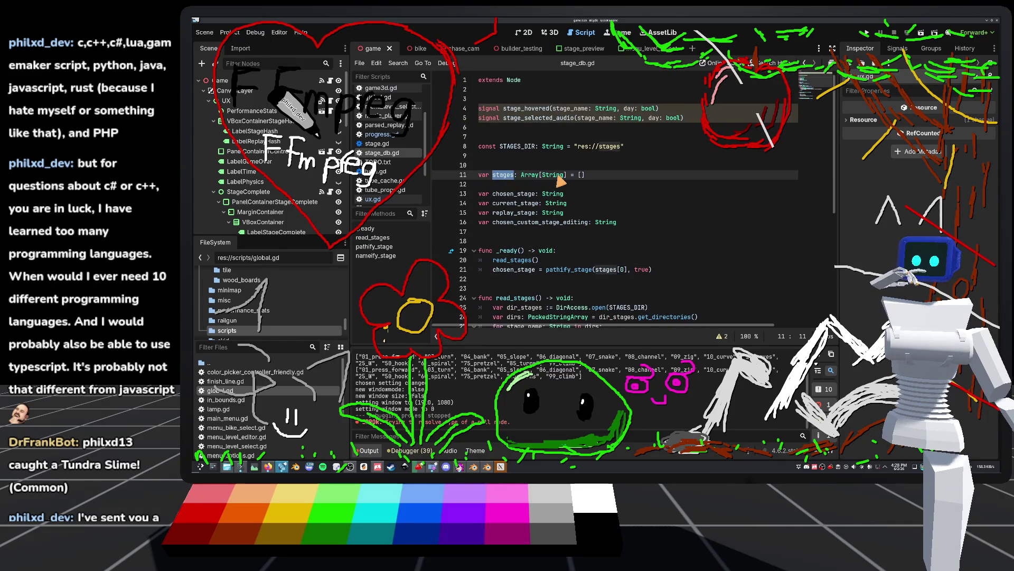
{"action": "double_click", "coordinate": [553, 175]}
{"action": "scroll", "coordinate": [599, 161], "scroll_direction": "down", "scroll_amount": 4}
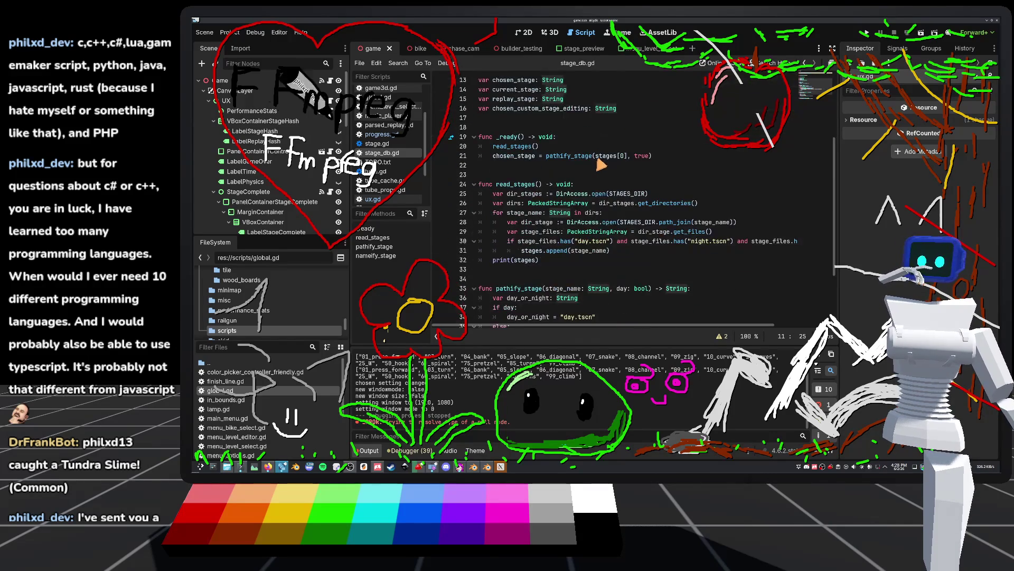
{"action": "left_click", "coordinate": [564, 165]}
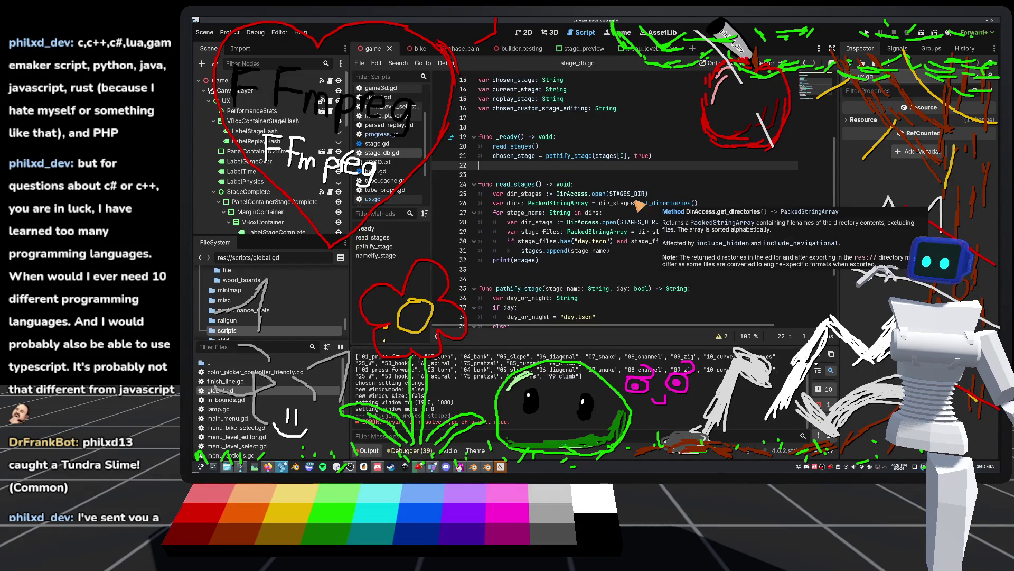
{"action": "left_click", "coordinate": [598, 251]}
{"action": "double_click", "coordinate": [599, 250]}
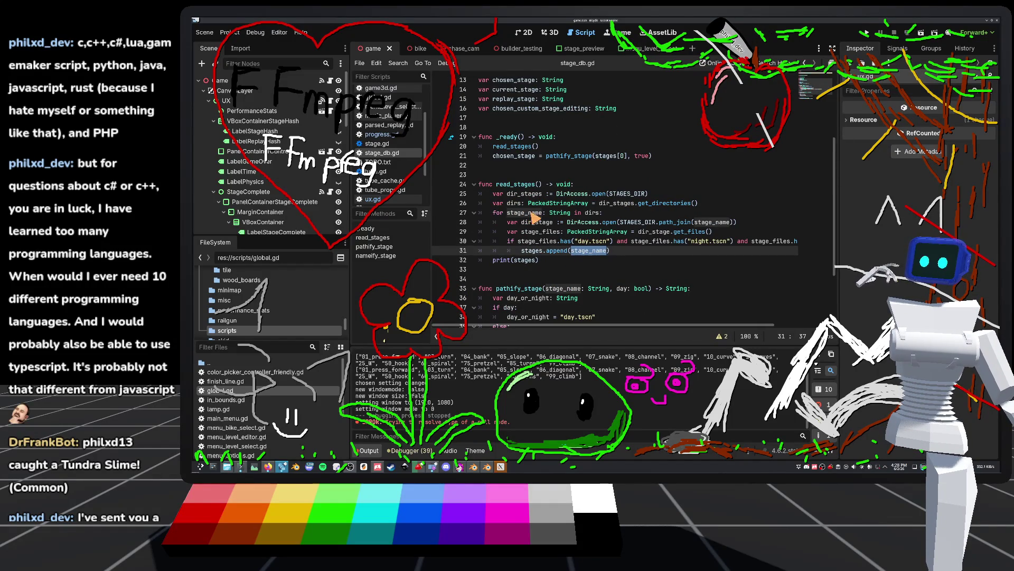
{"action": "double_click", "coordinate": [591, 213]}
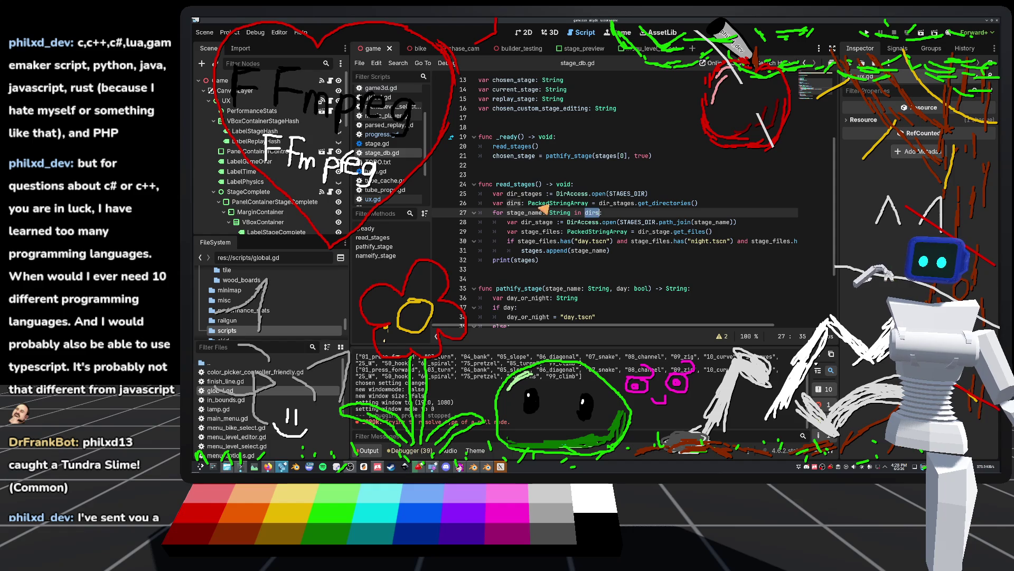
{"action": "double_click", "coordinate": [590, 252]}
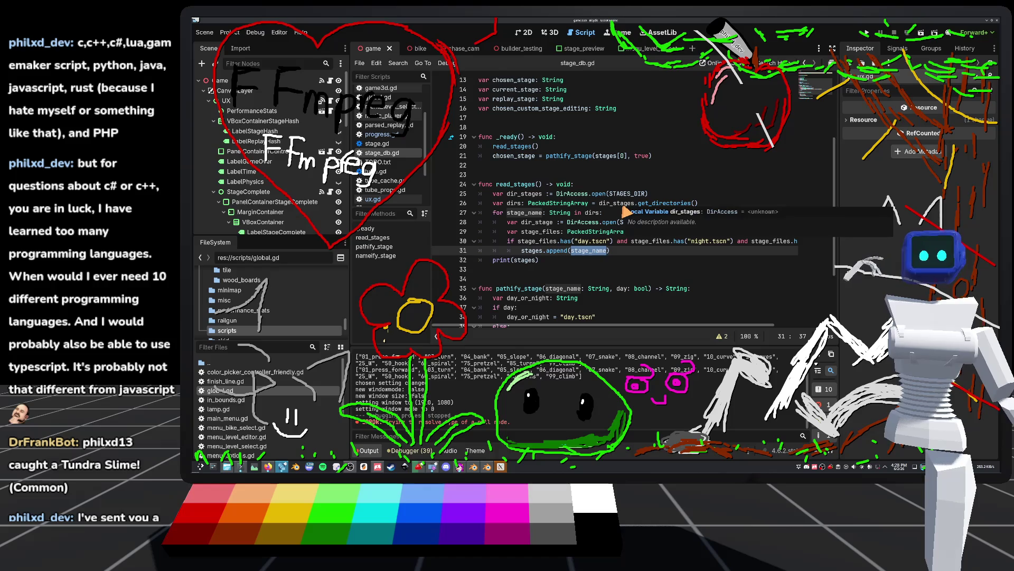
{"action": "mouse_move", "coordinate": [626, 211]}
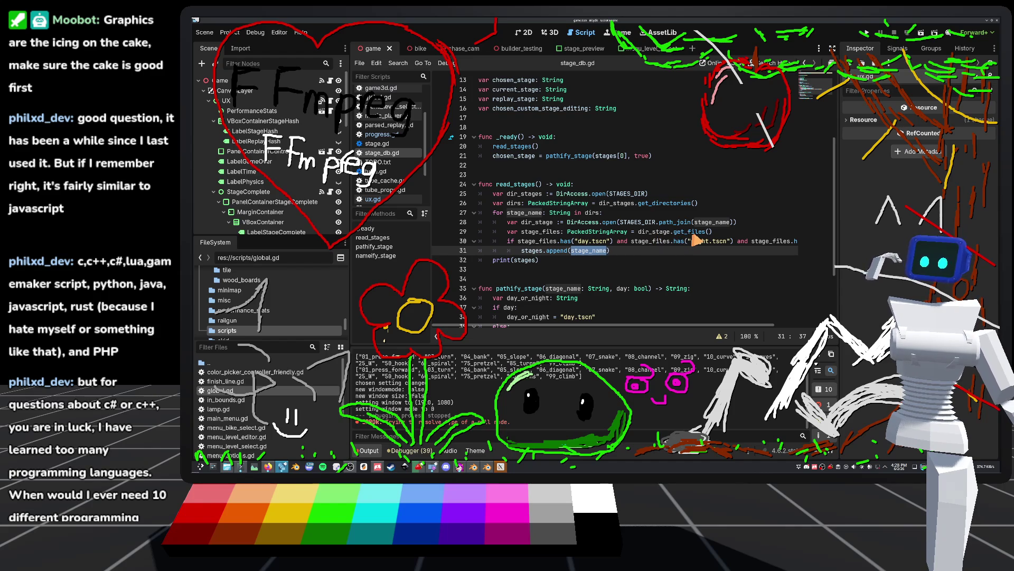
{"action": "scroll", "coordinate": [239, 329], "scroll_direction": "down", "scroll_amount": 3}
Expand the stages folder to browse 01_press_forward, 03_turn and 04_bank, then return to progress.gd.
{"action": "scroll", "coordinate": [239, 330], "scroll_direction": "up", "scroll_amount": 2}
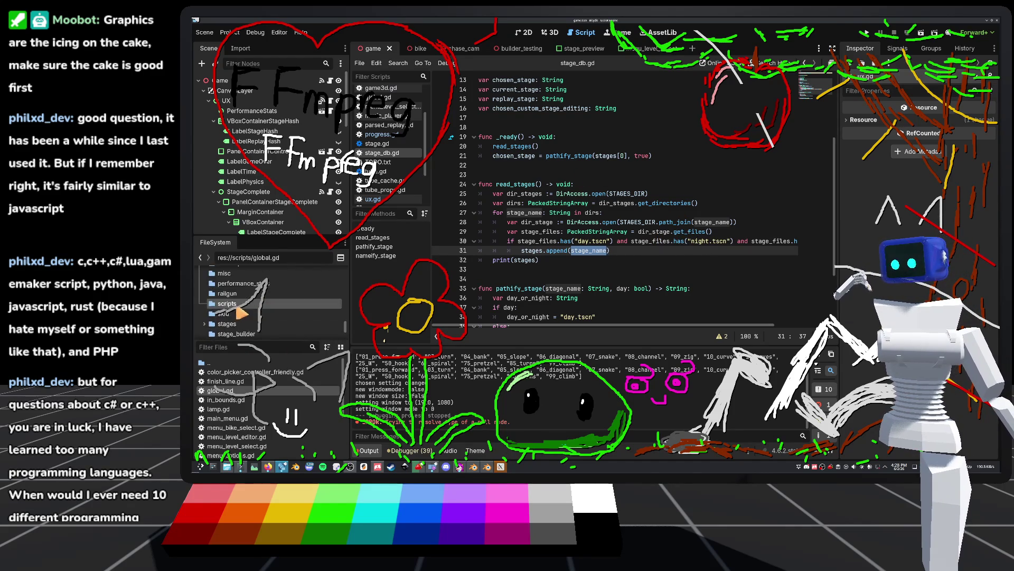
{"action": "double_click", "coordinate": [227, 324]}
{"action": "scroll", "coordinate": [231, 306], "scroll_direction": "down", "scroll_amount": 2}
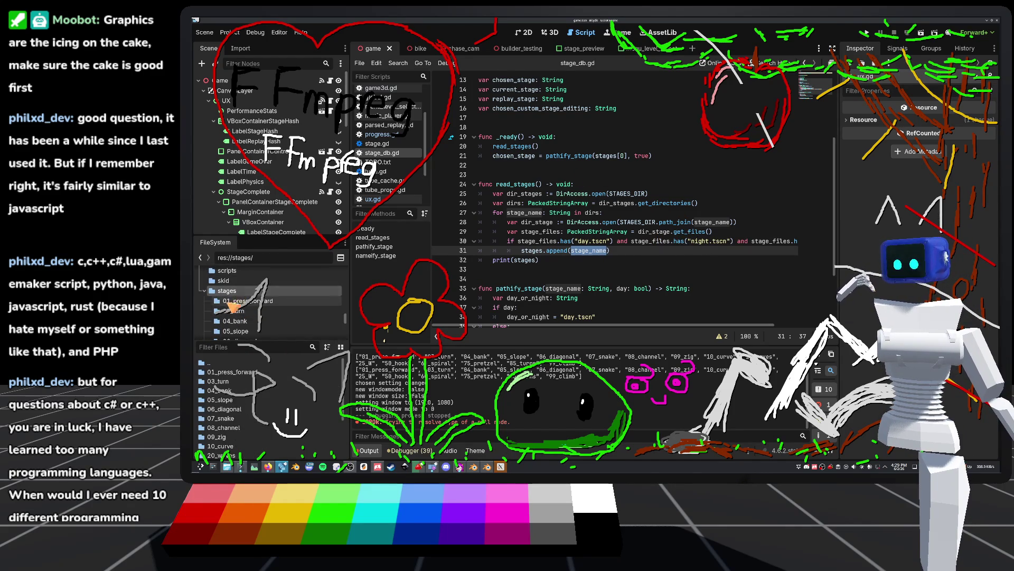
{"action": "scroll", "coordinate": [251, 326], "scroll_direction": "down", "scroll_amount": 2}
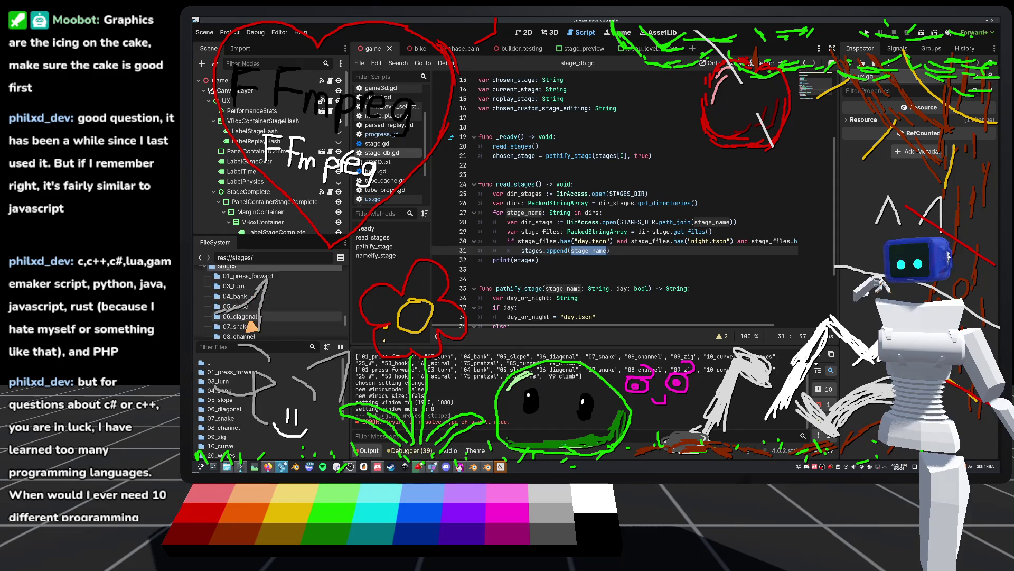
{"action": "scroll", "coordinate": [259, 317], "scroll_direction": "down", "scroll_amount": 4}
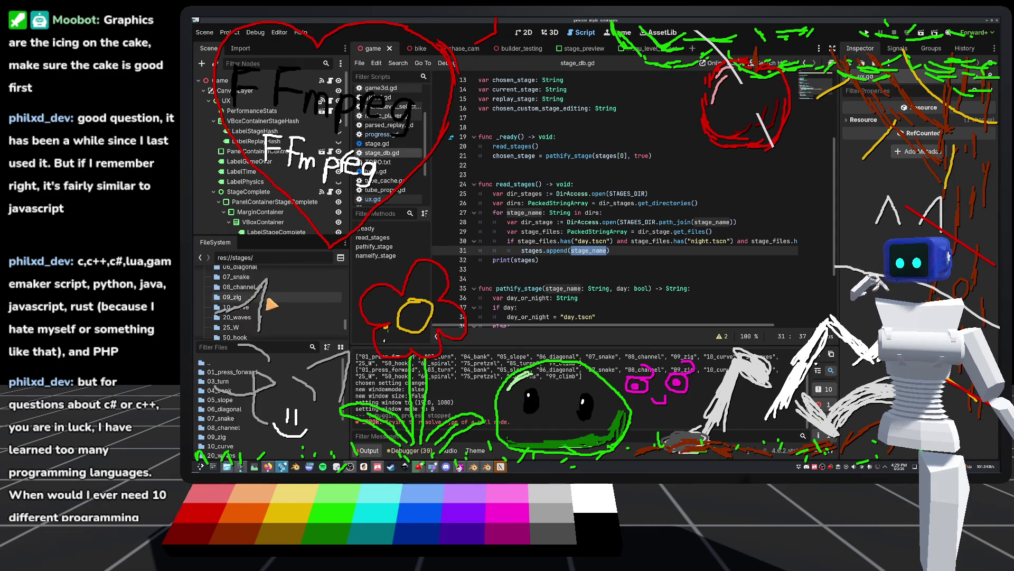
{"action": "scroll", "coordinate": [271, 304], "scroll_direction": "up", "scroll_amount": 4}
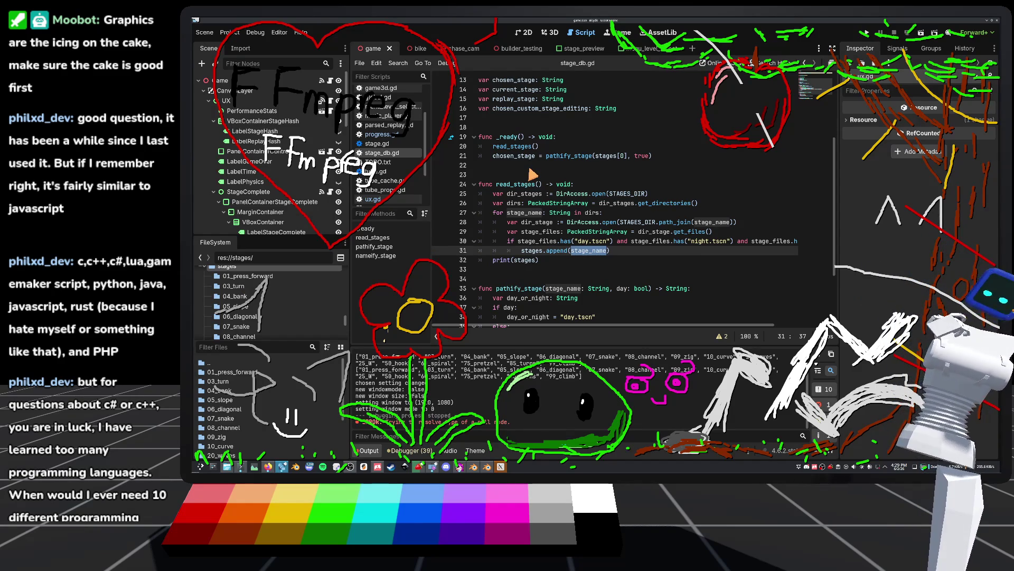
{"action": "left_click", "coordinate": [378, 135]}
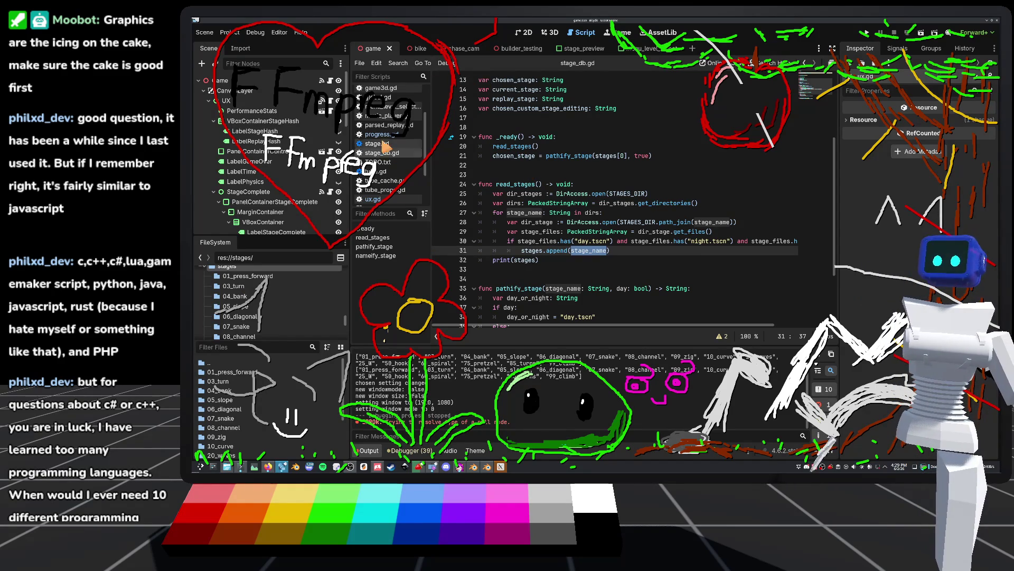
Change the stub signature to stage_completed(stage_name: String, day: bool) and save progress.gd.
{"action": "left_click", "coordinate": [604, 236]}
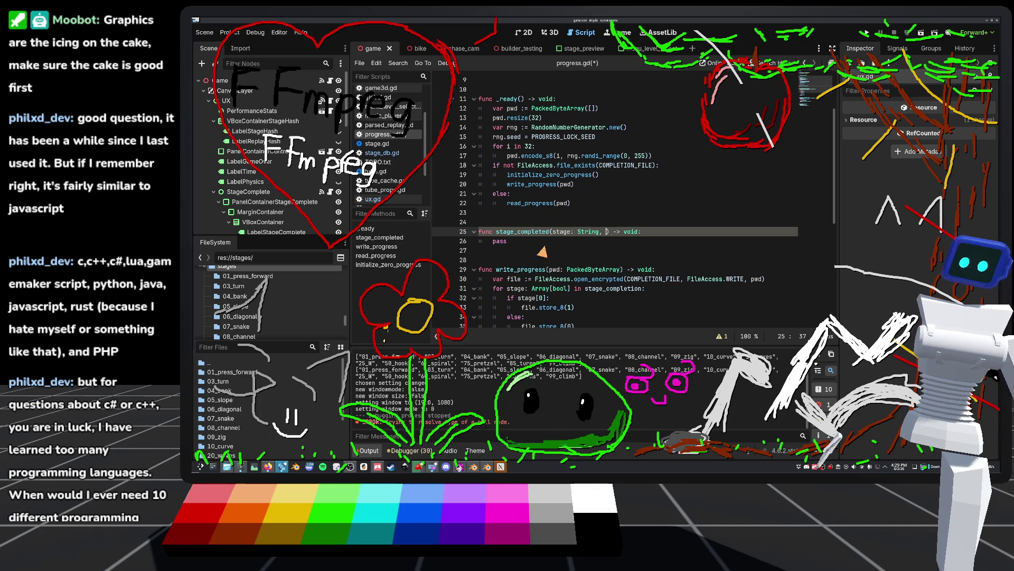
{"action": "left_click", "coordinate": [573, 236]}
{"action": "type", "text": "_name"}
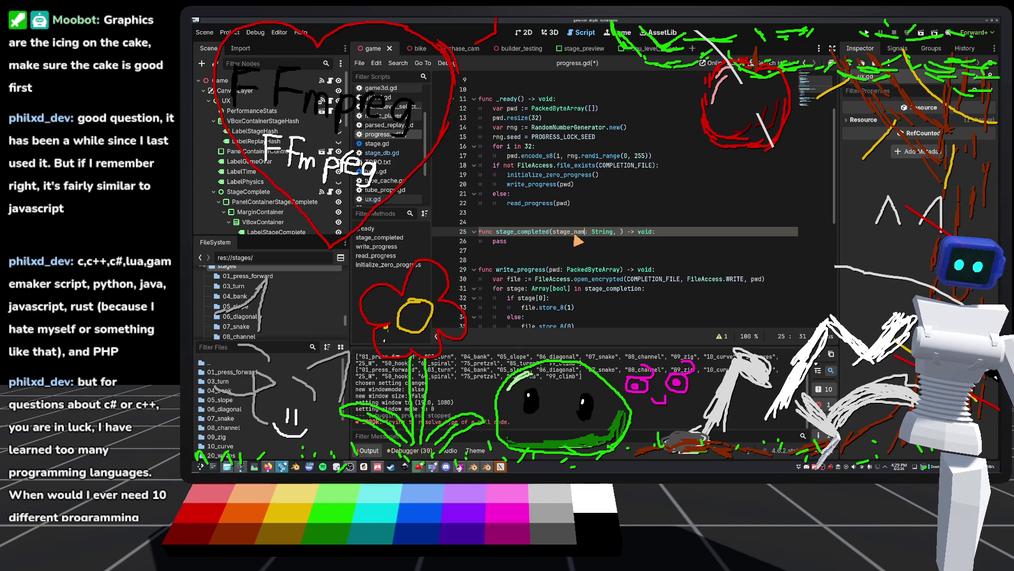
{"action": "left_click", "coordinate": [623, 236]}
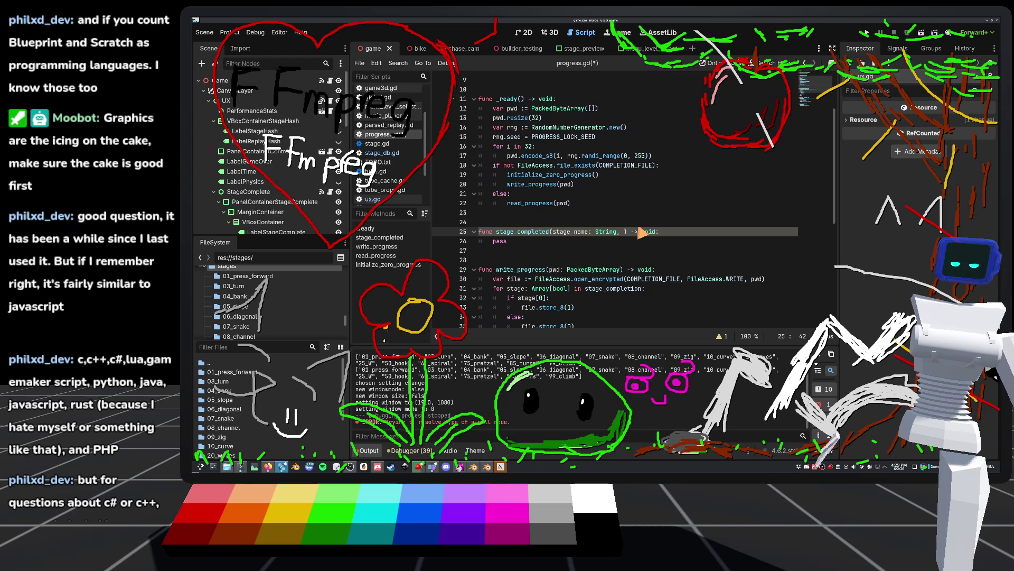
{"action": "type", "text": "day"}
{"action": "type", "text": ": bool"}
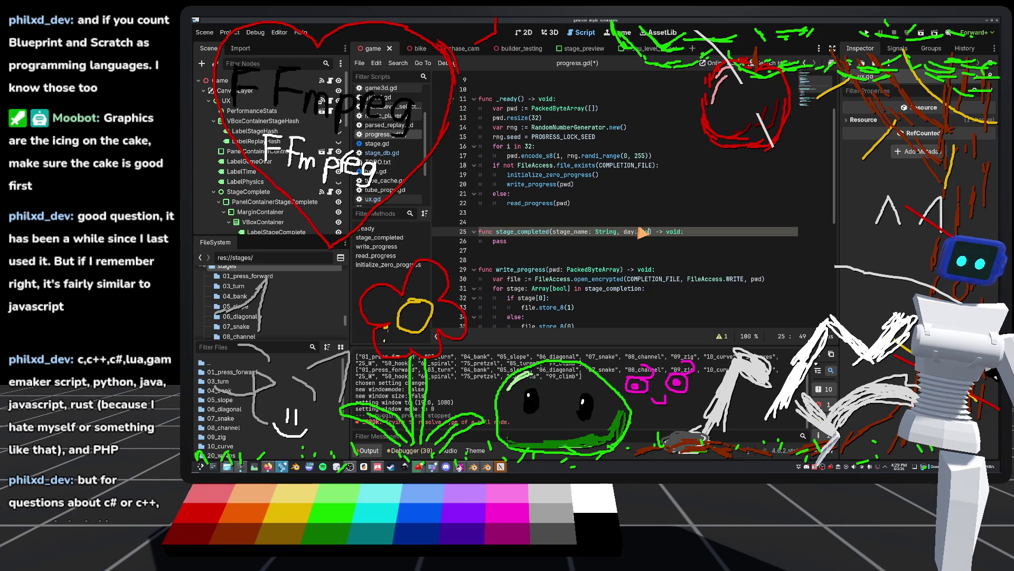
{"action": "left_click", "coordinate": [621, 226]}
{"action": "key", "text": "ctrl+s"}
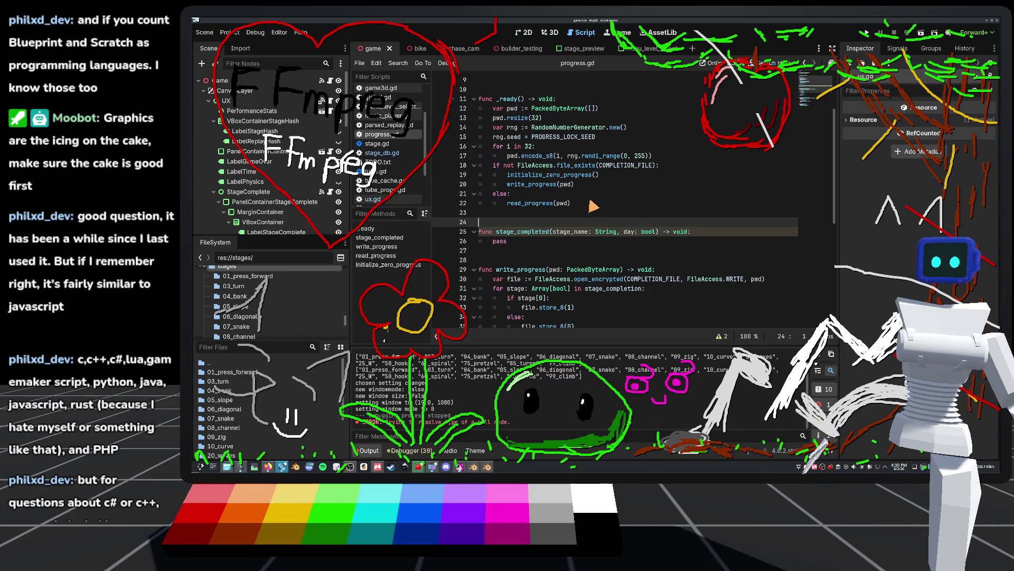
Review the blank lines around stage_completed and write_progress, then bring Firefox forward.
{"action": "left_click", "coordinate": [504, 214]}
{"action": "left_click", "coordinate": [523, 251]}
{"action": "scroll", "coordinate": [533, 232], "scroll_direction": "up", "scroll_amount": 3}
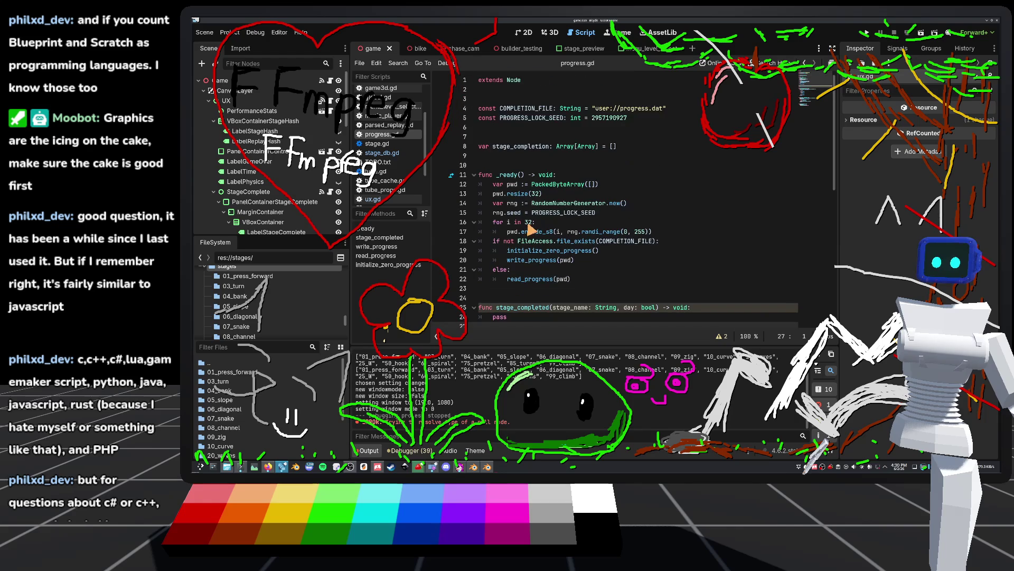
{"action": "scroll", "coordinate": [505, 235], "scroll_direction": "down", "scroll_amount": 2}
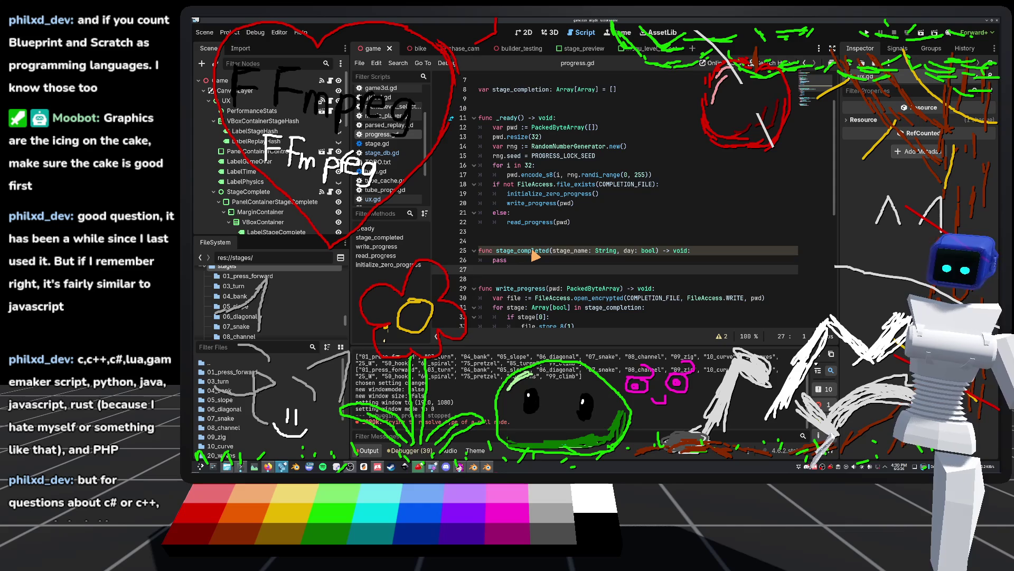
{"action": "left_click", "coordinate": [513, 242]}
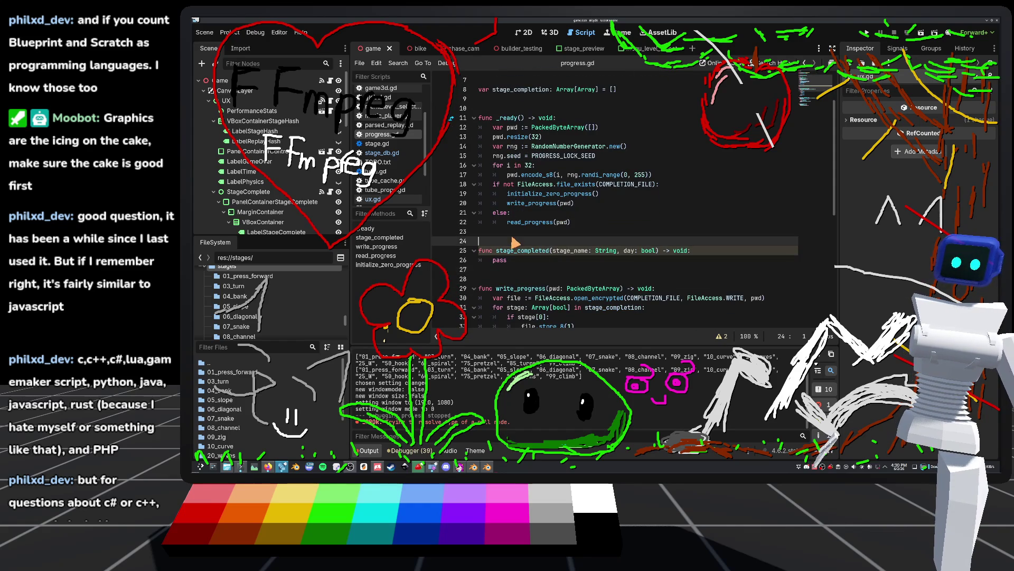
{"action": "left_click", "coordinate": [557, 278]}
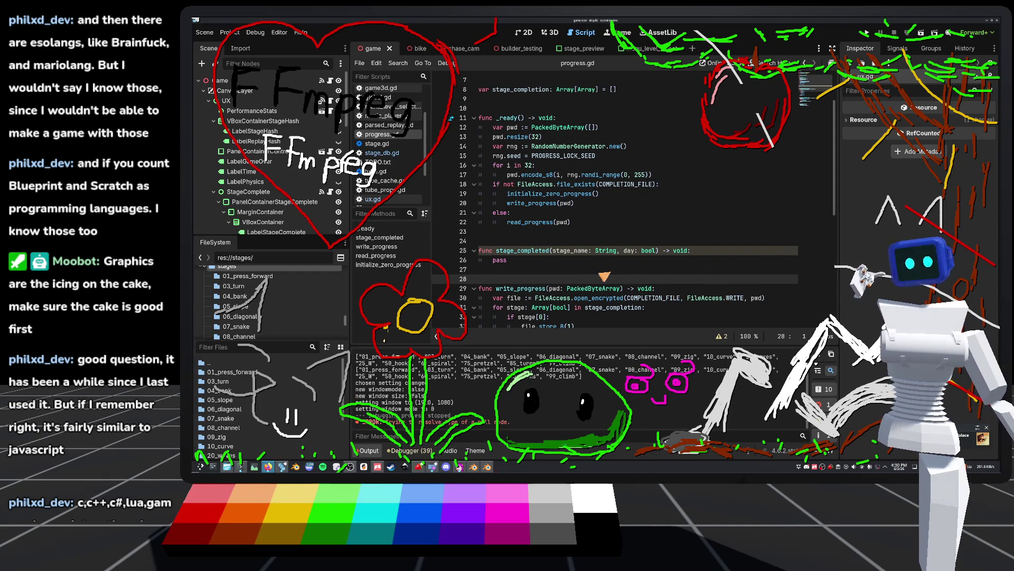
{"action": "left_click", "coordinate": [266, 467]}
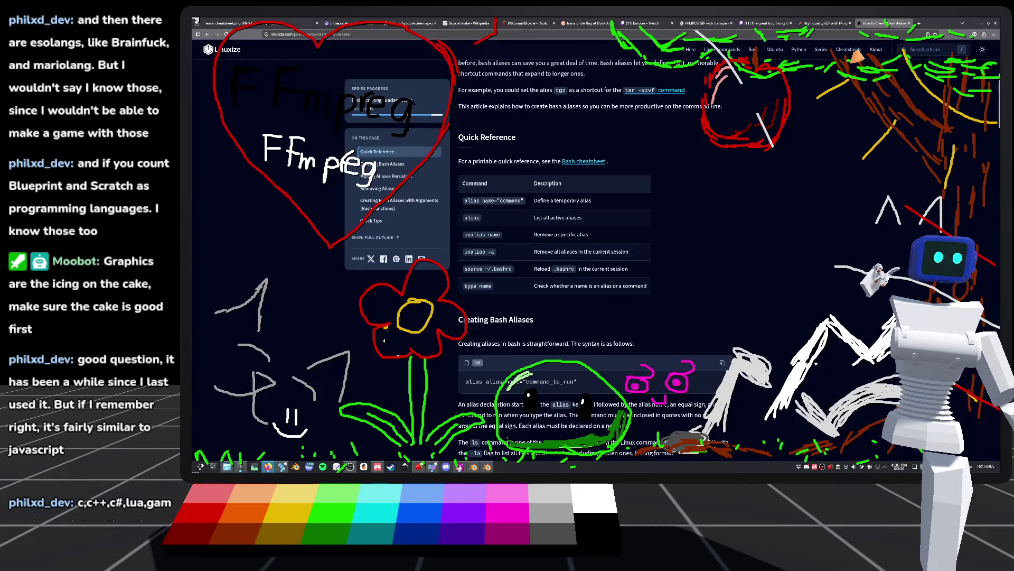
Search 'mariolang' in a new Firefox tab and open the MarioLANG - Esolang article.
{"action": "left_click", "coordinate": [922, 24]}
{"action": "type", "text": "mariolang"}
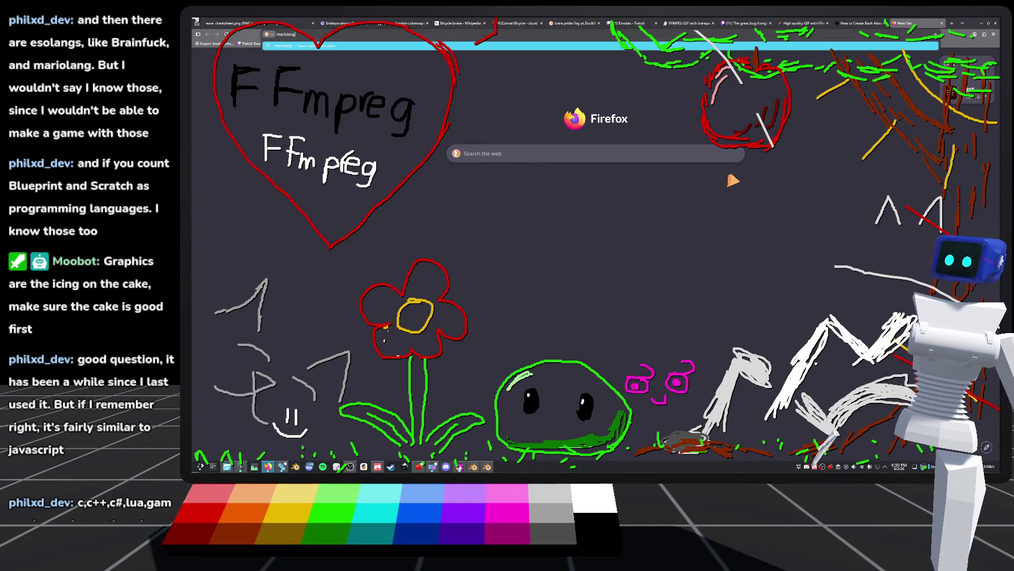
{"action": "key", "text": "Return"}
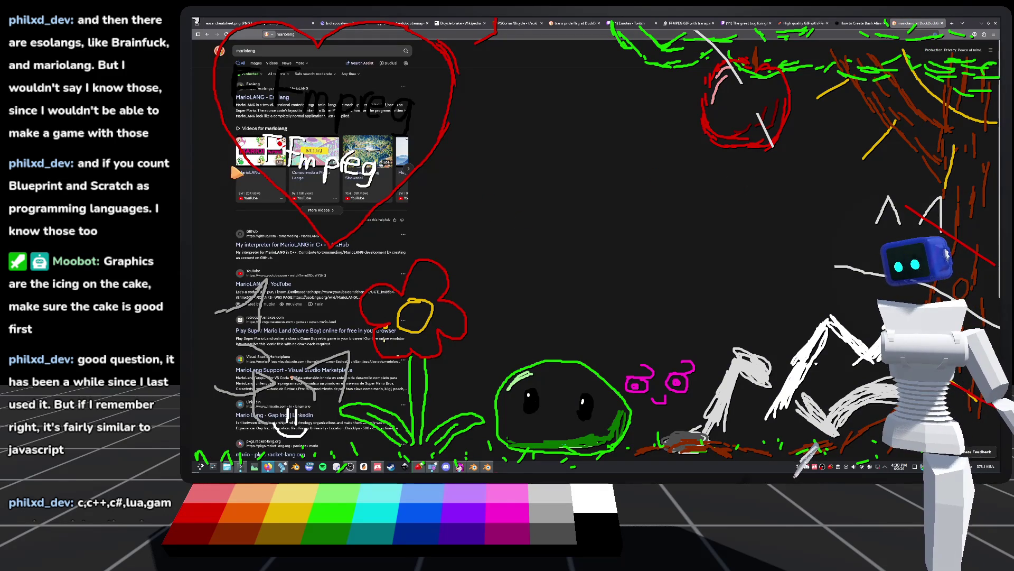
{"action": "left_click", "coordinate": [255, 97]}
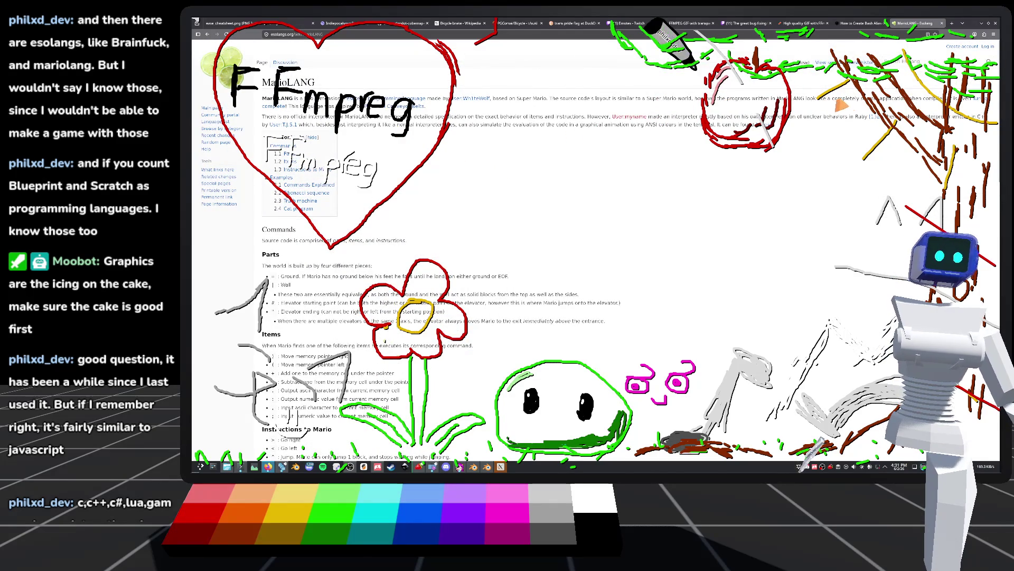
Scroll through the MarioLANG article on the Esolang wiki.
{"action": "scroll", "coordinate": [333, 142], "scroll_direction": "down", "scroll_amount": 3}
{"action": "scroll", "coordinate": [333, 142], "scroll_direction": "down", "scroll_amount": 4}
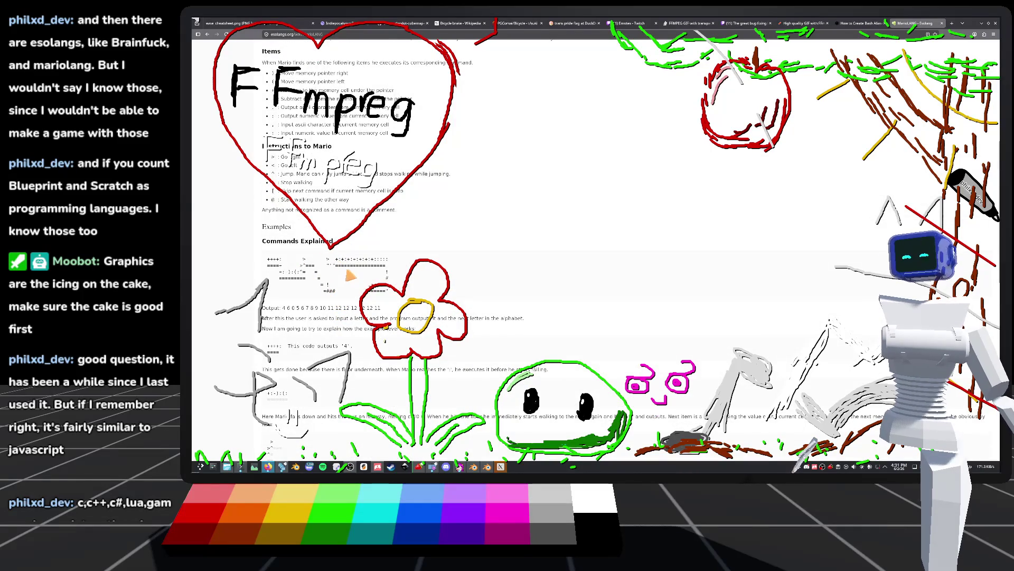
{"action": "scroll", "coordinate": [370, 239], "scroll_direction": "up", "scroll_amount": 1}
{"action": "scroll", "coordinate": [370, 239], "scroll_direction": "up", "scroll_amount": 5}
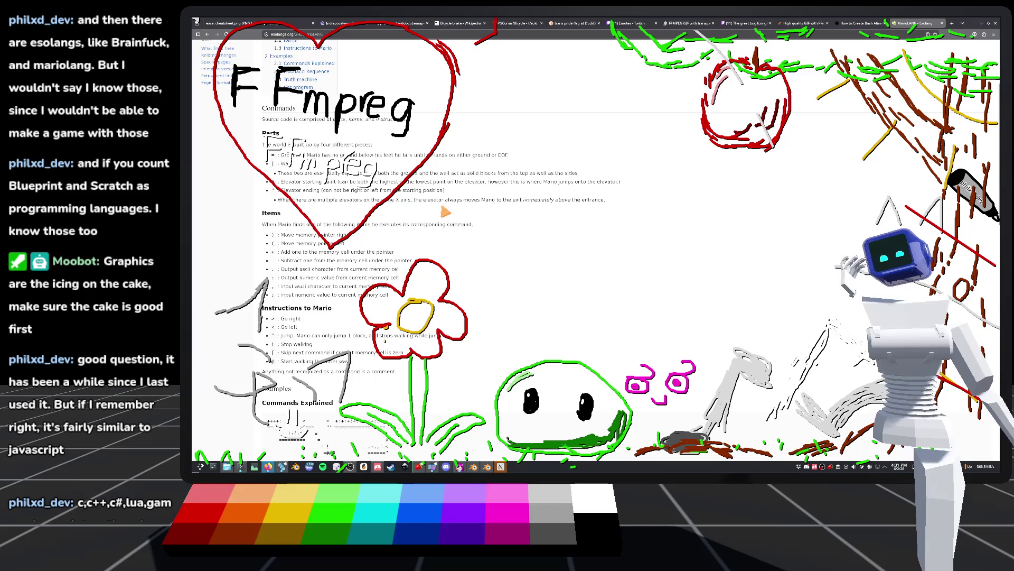
{"action": "scroll", "coordinate": [422, 238], "scroll_direction": "up", "scroll_amount": 5}
{"action": "scroll", "coordinate": [365, 274], "scroll_direction": "down", "scroll_amount": 2}
{"action": "scroll", "coordinate": [359, 296], "scroll_direction": "up", "scroll_amount": 2}
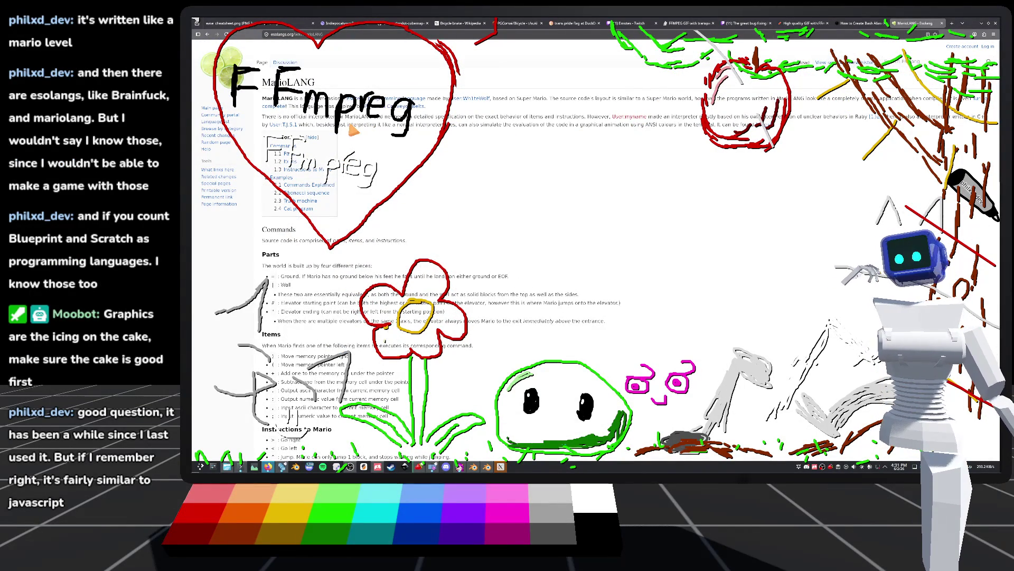
{"action": "scroll", "coordinate": [396, 227], "scroll_direction": "down", "scroll_amount": 3}
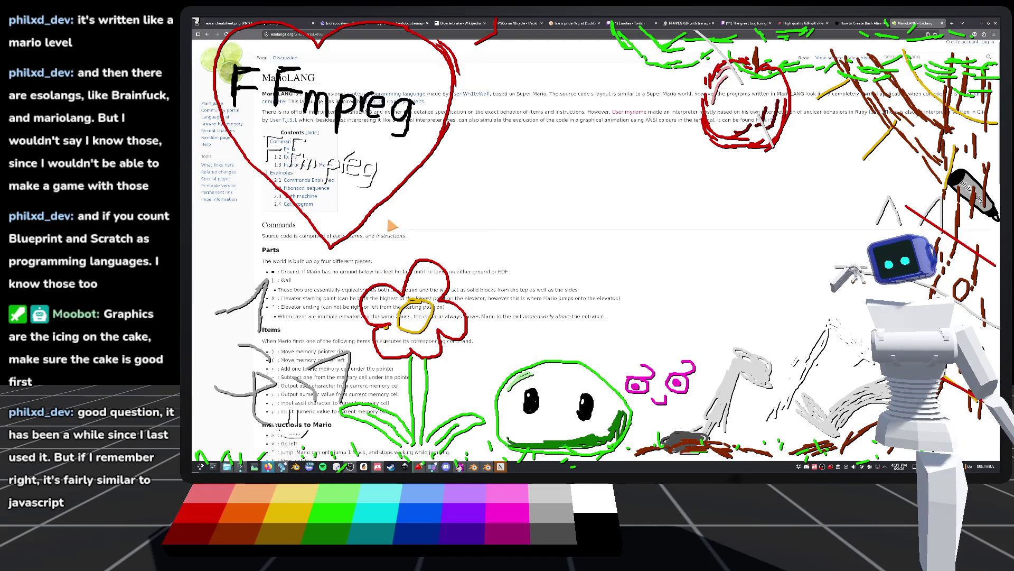
{"action": "scroll", "coordinate": [400, 271], "scroll_direction": "down", "scroll_amount": 2}
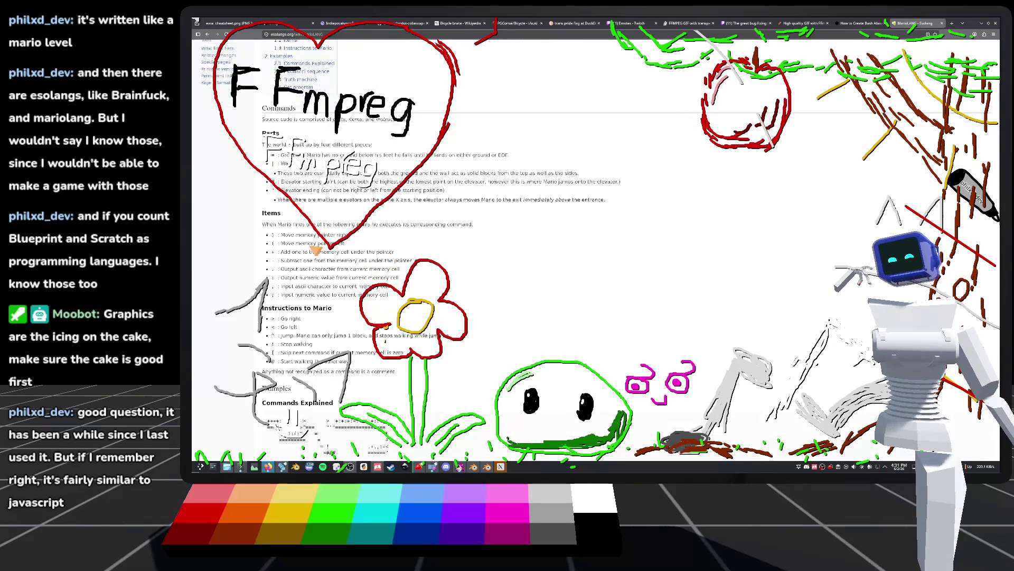
{"action": "scroll", "coordinate": [314, 246], "scroll_direction": "down", "scroll_amount": 3}
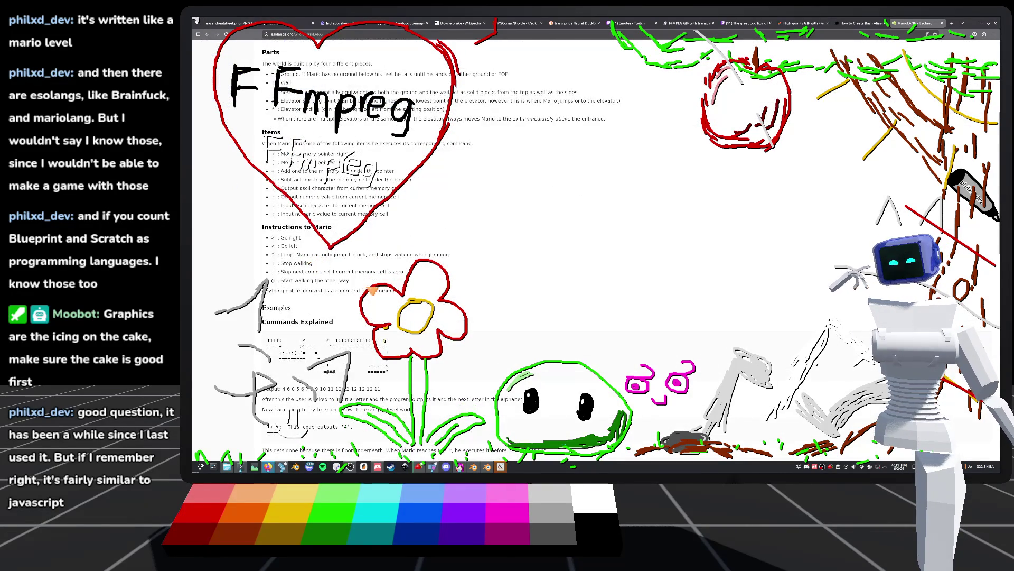
{"action": "scroll", "coordinate": [303, 255], "scroll_direction": "down", "scroll_amount": 5}
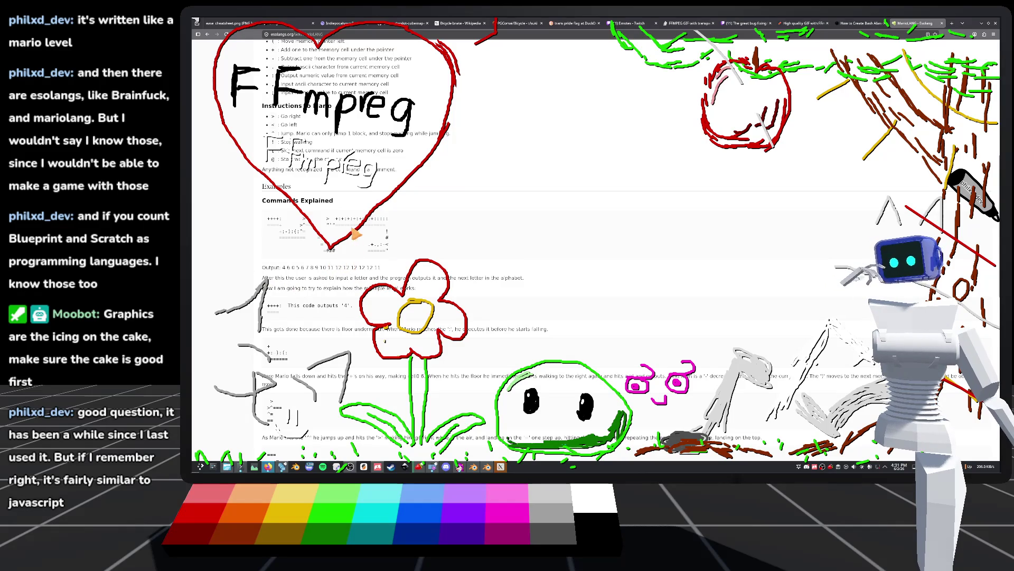
{"action": "scroll", "coordinate": [471, 285], "scroll_direction": "down", "scroll_amount": 3}
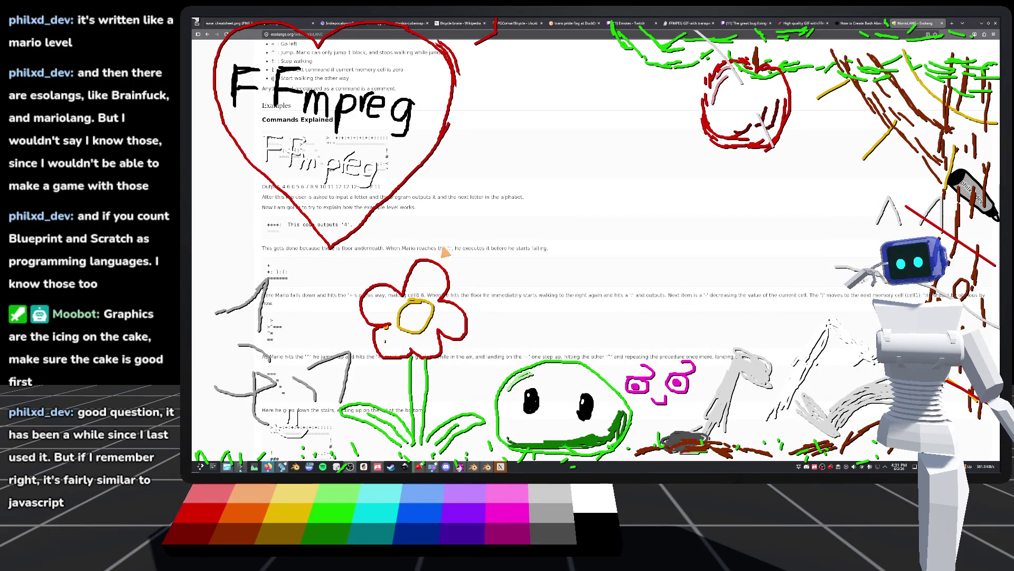
{"action": "scroll", "coordinate": [295, 274], "scroll_direction": "down", "scroll_amount": 2}
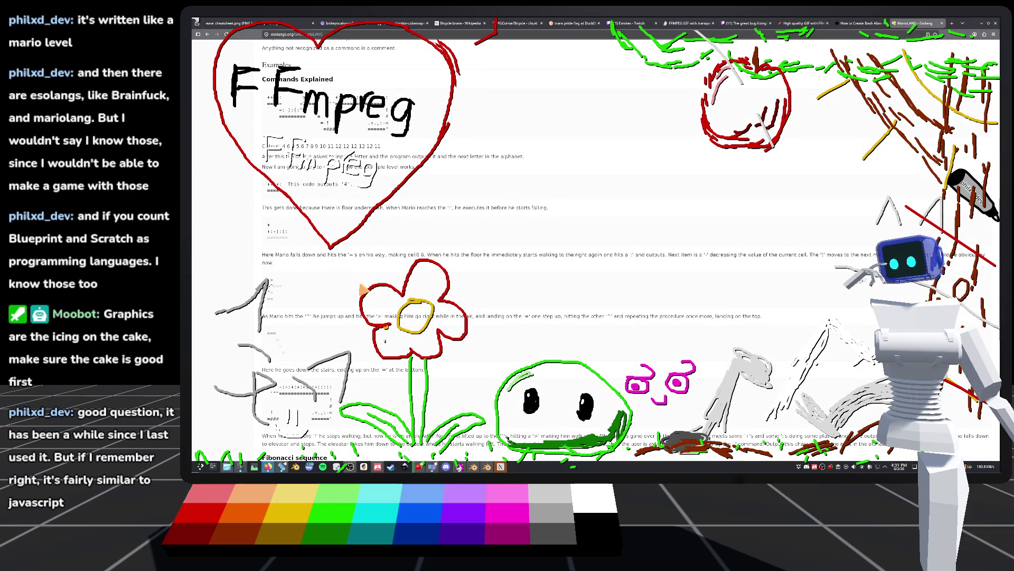
{"action": "scroll", "coordinate": [370, 288], "scroll_direction": "down", "scroll_amount": 6}
{"action": "scroll", "coordinate": [378, 288], "scroll_direction": "down", "scroll_amount": 2}
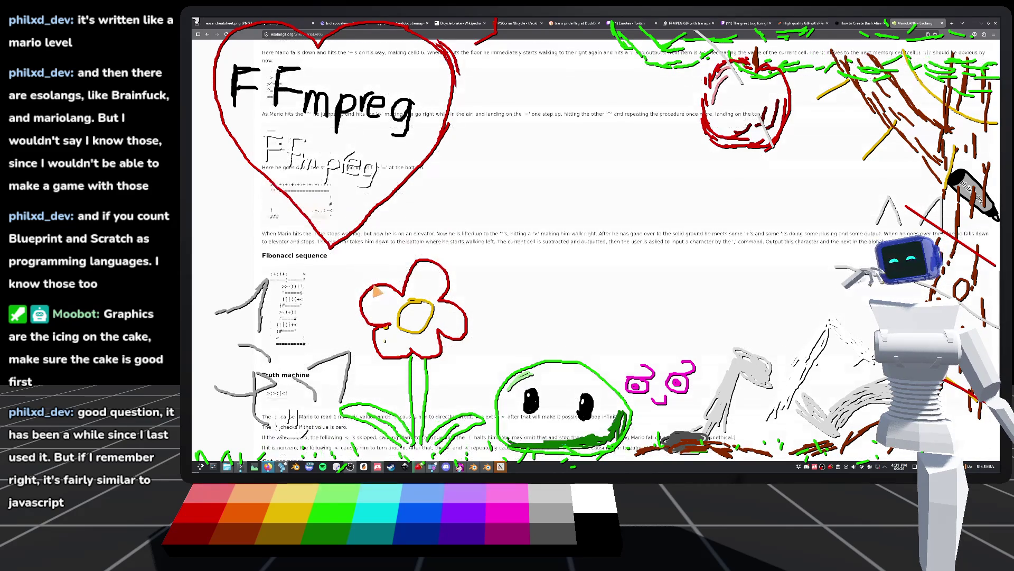
{"action": "scroll", "coordinate": [327, 306], "scroll_direction": "down", "scroll_amount": 3}
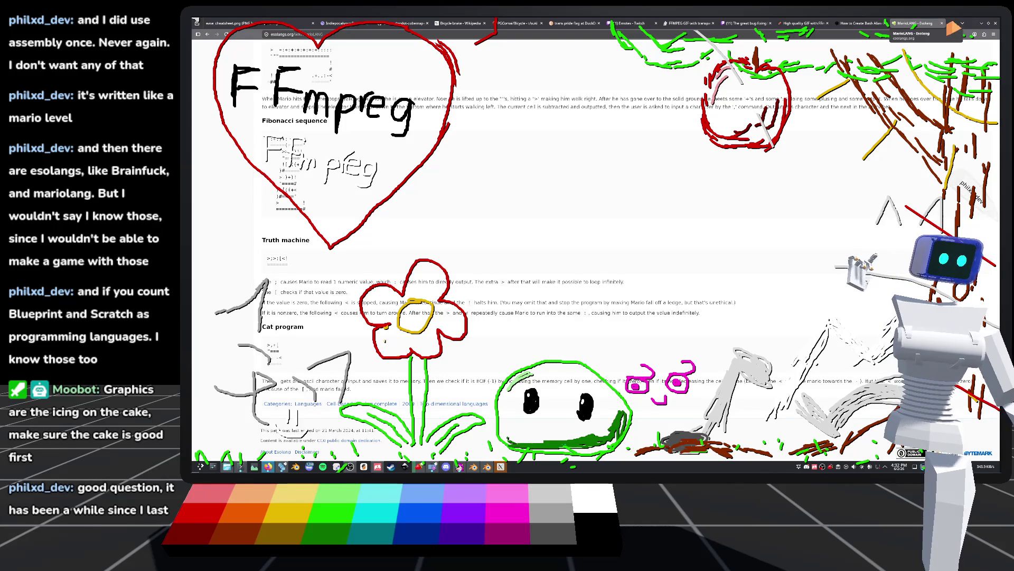
Close the MarioLANG tab and return to the Godot editor.
{"action": "left_click", "coordinate": [956, 23]}
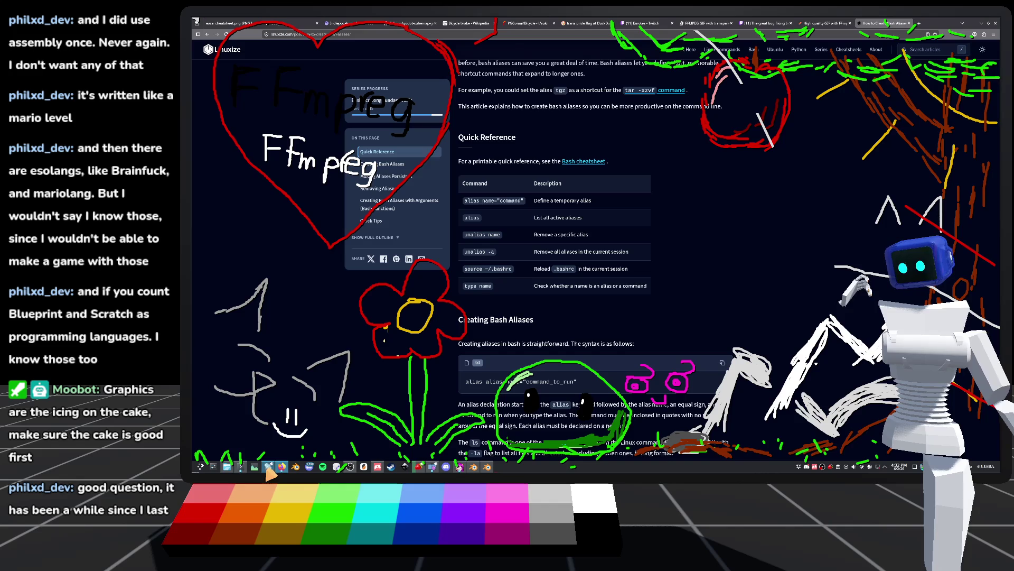
{"action": "left_click", "coordinate": [281, 466]}
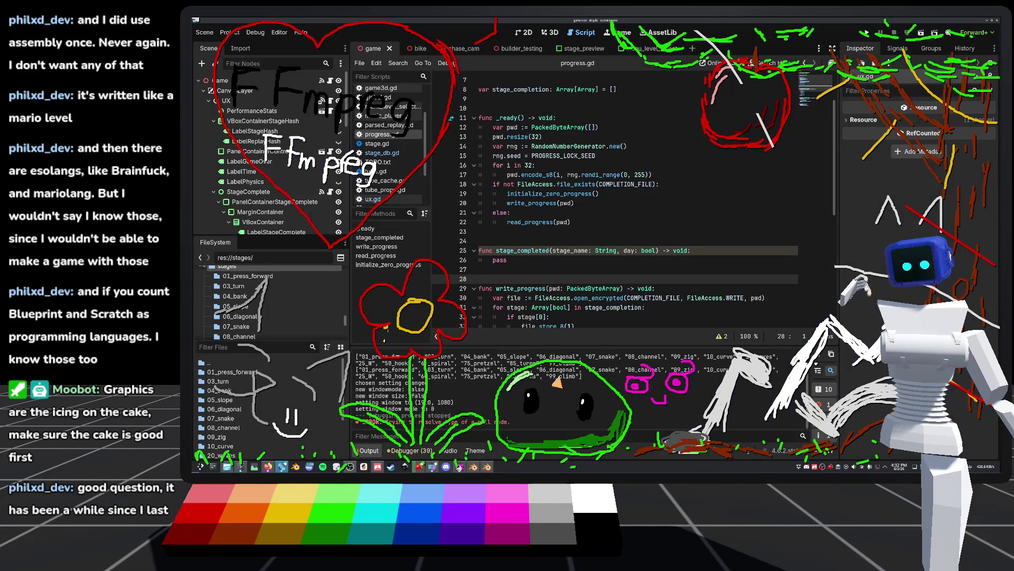